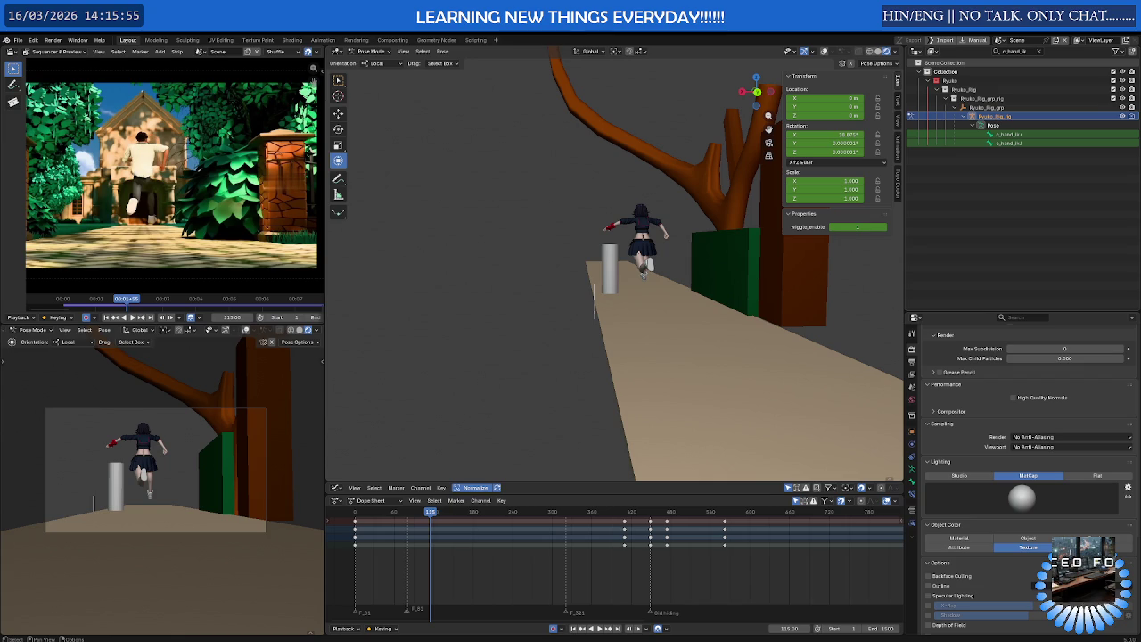
Orbit and zoom around the tree, path and character to a side view
{"action": "mouse_move", "coordinate": [638, 290]}
{"action": "middle_mouse_down"}
{"action": "mouse_move", "coordinate": [790, 293]}
{"action": "mouse_move", "coordinate": [654, 294]}
{"action": "middle_mouse_up"}
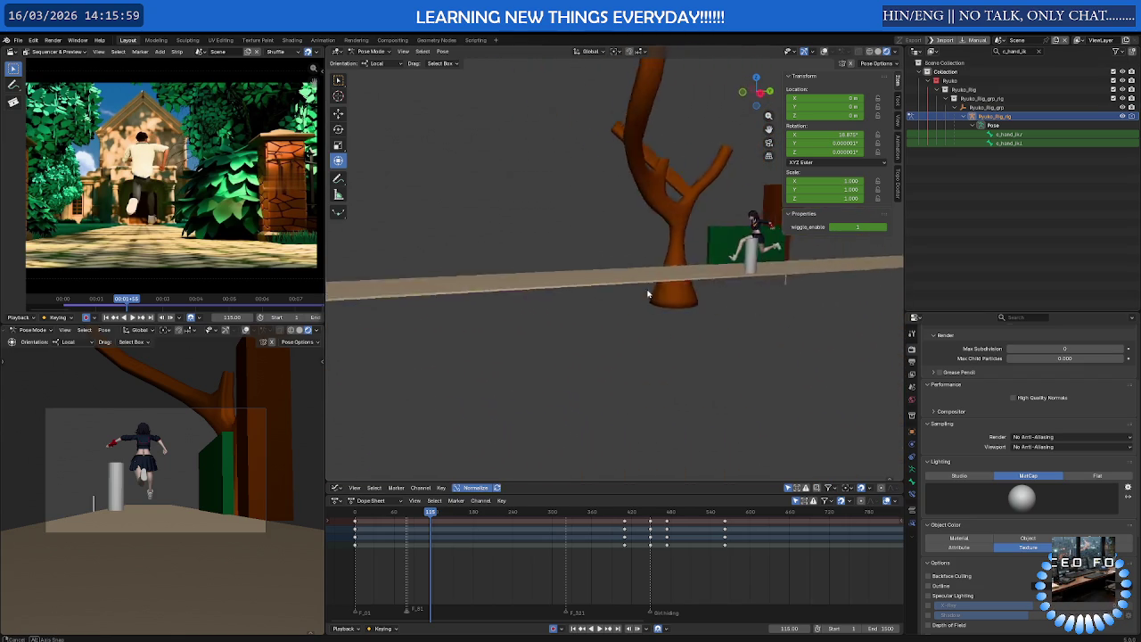
{"action": "mouse_move", "coordinate": [653, 293]}
{"action": "middle_mouse_down"}
{"action": "mouse_move", "coordinate": [384, 290]}
{"action": "mouse_move", "coordinate": [636, 288]}
{"action": "mouse_move", "coordinate": [571, 302]}
{"action": "middle_mouse_up"}
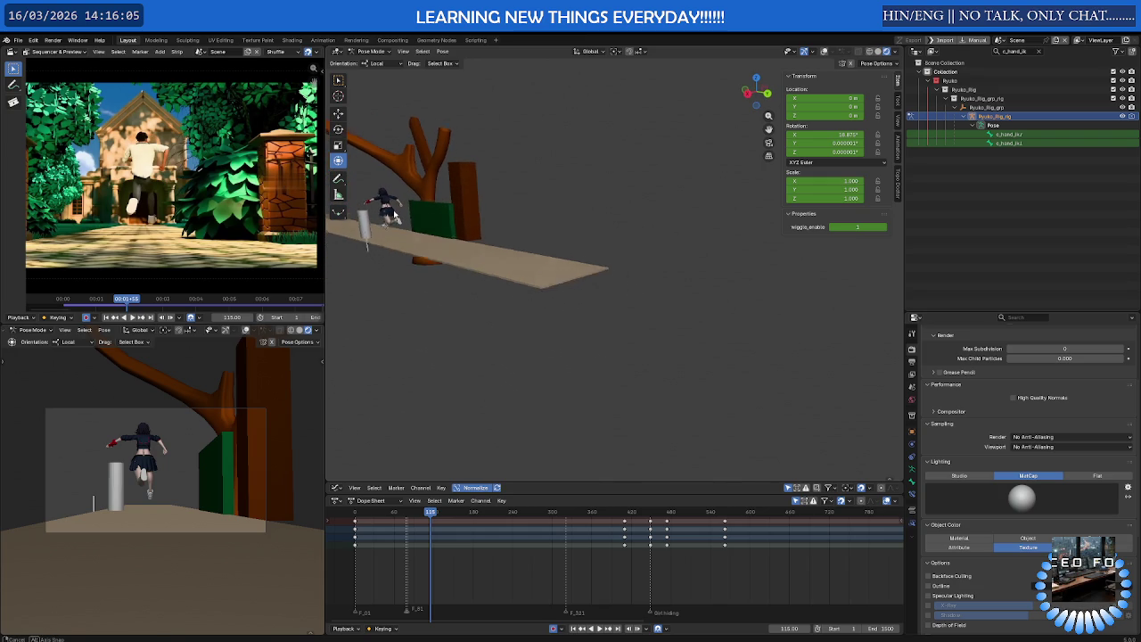
{"action": "scroll", "coordinate": [393, 217], "scroll_direction": "up", "scroll_amount": 3}
{"action": "scroll", "coordinate": [509, 318], "scroll_direction": "up", "scroll_amount": 2}
{"action": "scroll", "coordinate": [509, 318], "scroll_direction": "up", "scroll_amount": 3}
{"action": "scroll", "coordinate": [518, 355], "scroll_direction": "up", "scroll_amount": 2}
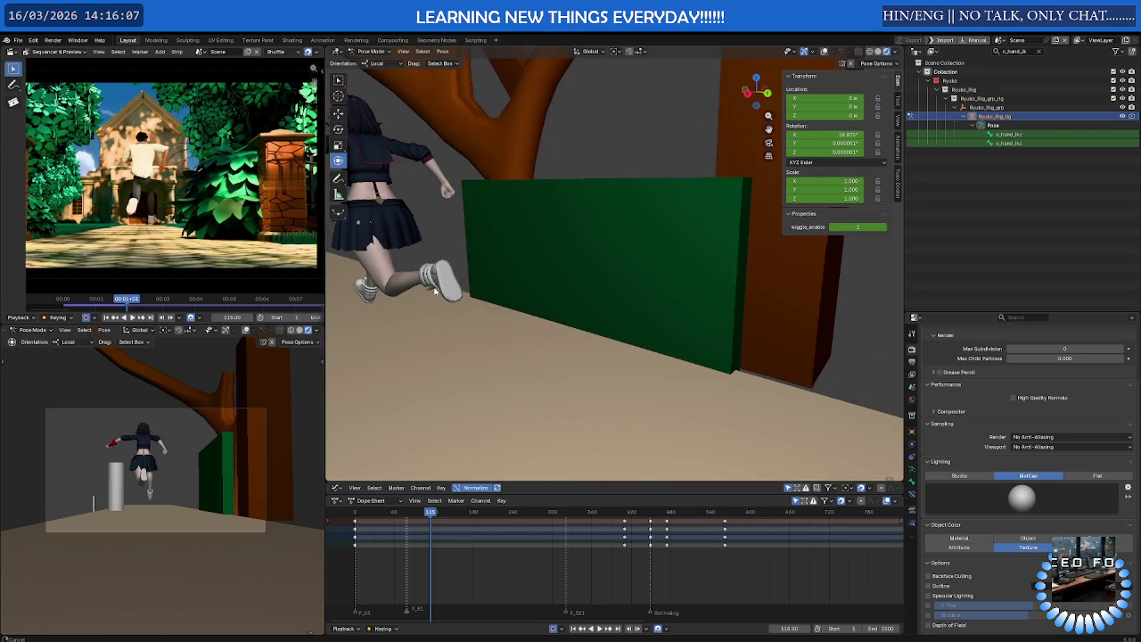
{"action": "middle_click_drag", "start_coordinate": [434, 292], "coordinate": [640, 302]}
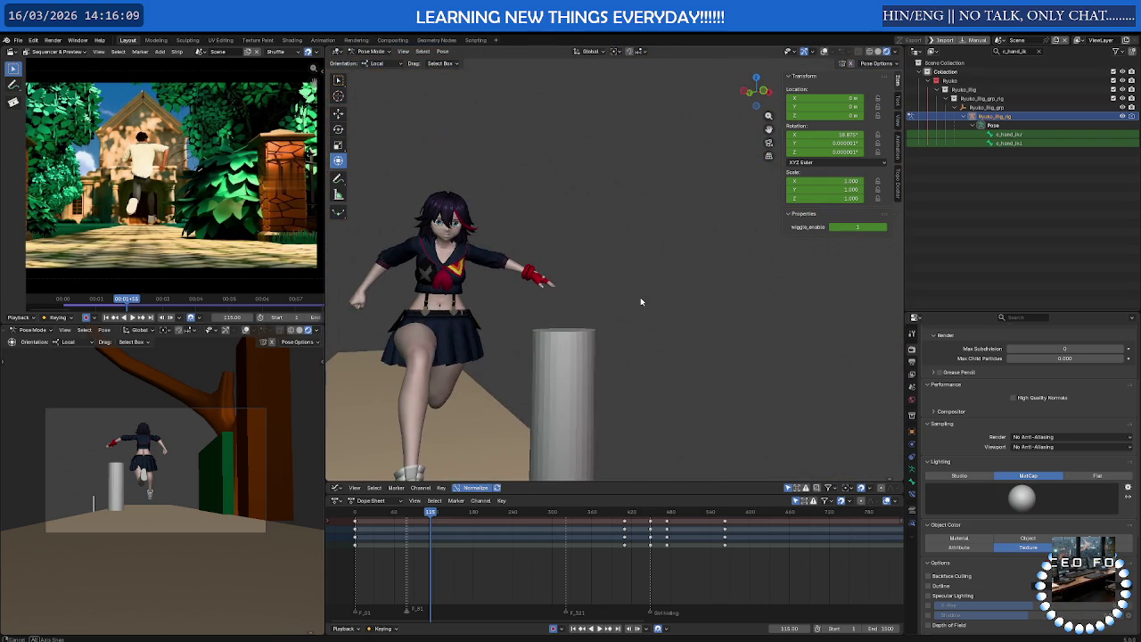
{"action": "mouse_move", "coordinate": [640, 301]}
{"action": "middle_mouse_down"}
{"action": "mouse_move", "coordinate": [471, 302]}
{"action": "mouse_move", "coordinate": [703, 309]}
{"action": "mouse_move", "coordinate": [627, 285]}
{"action": "mouse_move", "coordinate": [667, 293]}
{"action": "middle_mouse_up"}
Switch to perspective and frame the character on the pillar front-on
{"action": "left_click", "coordinate": [770, 157]}
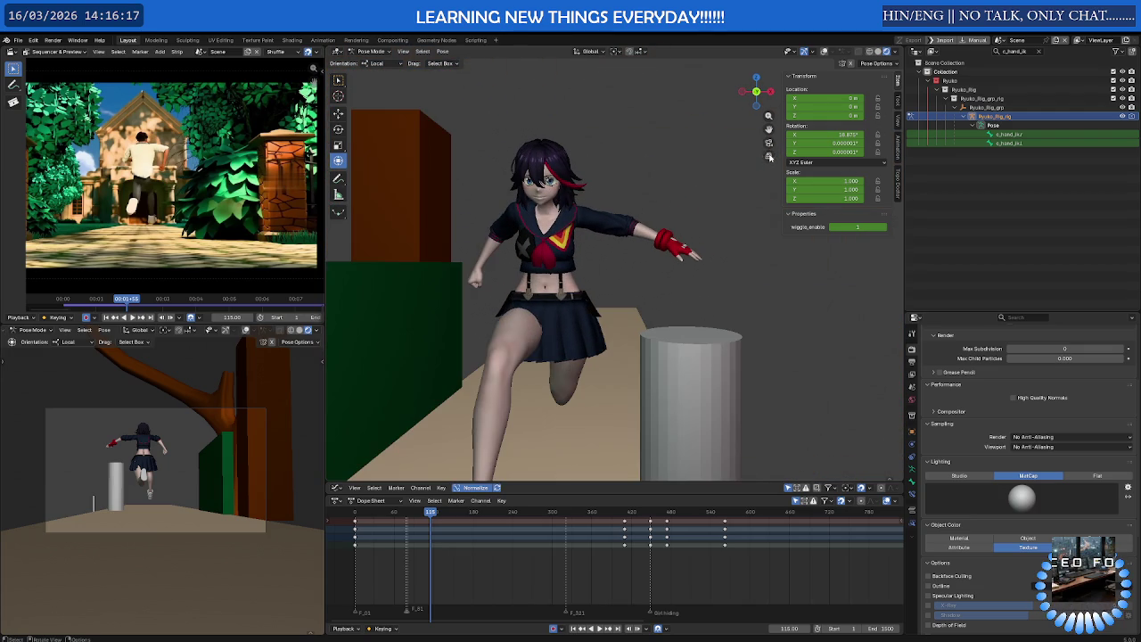
{"action": "mouse_move", "coordinate": [771, 157]}
{"action": "middle_mouse_down"}
{"action": "mouse_move", "coordinate": [484, 257]}
{"action": "mouse_move", "coordinate": [457, 248]}
{"action": "mouse_move", "coordinate": [826, 244]}
{"action": "mouse_move", "coordinate": [344, 246]}
{"action": "middle_mouse_up"}
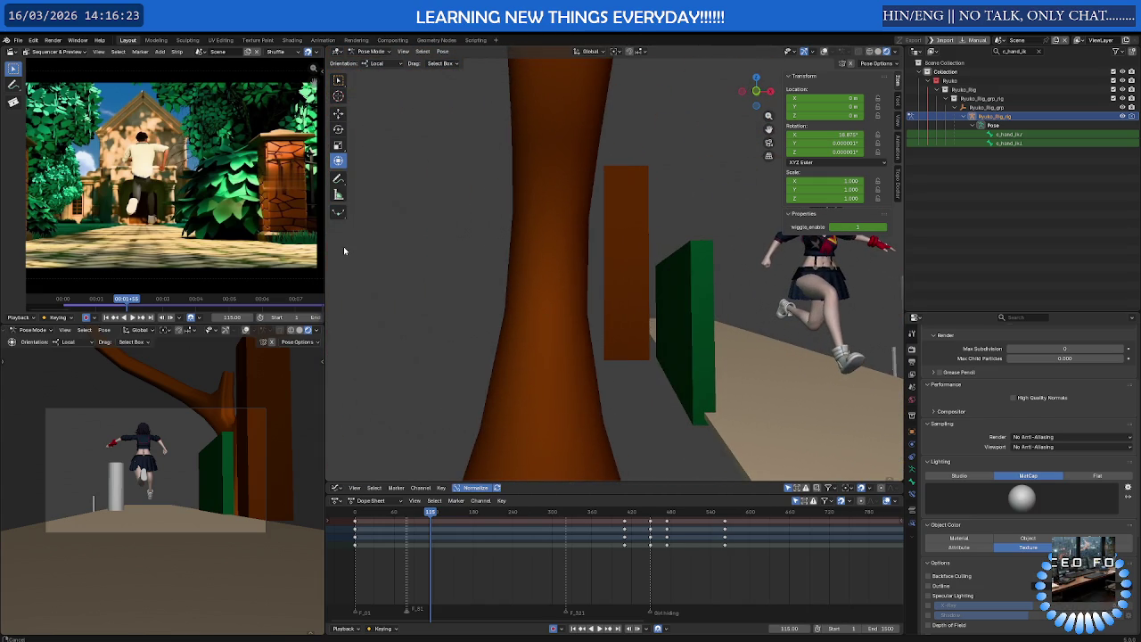
{"action": "left_click", "coordinate": [770, 159]}
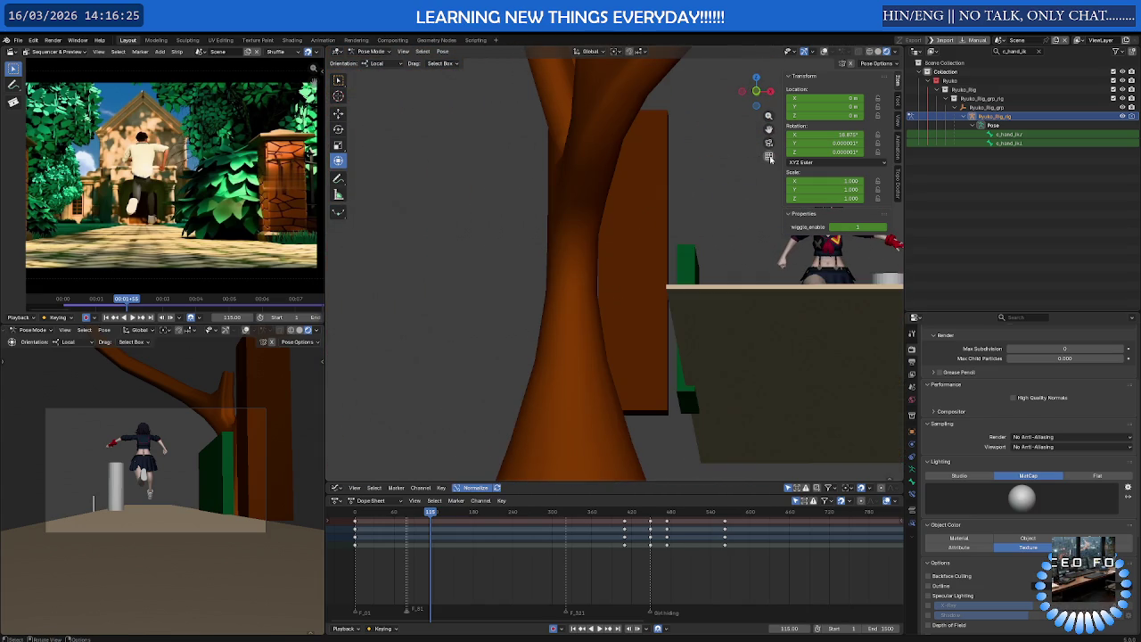
{"action": "mouse_move", "coordinate": [624, 267]}
{"action": "middle_mouse_down"}
{"action": "mouse_move", "coordinate": [452, 281]}
{"action": "mouse_move", "coordinate": [438, 300]}
{"action": "mouse_move", "coordinate": [461, 309]}
{"action": "mouse_move", "coordinate": [434, 302]}
{"action": "mouse_move", "coordinate": [467, 291]}
{"action": "mouse_move", "coordinate": [482, 302]}
{"action": "mouse_move", "coordinate": [456, 301]}
{"action": "mouse_move", "coordinate": [612, 294]}
{"action": "mouse_move", "coordinate": [632, 280]}
{"action": "mouse_move", "coordinate": [602, 260]}
{"action": "mouse_move", "coordinate": [467, 290]}
{"action": "mouse_move", "coordinate": [540, 286]}
{"action": "mouse_move", "coordinate": [576, 336]}
{"action": "middle_mouse_up"}
{"action": "scroll", "coordinate": [454, 286], "scroll_direction": "down", "scroll_amount": 4}
{"action": "scroll", "coordinate": [467, 297], "scroll_direction": "down", "scroll_amount": 2}
{"action": "scroll", "coordinate": [437, 302], "scroll_direction": "up", "scroll_amount": 2}
{"action": "scroll", "coordinate": [632, 280], "scroll_direction": "up", "scroll_amount": 1}
{"action": "scroll", "coordinate": [632, 280], "scroll_direction": "up", "scroll_amount": 2}
{"action": "scroll", "coordinate": [630, 268], "scroll_direction": "up", "scroll_amount": 3}
{"action": "scroll", "coordinate": [628, 254], "scroll_direction": "down", "scroll_amount": 3}
{"action": "scroll", "coordinate": [573, 267], "scroll_direction": "up", "scroll_amount": 1}
{"action": "scroll", "coordinate": [574, 268], "scroll_direction": "up", "scroll_amount": 2}
{"action": "scroll", "coordinate": [553, 303], "scroll_direction": "down", "scroll_amount": 3}
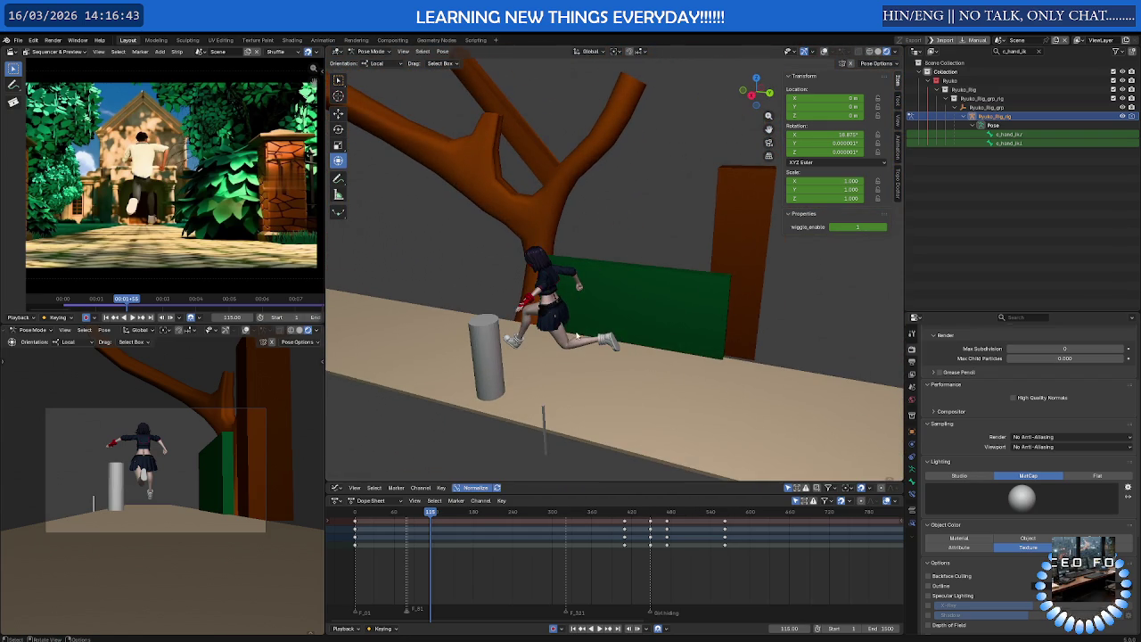
Play the animation, jumping between frames 157 and 363
{"action": "key", "text": "space"}
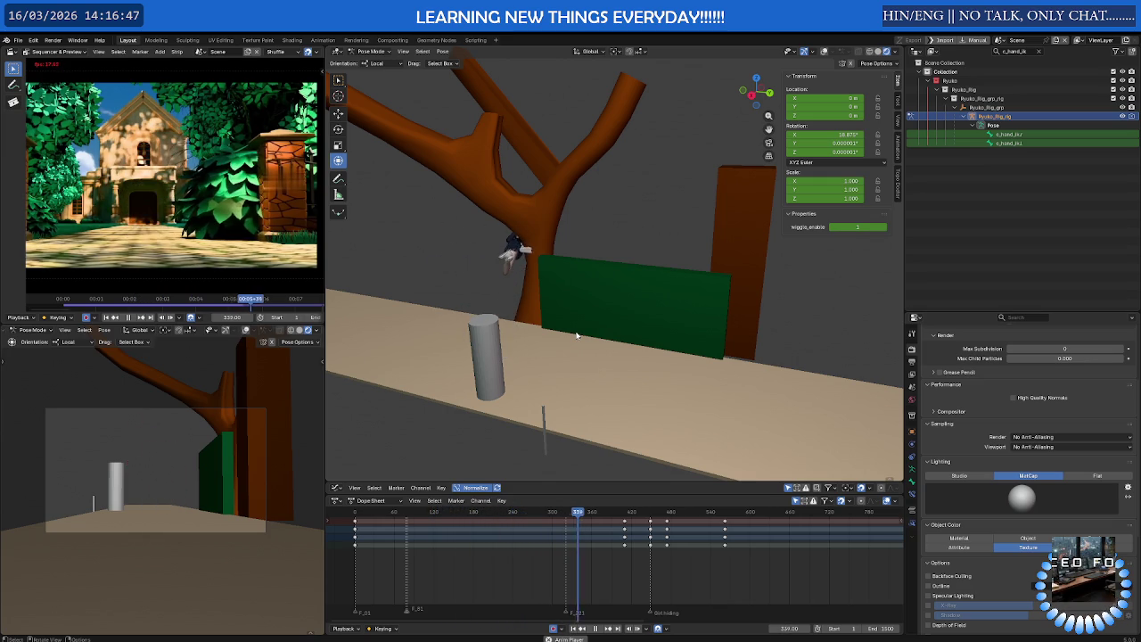
{"action": "key", "text": "space"}
{"action": "left_click_drag", "start_coordinate": [563, 510], "coordinate": [435, 515]}
{"action": "key", "text": "space"}
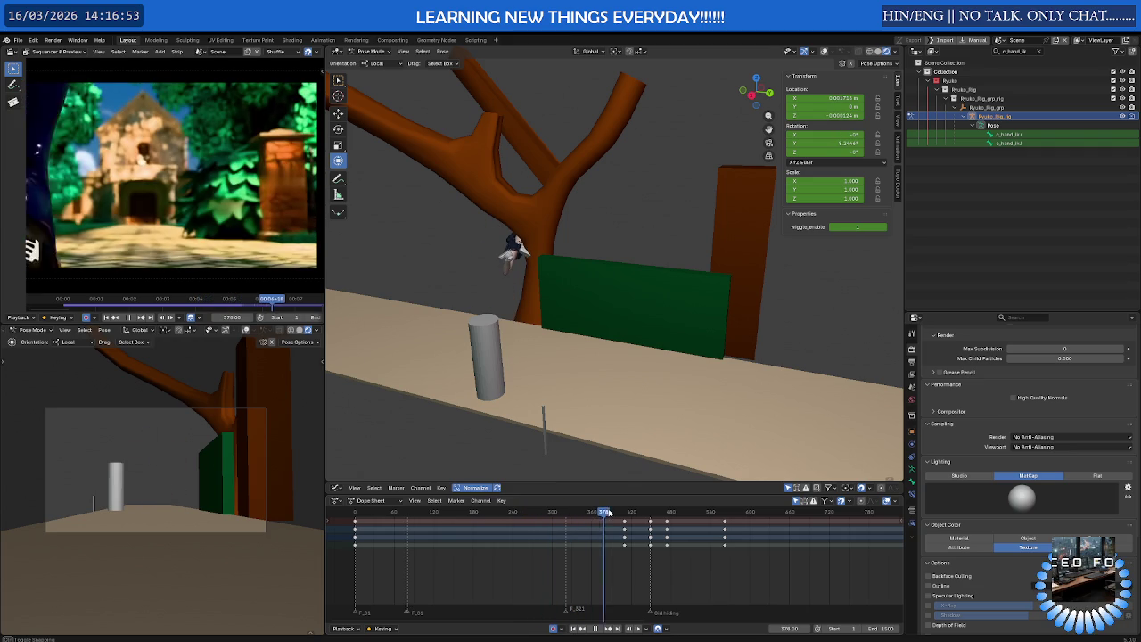
{"action": "left_click_drag", "start_coordinate": [608, 514], "coordinate": [581, 514]}
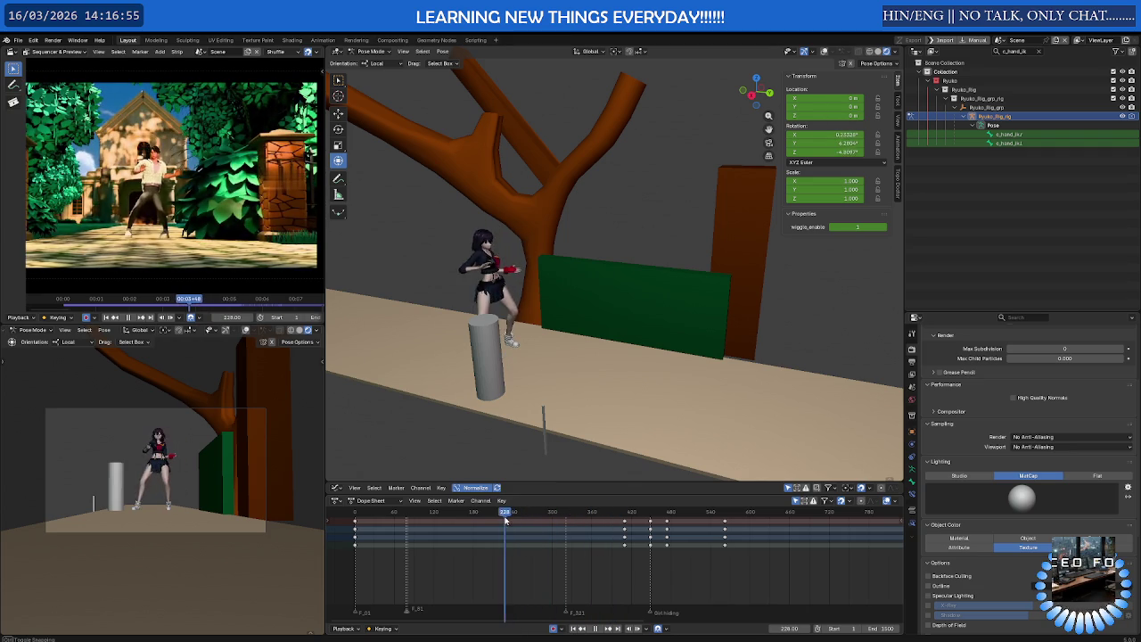
{"action": "key", "text": "space"}
Orbit closer to the character by the tree and resume playback
{"action": "middle_click_drag", "start_coordinate": [512, 280], "coordinate": [636, 267]}
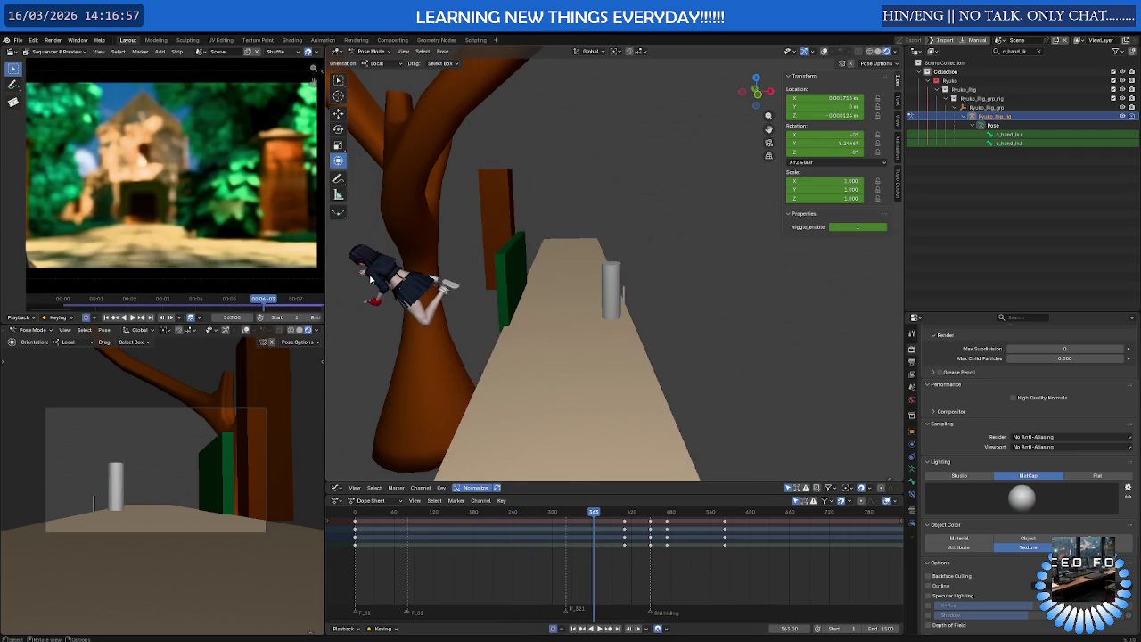
{"action": "scroll", "coordinate": [535, 268], "scroll_direction": "up", "scroll_amount": 3}
{"action": "mouse_move", "coordinate": [535, 268]}
{"action": "middle_mouse_down"}
{"action": "mouse_move", "coordinate": [471, 268]}
{"action": "mouse_move", "coordinate": [520, 265]}
{"action": "middle_mouse_up"}
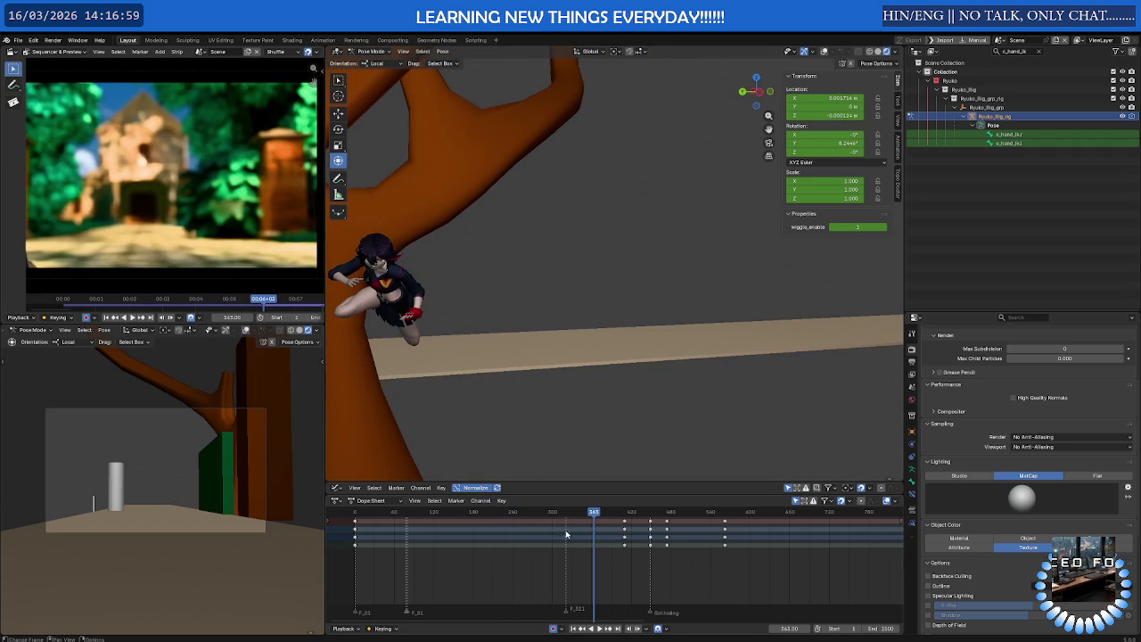
{"action": "key", "text": "space"}
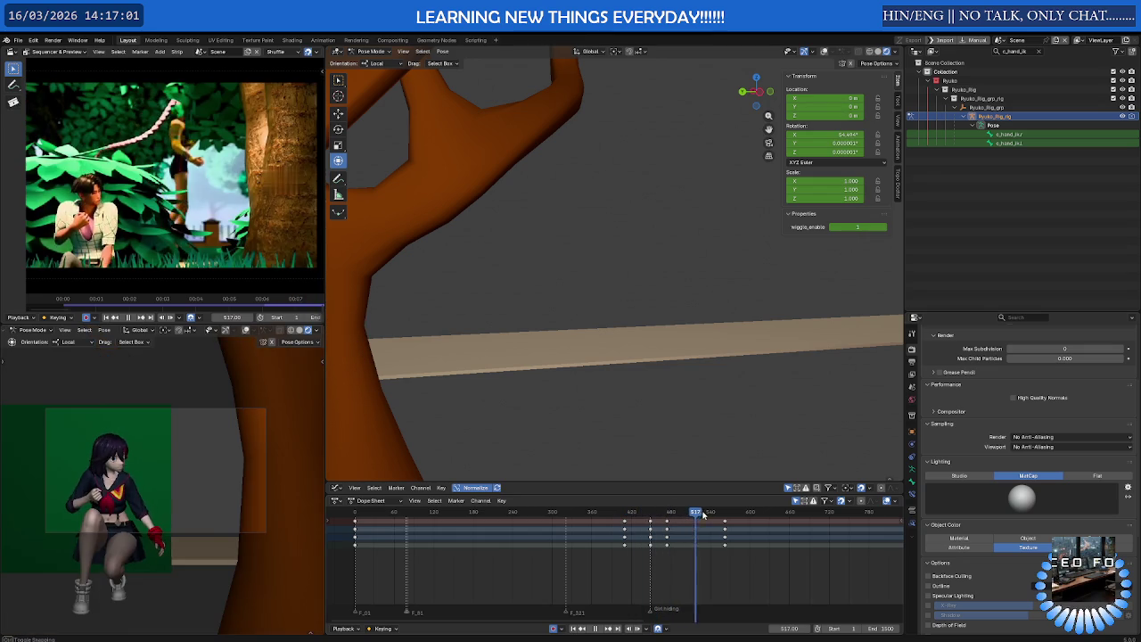
Scrub playback from frame 483 to 734, then jump back to frame 188
{"action": "left_click", "coordinate": [649, 521]}
{"action": "left_click", "coordinate": [648, 521]}
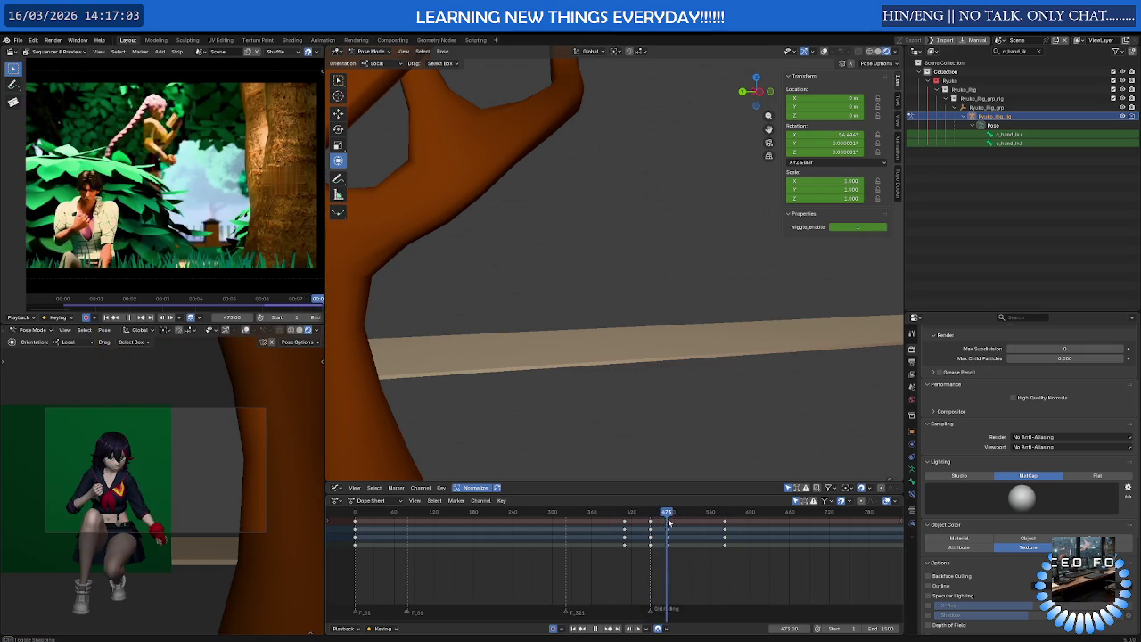
{"action": "left_click_drag", "start_coordinate": [726, 522], "coordinate": [839, 522]}
{"action": "scroll", "coordinate": [738, 542], "scroll_direction": "down", "scroll_amount": 2}
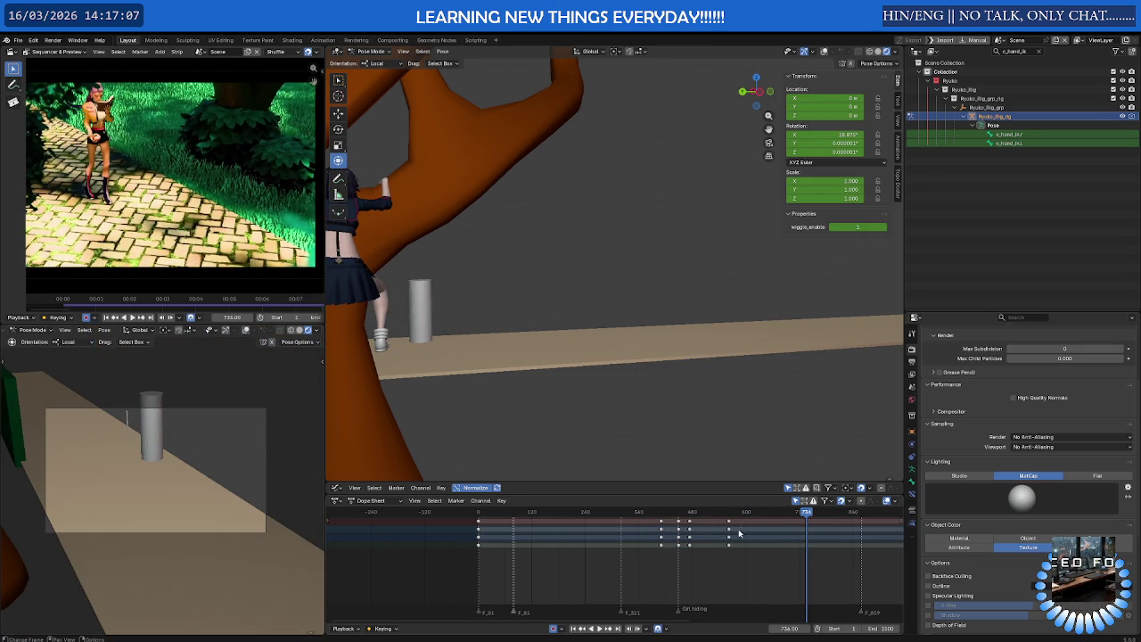
{"action": "key", "text": "space"}
{"action": "mouse_move", "coordinate": [841, 512]}
{"action": "left_mouse_down"}
{"action": "mouse_move", "coordinate": [481, 517]}
{"action": "mouse_move", "coordinate": [807, 538]}
{"action": "mouse_move", "coordinate": [841, 535]}
{"action": "mouse_move", "coordinate": [476, 523]}
{"action": "mouse_move", "coordinate": [523, 527]}
{"action": "mouse_move", "coordinate": [518, 514]}
{"action": "left_mouse_up"}
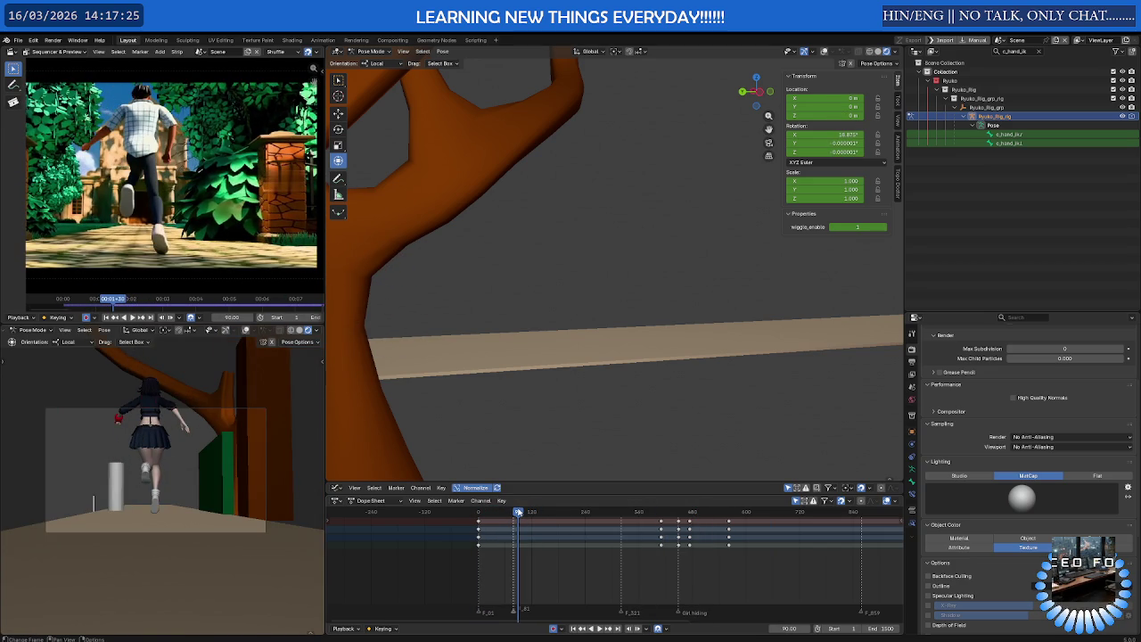
Play through frames 384 and 515, then return the playhead near the start
{"action": "key", "text": "space"}
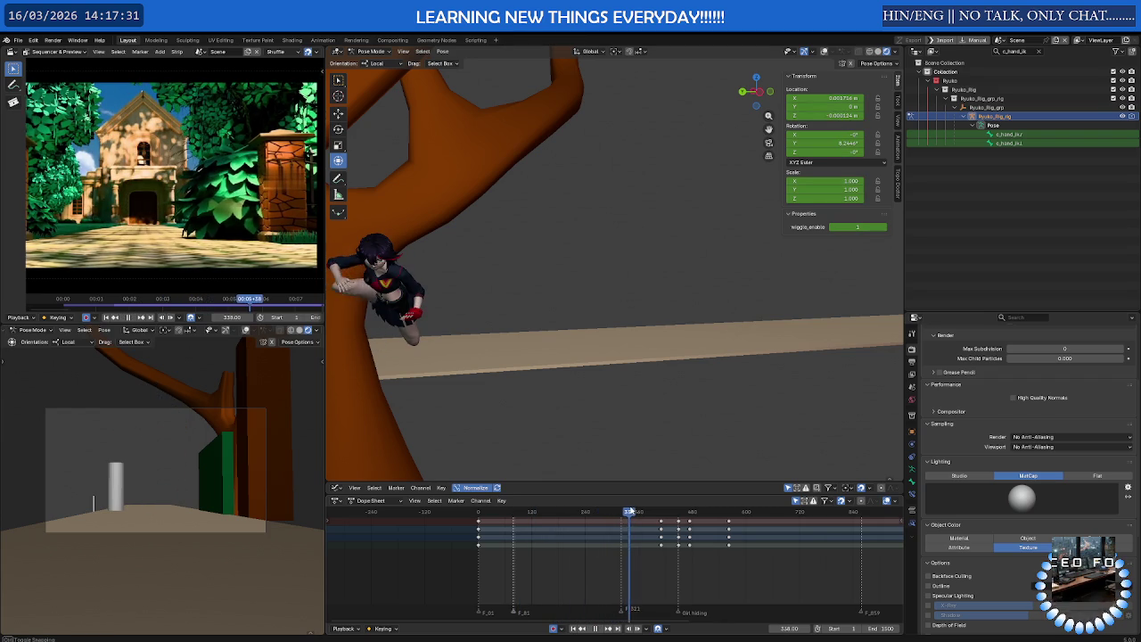
{"action": "mouse_move", "coordinate": [615, 512]}
{"action": "left_mouse_down"}
{"action": "mouse_move", "coordinate": [733, 518]}
{"action": "mouse_move", "coordinate": [687, 528]}
{"action": "left_mouse_up"}
{"action": "key", "text": "space"}
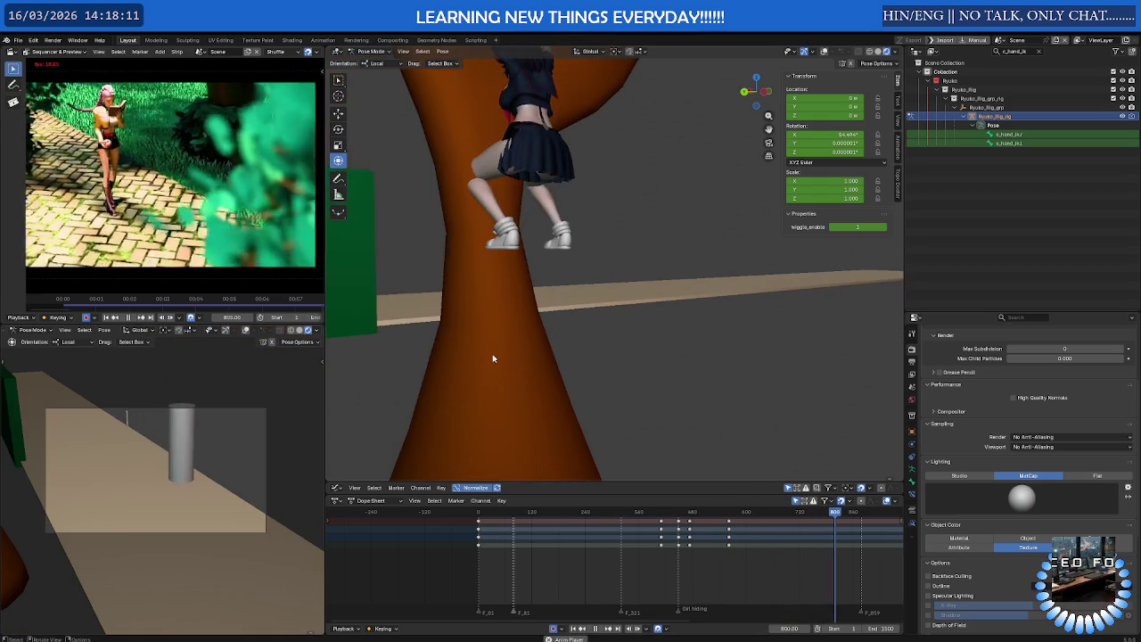
{"action": "left_click_drag", "start_coordinate": [875, 513], "coordinate": [704, 520]}
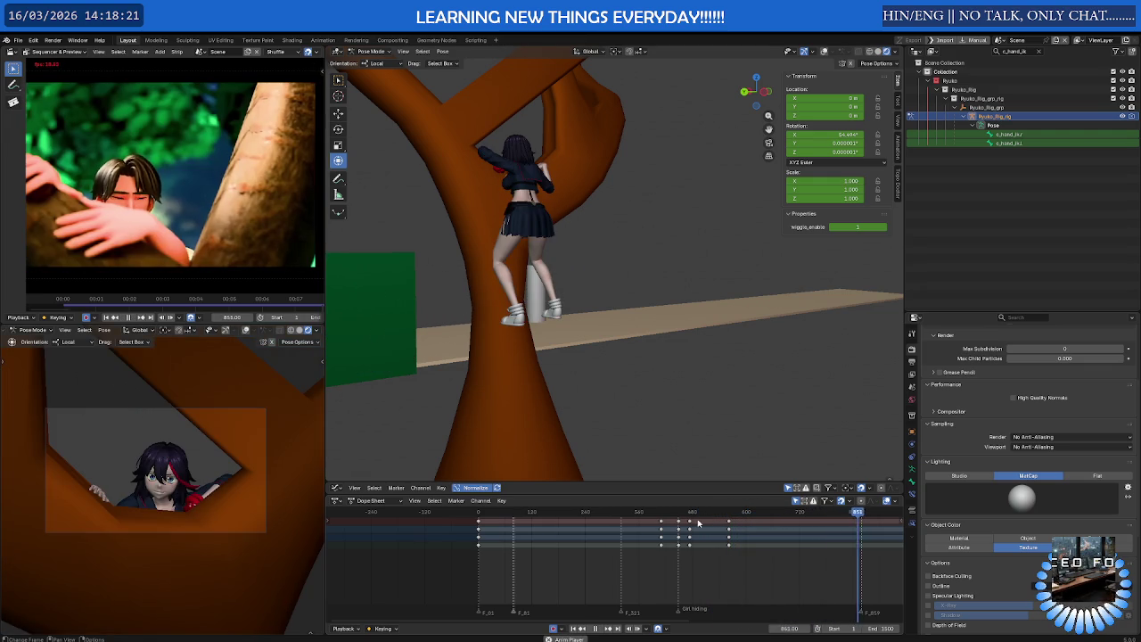
{"action": "scroll", "coordinate": [591, 541], "scroll_direction": "down", "scroll_amount": 2}
{"action": "left_click", "coordinate": [520, 515]}
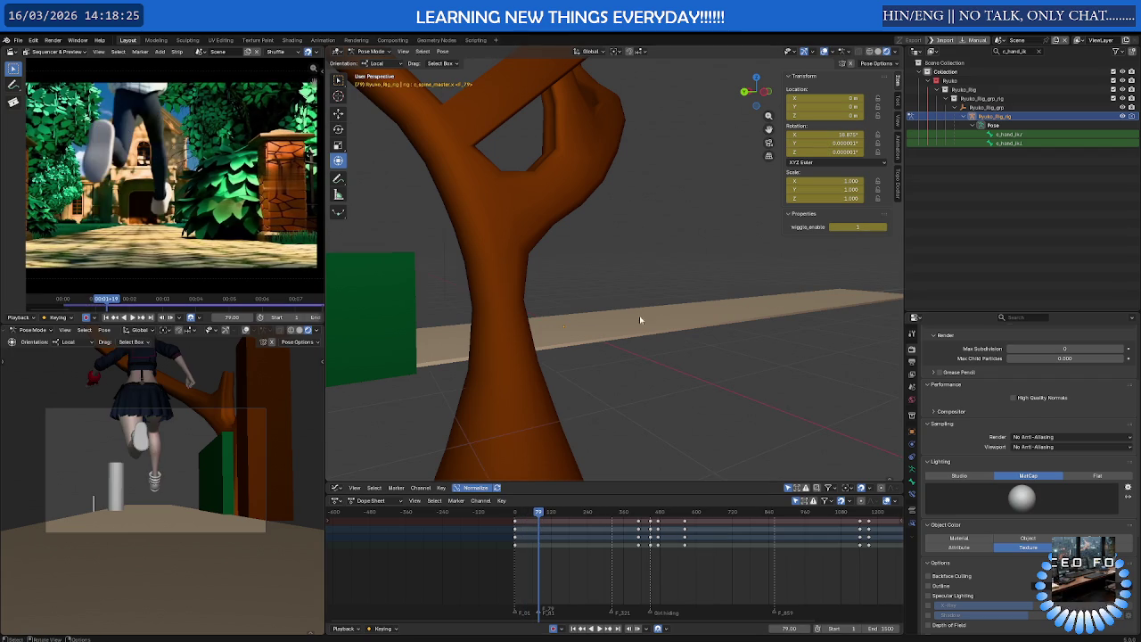
Zoom out over the whole scene and enlarge the Properties area
{"action": "scroll", "coordinate": [535, 312], "scroll_direction": "down", "scroll_amount": 3}
{"action": "scroll", "coordinate": [517, 308], "scroll_direction": "down", "scroll_amount": 2}
{"action": "middle_click_drag", "start_coordinate": [497, 304], "coordinate": [638, 323]}
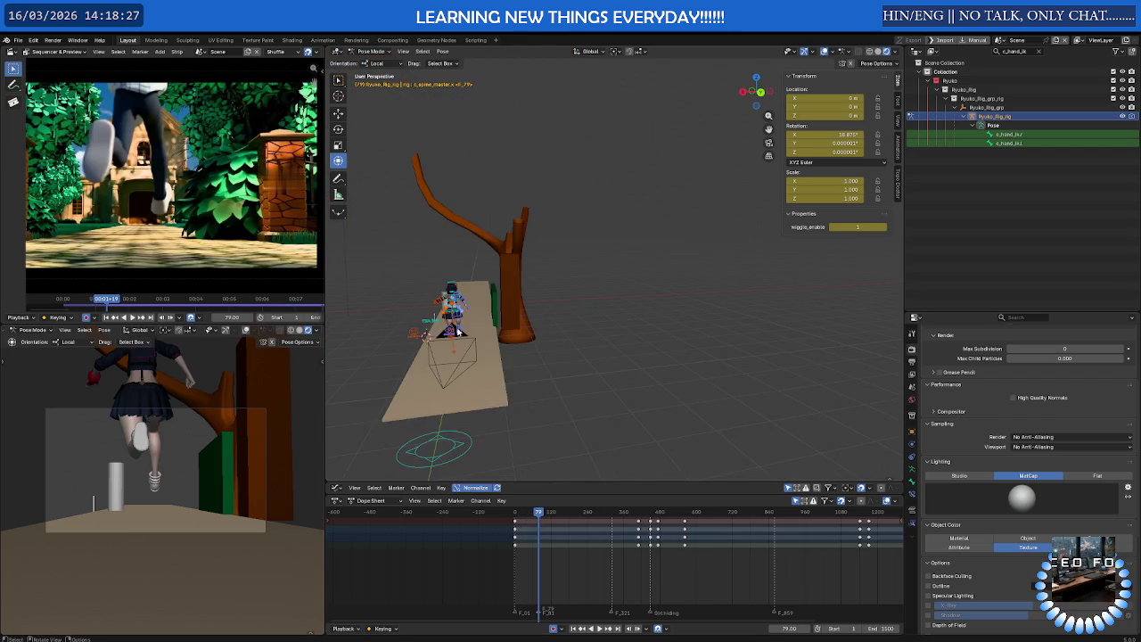
{"action": "scroll", "coordinate": [638, 323], "scroll_direction": "up", "scroll_amount": 3}
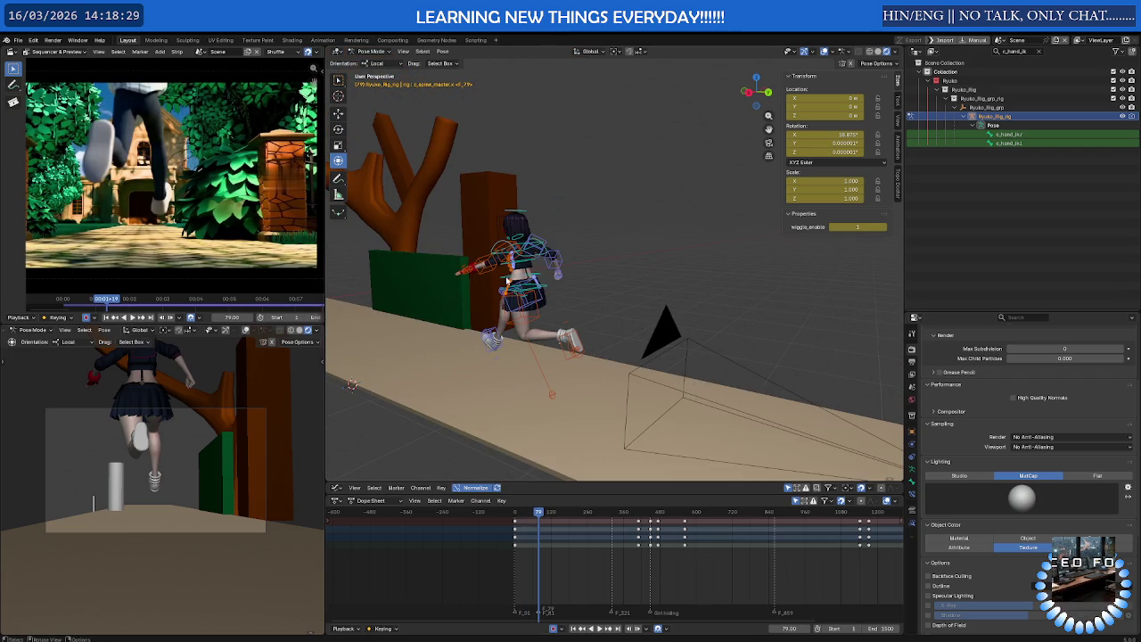
{"action": "scroll", "coordinate": [638, 324], "scroll_direction": "up", "scroll_amount": 2}
{"action": "left_click_drag", "start_coordinate": [972, 314], "coordinate": [972, 148]}
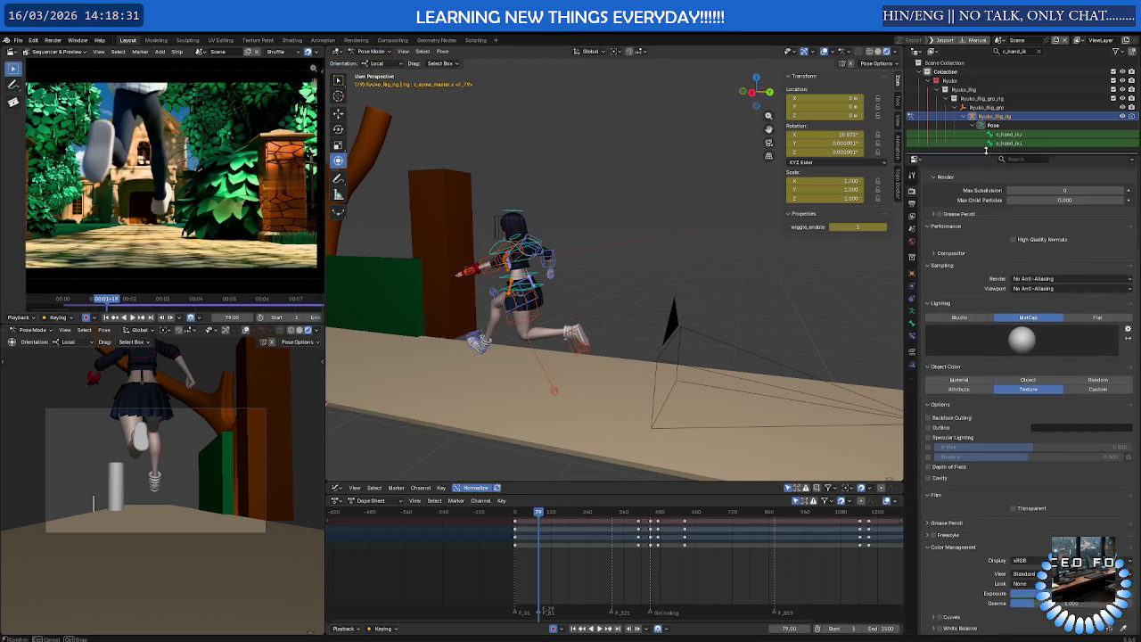
In the armature's bone collections, toggle visibility of the Deform and Main collections
{"action": "left_click", "coordinate": [911, 307]}
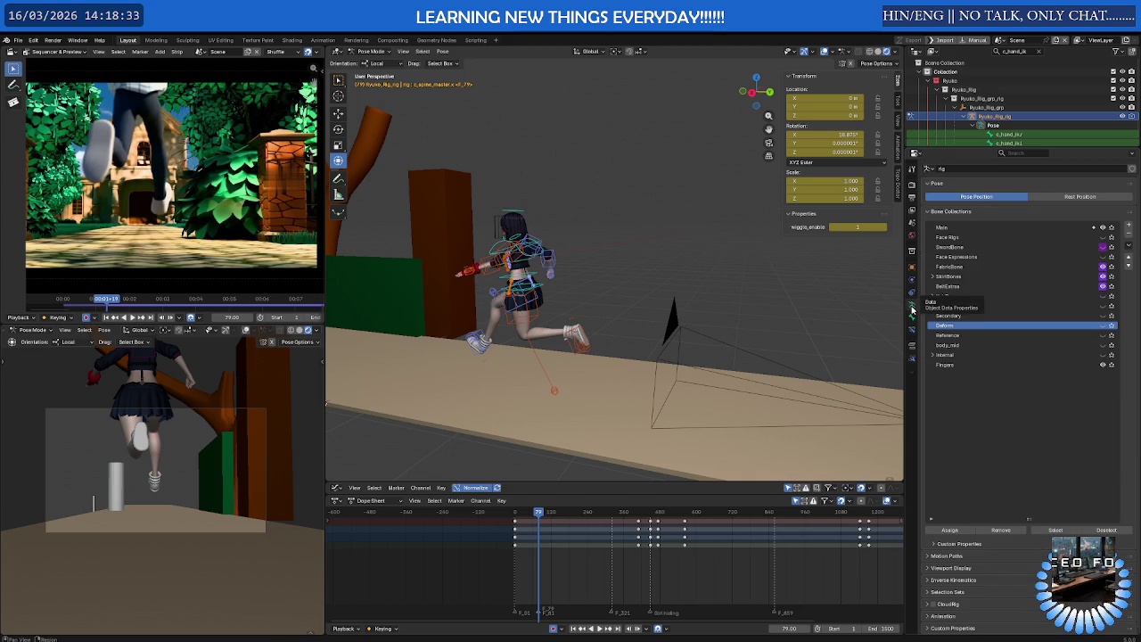
{"action": "left_click", "coordinate": [1104, 326]}
{"action": "left_click", "coordinate": [1104, 326]}
{"action": "left_click", "coordinate": [1103, 237]}
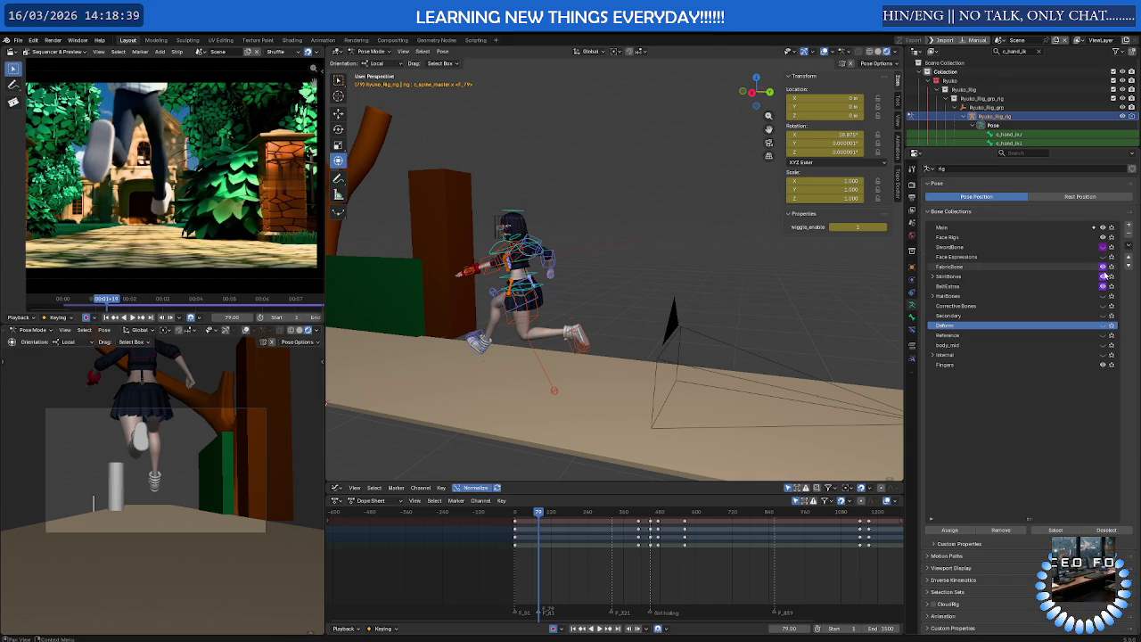
Orbit to a side view of the character and hide the Main collection
{"action": "middle_click_drag", "start_coordinate": [588, 268], "coordinate": [476, 202]}
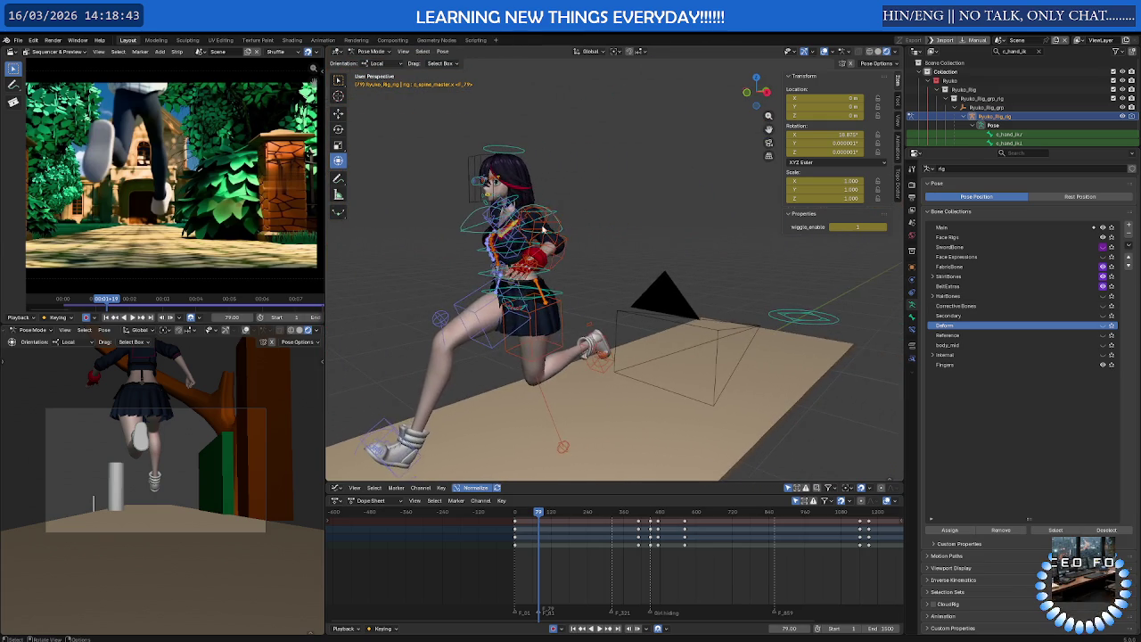
{"action": "scroll", "coordinate": [476, 203], "scroll_direction": "up", "scroll_amount": 3}
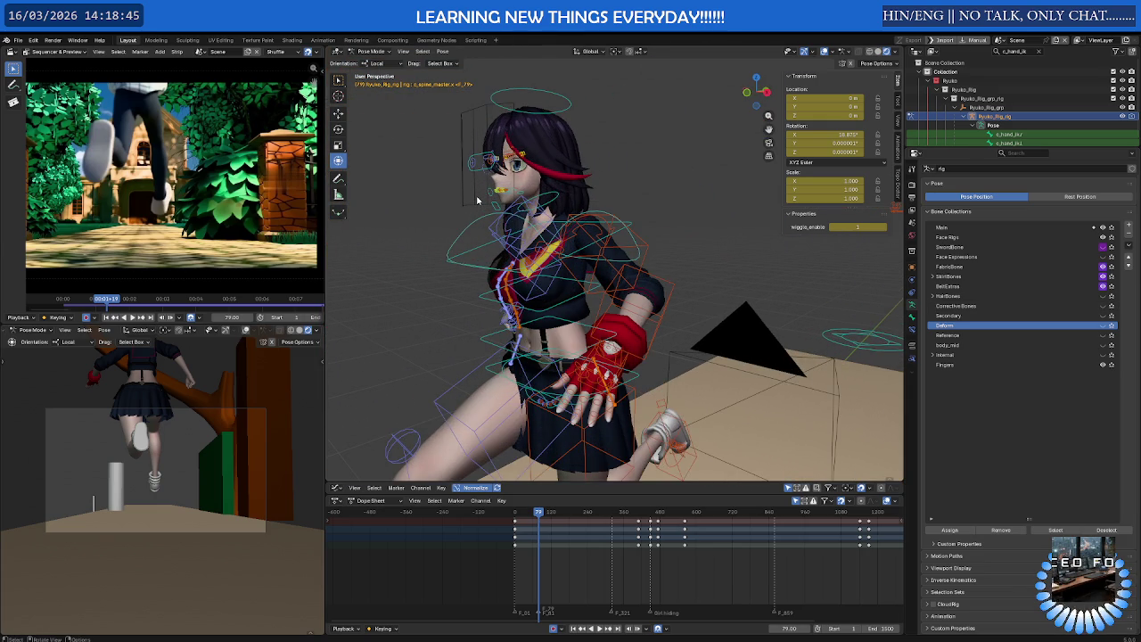
{"action": "middle_click_drag", "start_coordinate": [575, 237], "coordinate": [545, 296]}
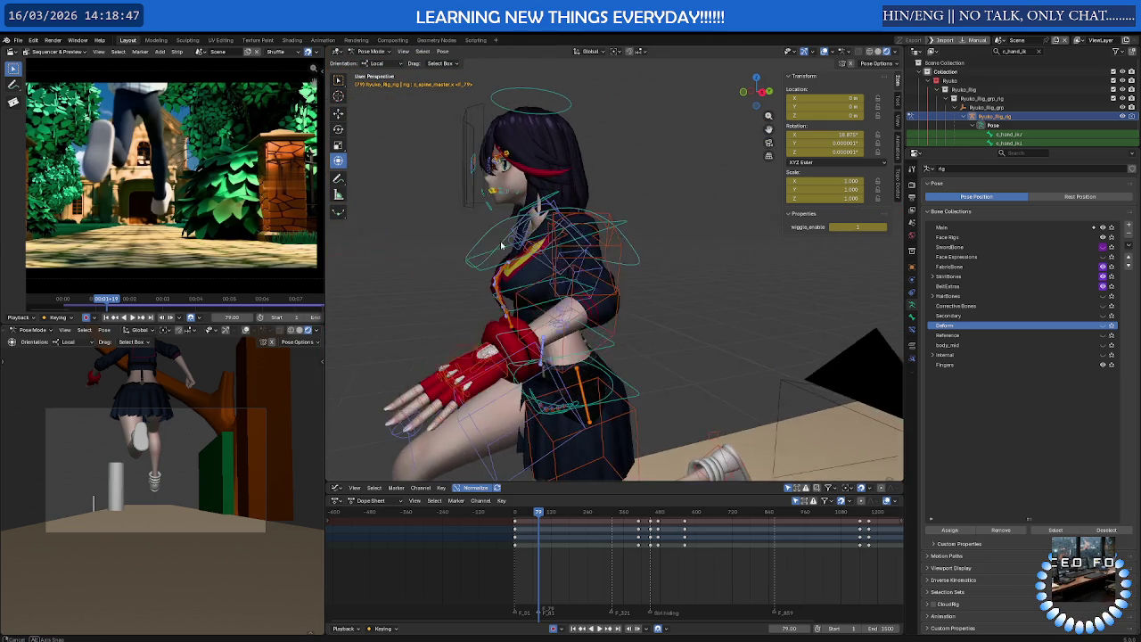
{"action": "scroll", "coordinate": [545, 296], "scroll_direction": "down", "scroll_amount": 4}
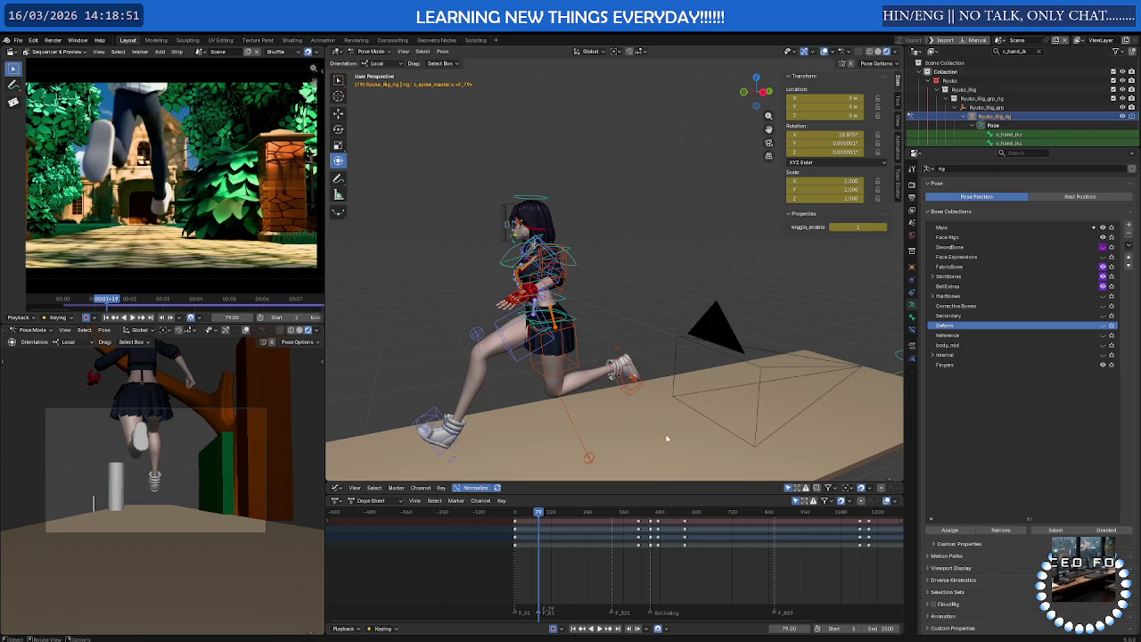
{"action": "left_click", "coordinate": [1103, 237]}
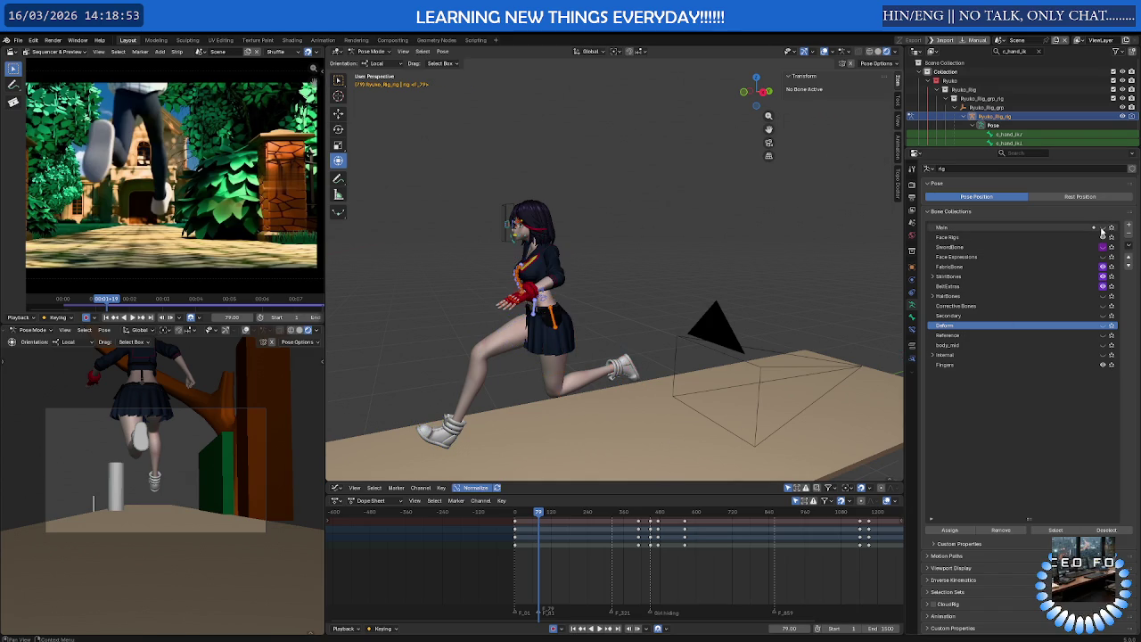
Orbit to the front, zoom onto the face, and turn to a three-quarter view
{"action": "mouse_move", "coordinate": [713, 308]}
{"action": "middle_mouse_down"}
{"action": "mouse_move", "coordinate": [654, 293]}
{"action": "mouse_move", "coordinate": [703, 296]}
{"action": "middle_mouse_up"}
{"action": "scroll", "coordinate": [640, 249], "scroll_direction": "up", "scroll_amount": 3}
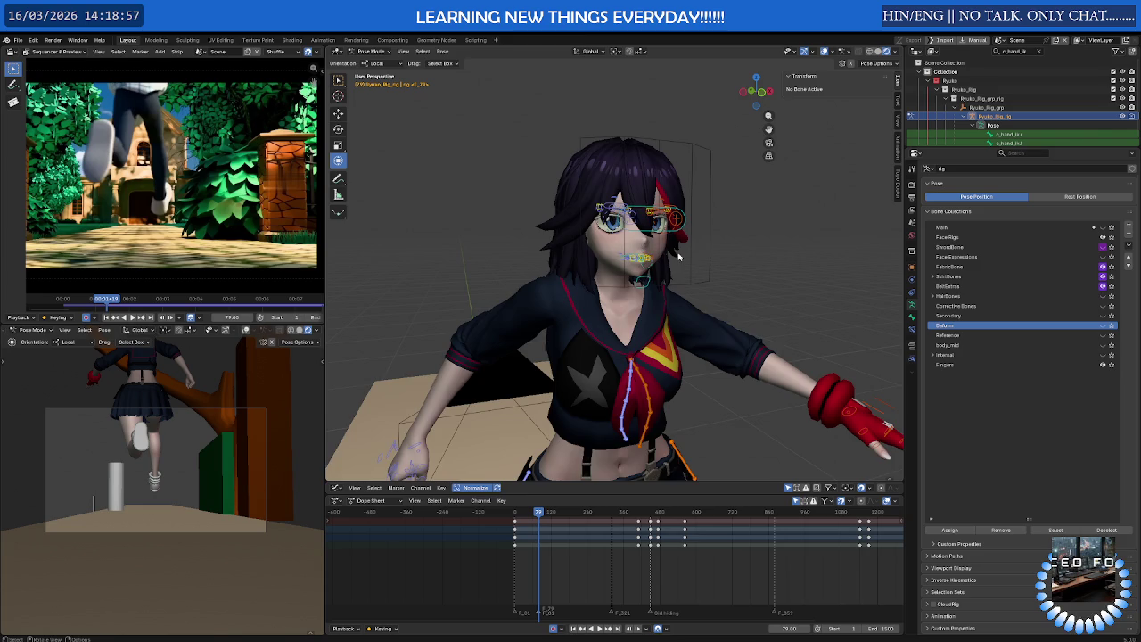
{"action": "scroll", "coordinate": [644, 258], "scroll_direction": "up", "scroll_amount": 1}
{"action": "mouse_move", "coordinate": [644, 257]}
{"action": "middle_mouse_down"}
{"action": "mouse_move", "coordinate": [625, 255]}
{"action": "mouse_move", "coordinate": [726, 255]}
{"action": "middle_mouse_up"}
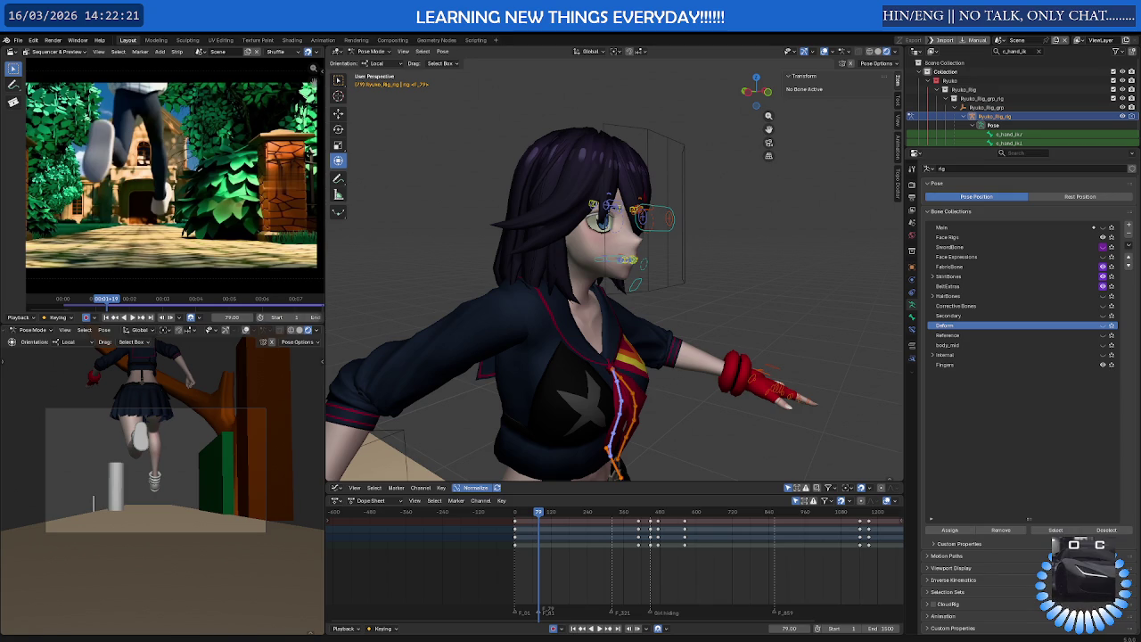
Zoom frontally onto the mouth, move one lip control, then undo the move
{"action": "scroll", "coordinate": [615, 303], "scroll_direction": "down", "scroll_amount": 2}
{"action": "mouse_move", "coordinate": [410, 280]}
{"action": "middle_mouse_down"}
{"action": "mouse_move", "coordinate": [563, 266]}
{"action": "mouse_move", "coordinate": [650, 293]}
{"action": "mouse_move", "coordinate": [552, 338]}
{"action": "mouse_move", "coordinate": [466, 343]}
{"action": "mouse_move", "coordinate": [508, 349]}
{"action": "middle_mouse_up"}
{"action": "scroll", "coordinate": [606, 270], "scroll_direction": "up", "scroll_amount": 2}
{"action": "scroll", "coordinate": [650, 292], "scroll_direction": "up", "scroll_amount": 5}
{"action": "scroll", "coordinate": [526, 356], "scroll_direction": "up", "scroll_amount": 2}
{"action": "scroll", "coordinate": [525, 356], "scroll_direction": "up", "scroll_amount": 3}
{"action": "left_click", "coordinate": [497, 362]}
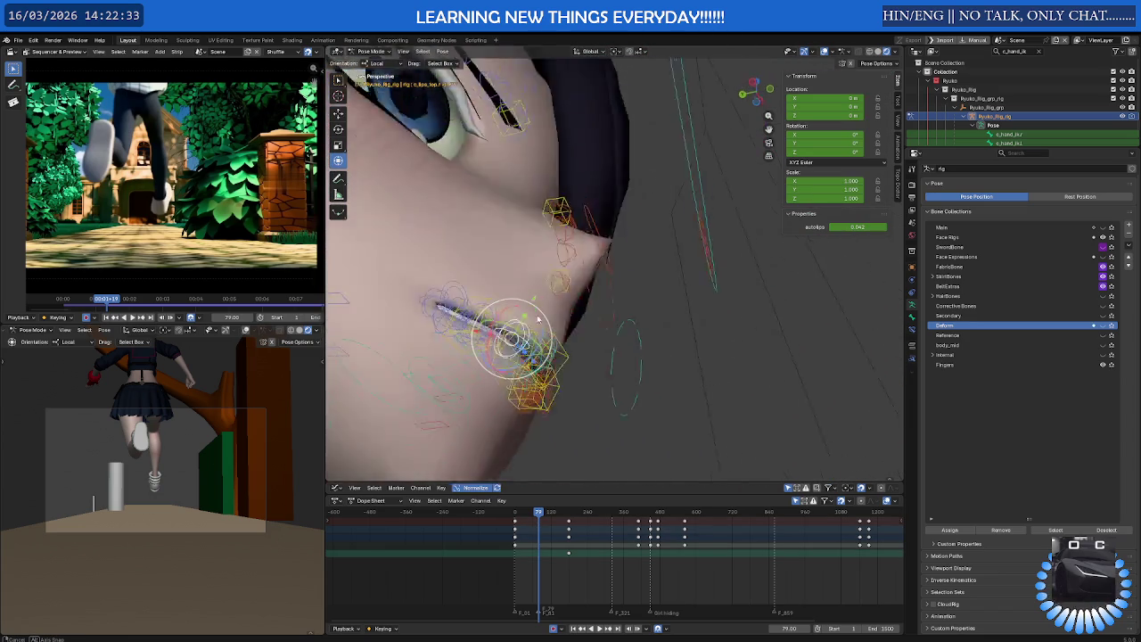
{"action": "key", "text": "g"}
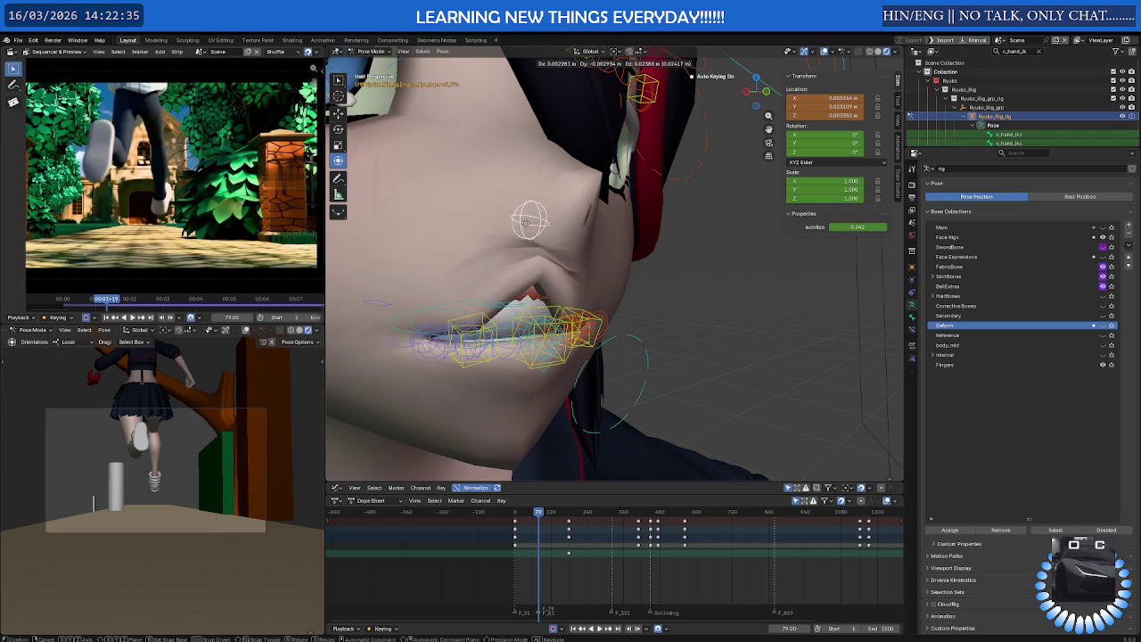
{"action": "left_click", "coordinate": [527, 223]}
{"action": "key", "text": "ctrl+z"}
Drag a second lip control toward the cheek, then cancel so it stays at rest
{"action": "mouse_move", "coordinate": [527, 223]}
{"action": "middle_mouse_down"}
{"action": "mouse_move", "coordinate": [572, 278]}
{"action": "mouse_move", "coordinate": [550, 314]}
{"action": "middle_mouse_up"}
{"action": "left_click", "coordinate": [550, 314]}
{"action": "key", "text": "g"}
{"action": "right_click", "coordinate": [464, 336]}
{"action": "middle_click_drag", "start_coordinate": [463, 335], "coordinate": [535, 303]}
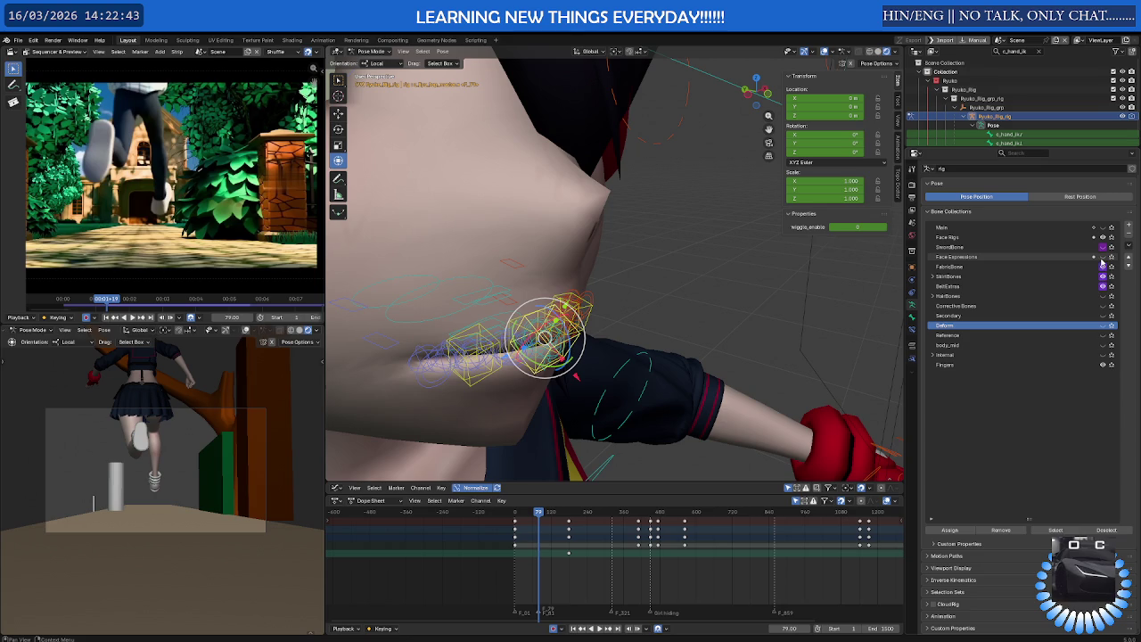
{"action": "mouse_move", "coordinate": [535, 312]}
{"action": "middle_mouse_down"}
{"action": "mouse_move", "coordinate": [560, 302]}
{"action": "mouse_move", "coordinate": [564, 278]}
{"action": "mouse_move", "coordinate": [569, 290]}
{"action": "middle_mouse_up"}
{"action": "left_click", "coordinate": [583, 349]}
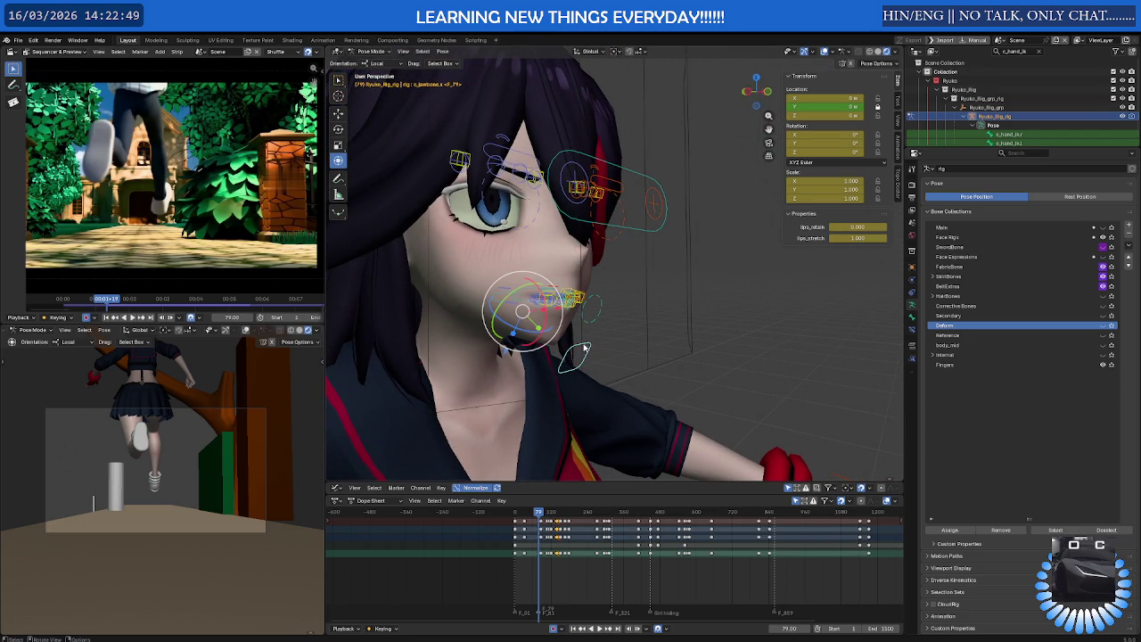
{"action": "mouse_move", "coordinate": [856, 238]}
{"action": "left_mouse_down"}
{"action": "mouse_move", "coordinate": [900, 238]}
{"action": "mouse_move", "coordinate": [843, 226]}
{"action": "left_mouse_up"}
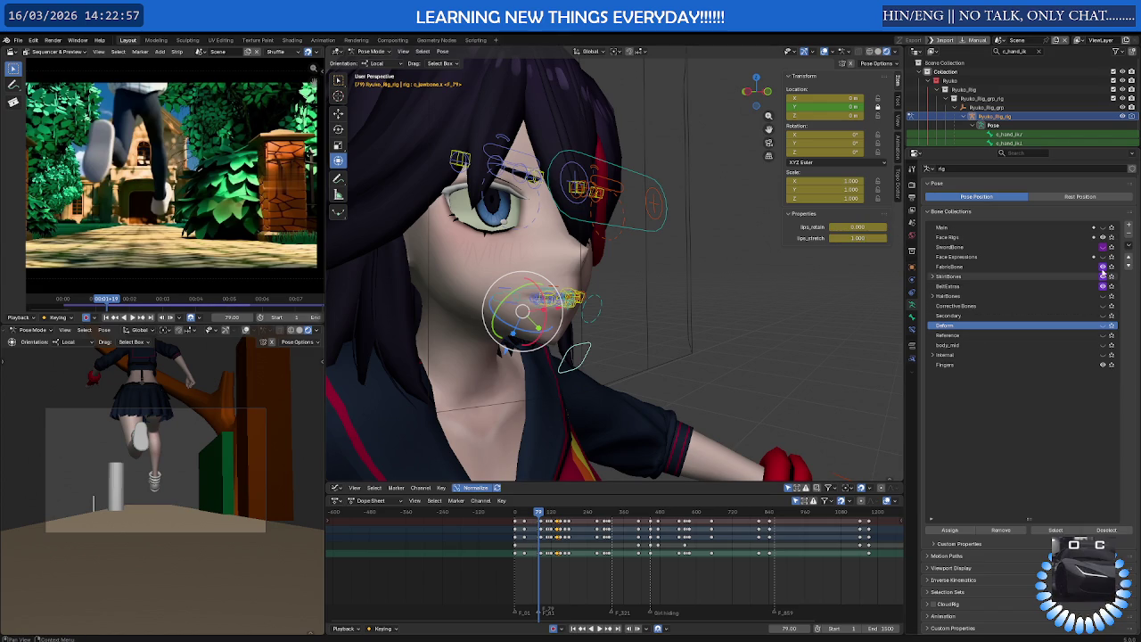
{"action": "left_click", "coordinate": [1103, 237]}
{"action": "left_click", "coordinate": [1103, 237]}
{"action": "left_click", "coordinate": [1103, 237]}
{"action": "left_click", "coordinate": [1103, 237]}
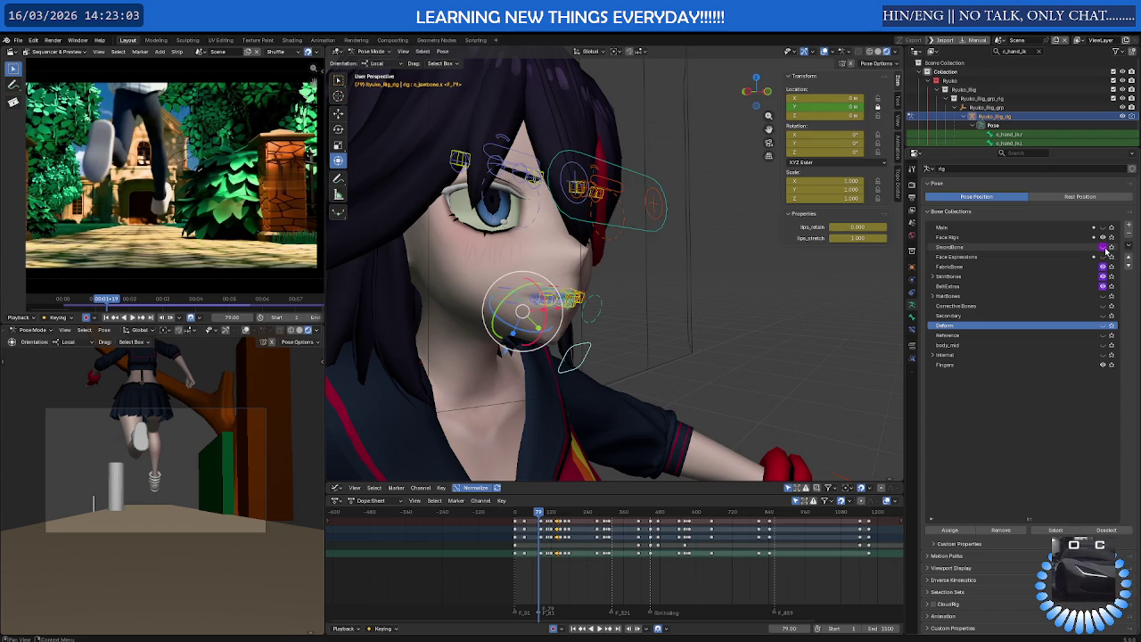
{"action": "scroll", "coordinate": [612, 298], "scroll_direction": "down", "scroll_amount": 3}
{"action": "scroll", "coordinate": [611, 300], "scroll_direction": "down", "scroll_amount": 3}
{"action": "scroll", "coordinate": [609, 303], "scroll_direction": "down", "scroll_amount": 2}
{"action": "mouse_move", "coordinate": [610, 306]}
{"action": "middle_mouse_down"}
{"action": "mouse_move", "coordinate": [498, 322]}
{"action": "mouse_move", "coordinate": [511, 316]}
{"action": "middle_mouse_up"}
{"action": "scroll", "coordinate": [511, 316], "scroll_direction": "up", "scroll_amount": 3}
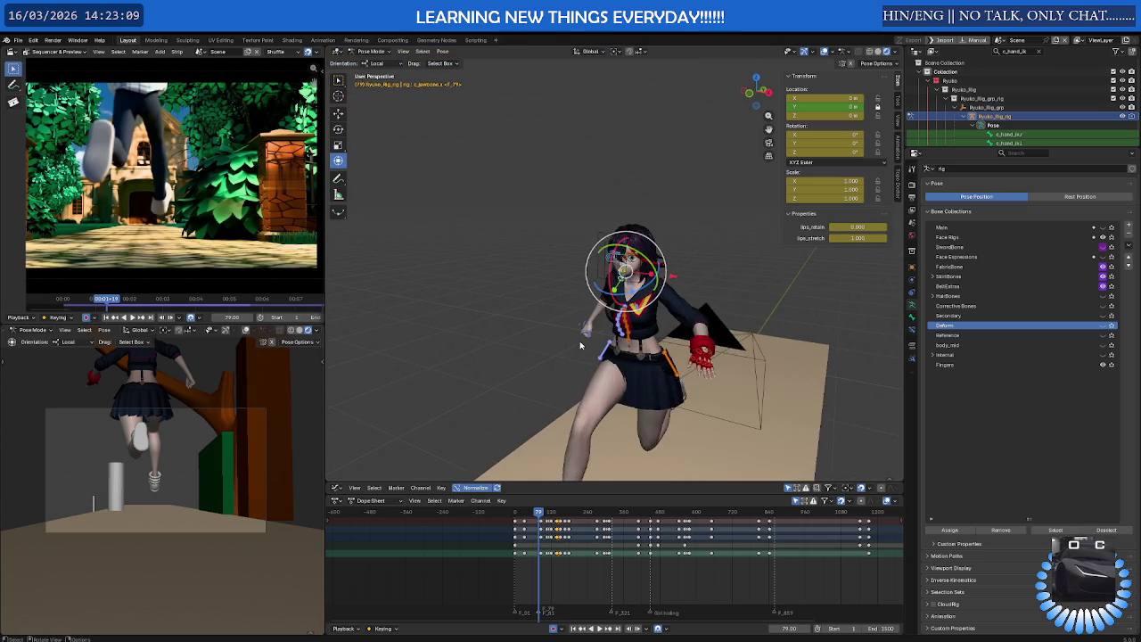
{"action": "scroll", "coordinate": [511, 316], "scroll_direction": "up", "scroll_amount": 3}
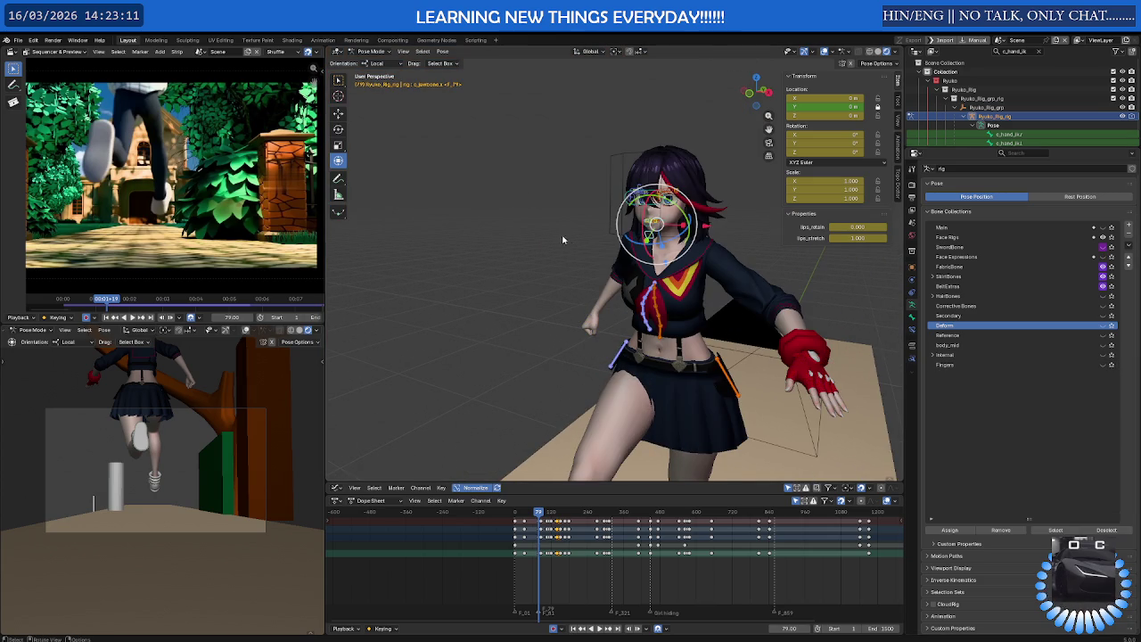
{"action": "middle_click_drag", "start_coordinate": [559, 235], "coordinate": [715, 241]}
{"action": "scroll", "coordinate": [716, 241], "scroll_direction": "up", "scroll_amount": 3}
{"action": "mouse_move", "coordinate": [644, 208]}
{"action": "middle_mouse_down"}
{"action": "mouse_move", "coordinate": [656, 308]}
{"action": "mouse_move", "coordinate": [682, 292]}
{"action": "mouse_move", "coordinate": [645, 319]}
{"action": "middle_mouse_up"}
{"action": "scroll", "coordinate": [656, 309], "scroll_direction": "up", "scroll_amount": 2}
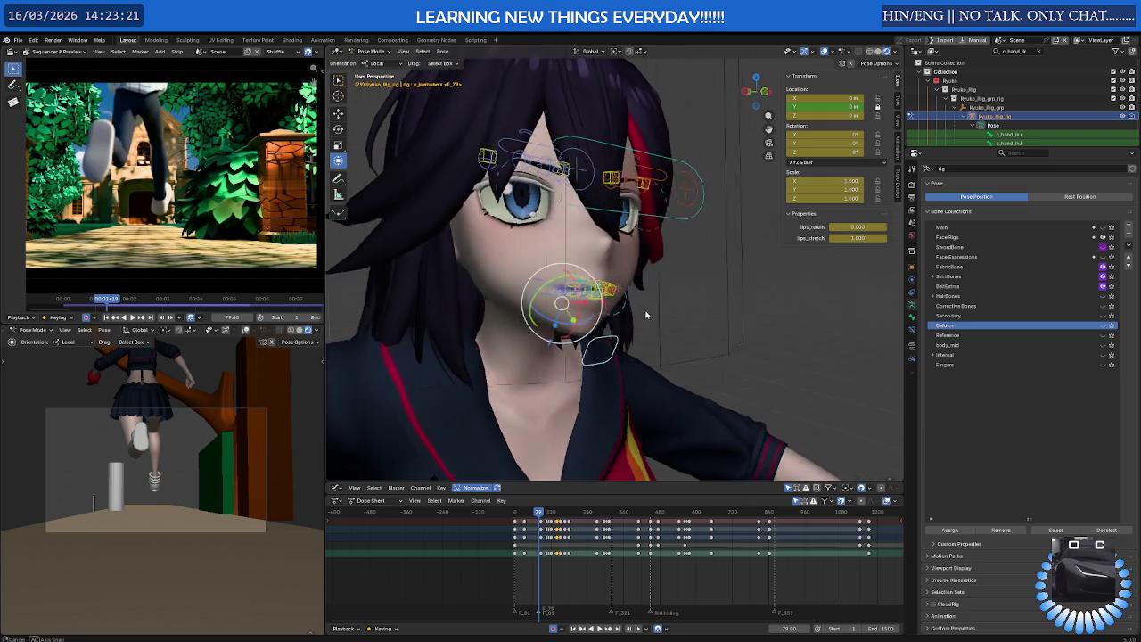
{"action": "middle_click_drag", "start_coordinate": [645, 318], "coordinate": [683, 327]}
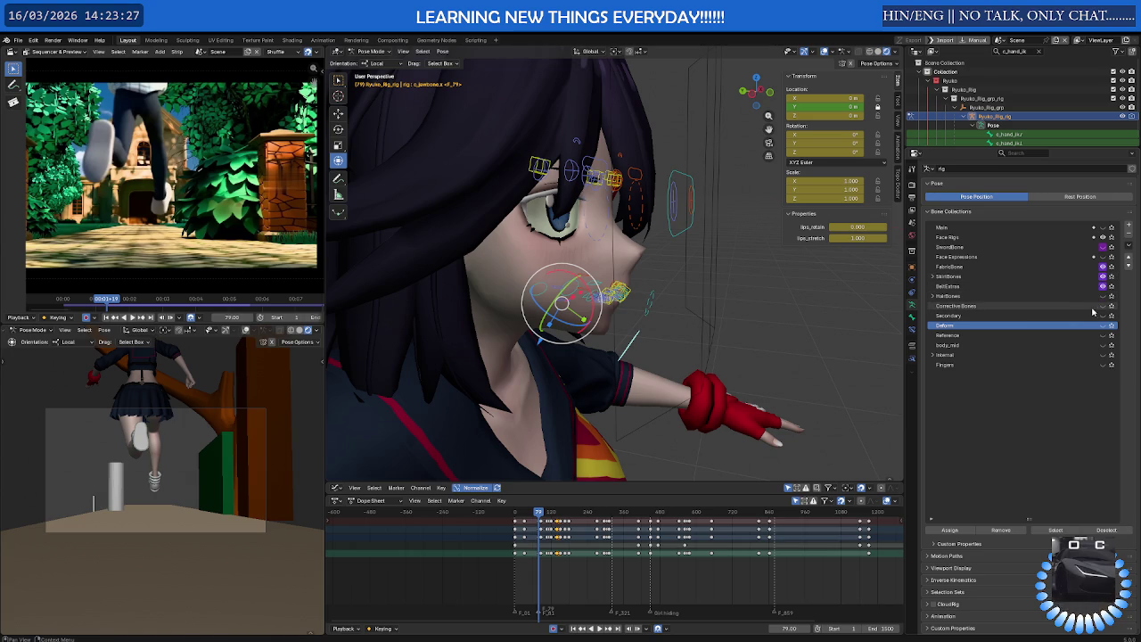
{"action": "left_click", "coordinate": [1103, 306]}
{"action": "left_click", "coordinate": [1103, 306]}
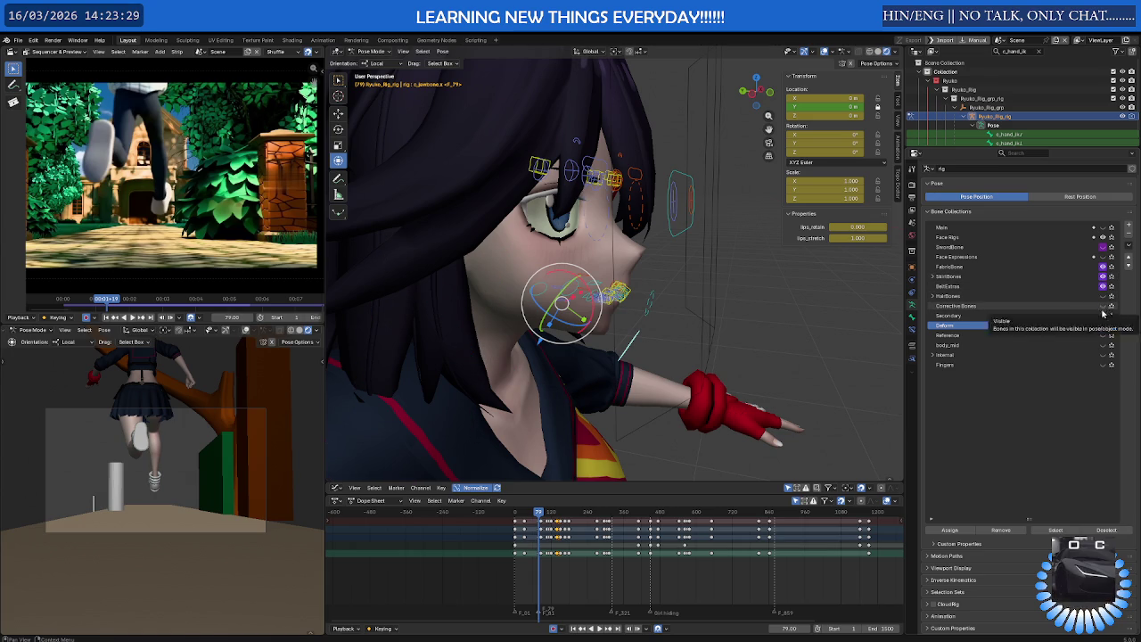
{"action": "left_click", "coordinate": [1104, 316]}
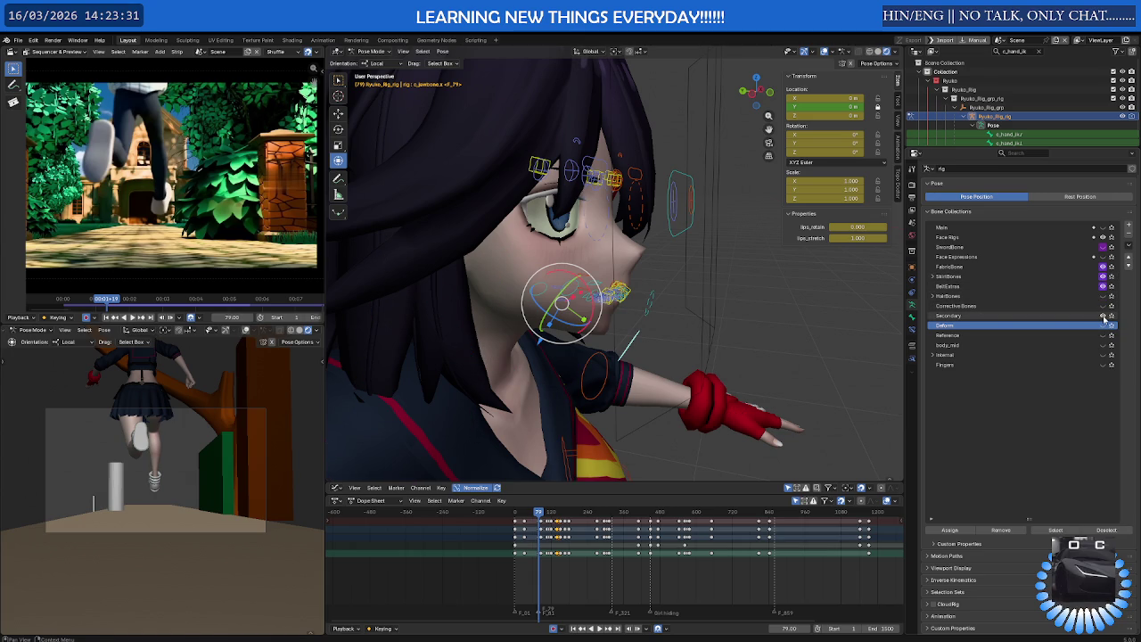
{"action": "mouse_move", "coordinate": [624, 294]}
{"action": "middle_mouse_down"}
{"action": "mouse_move", "coordinate": [504, 340]}
{"action": "mouse_move", "coordinate": [461, 329]}
{"action": "mouse_move", "coordinate": [479, 324]}
{"action": "mouse_move", "coordinate": [676, 413]}
{"action": "middle_mouse_up"}
{"action": "left_click", "coordinate": [749, 401]}
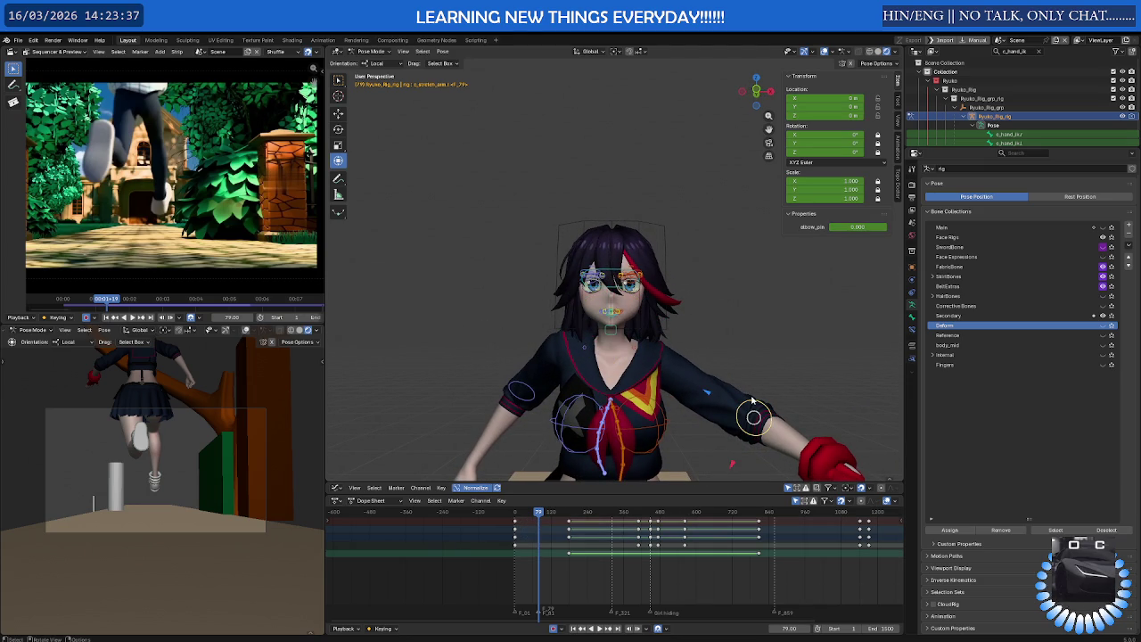
{"action": "key", "text": "g"}
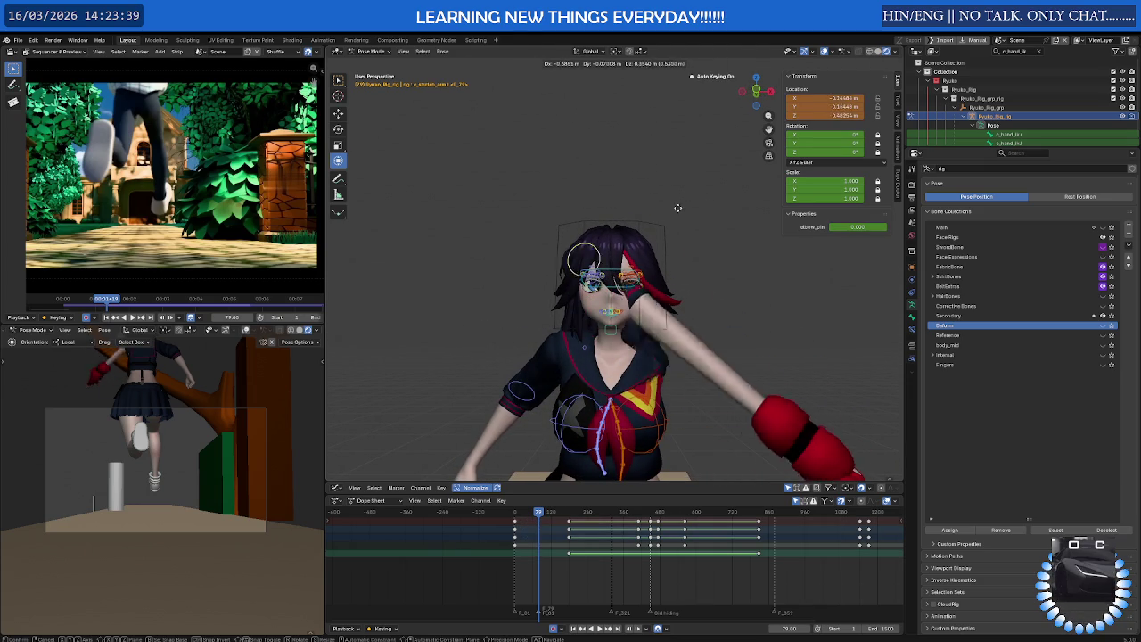
{"action": "key", "text": "Escape"}
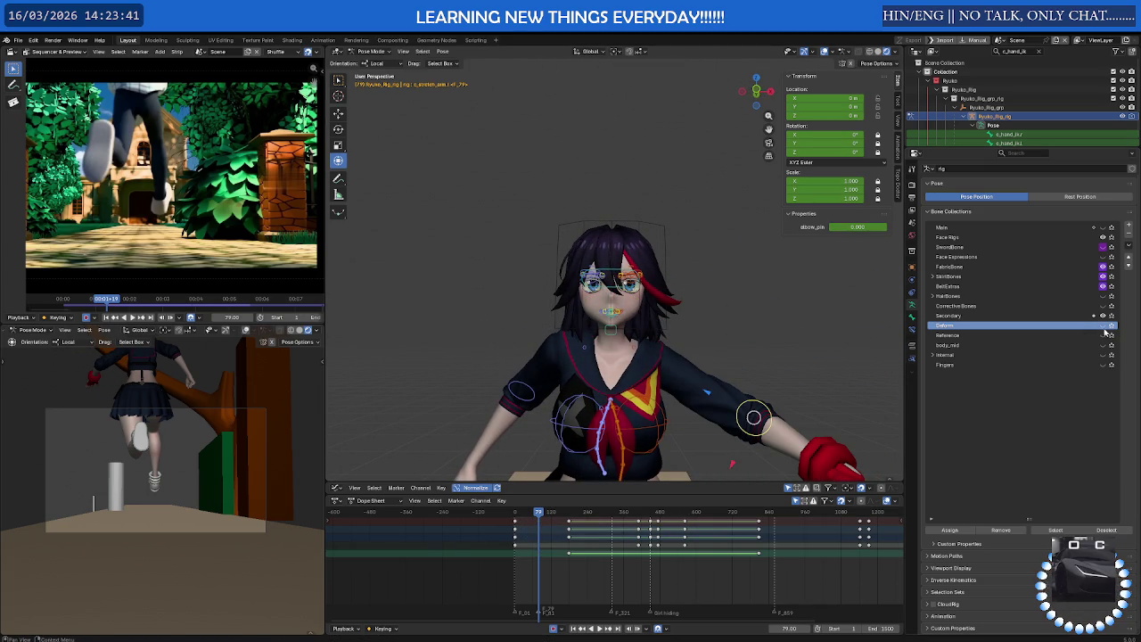
{"action": "left_click", "coordinate": [1104, 327]}
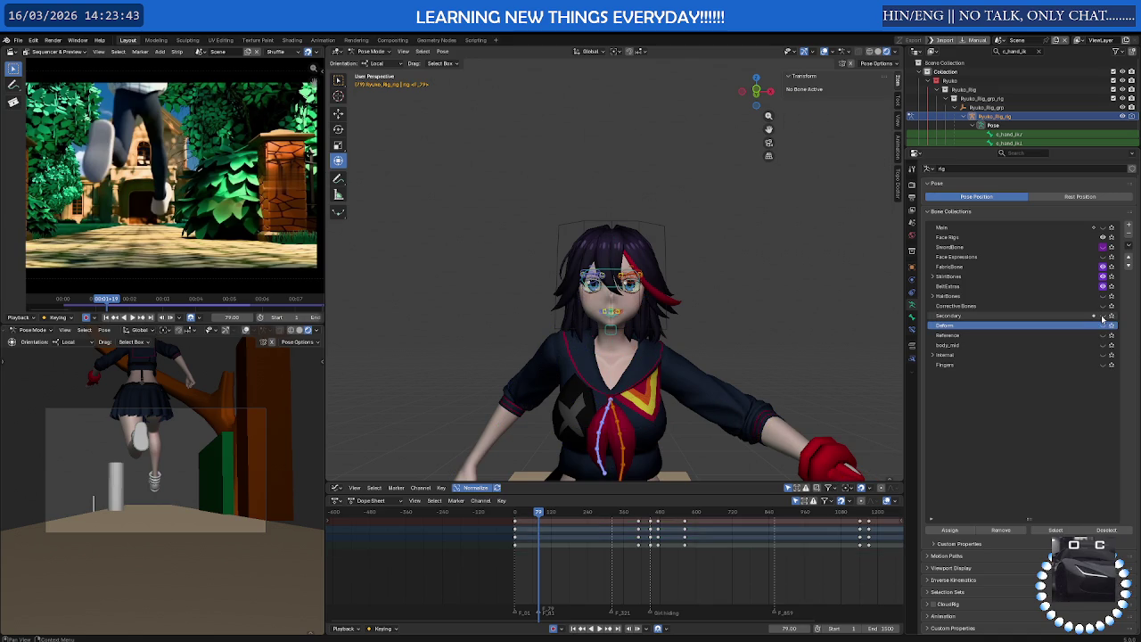
{"action": "left_click", "coordinate": [1104, 296]}
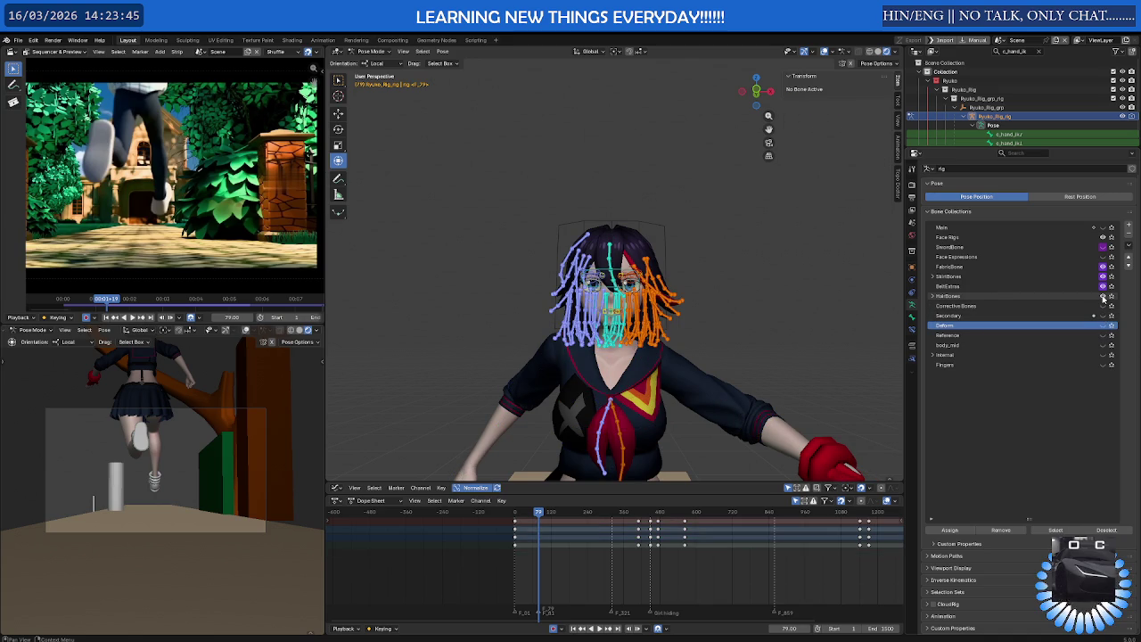
{"action": "left_click", "coordinate": [1103, 296]}
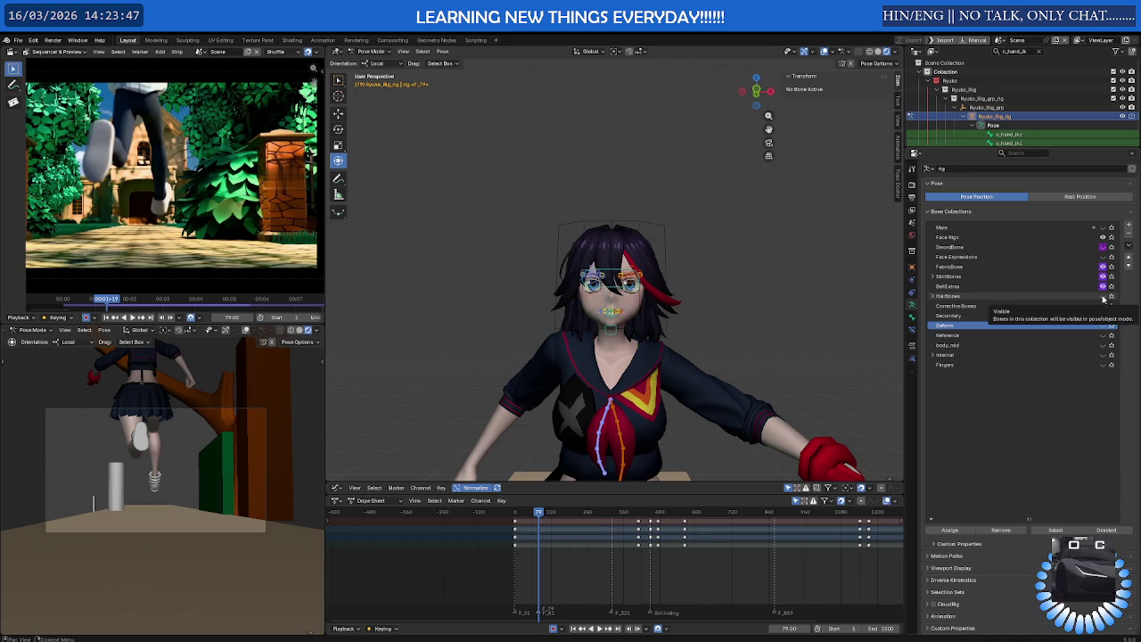
{"action": "left_click", "coordinate": [1104, 229]}
{"action": "left_click", "coordinate": [1104, 228]}
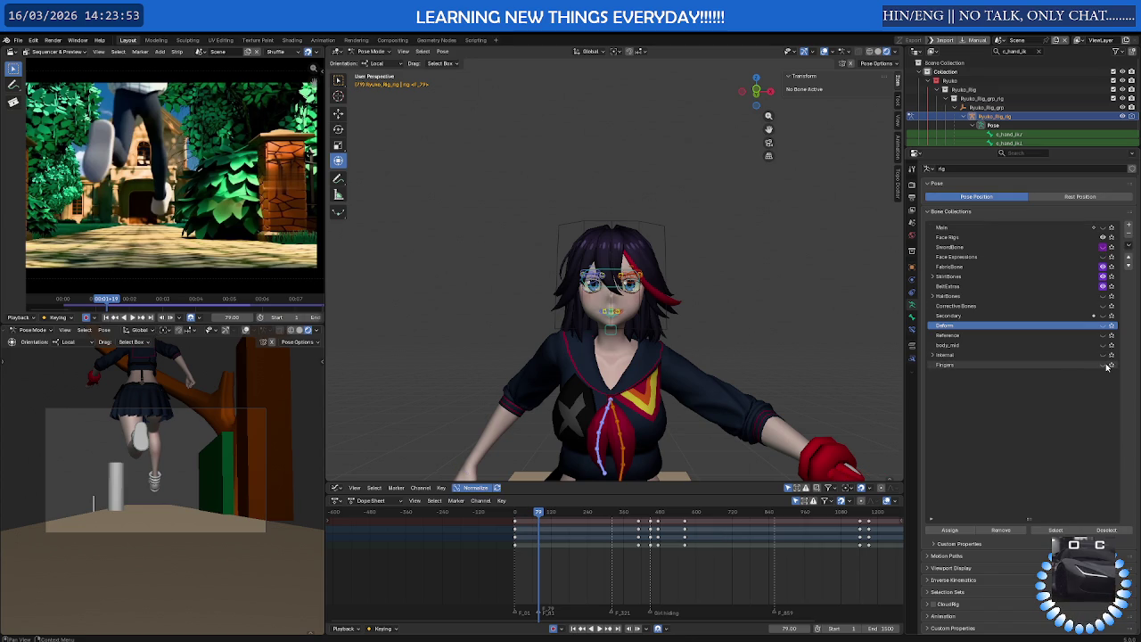
{"action": "mouse_move", "coordinate": [639, 291]}
{"action": "middle_mouse_down"}
{"action": "mouse_move", "coordinate": [615, 294]}
{"action": "mouse_move", "coordinate": [633, 294]}
{"action": "middle_mouse_up"}
{"action": "scroll", "coordinate": [616, 294], "scroll_direction": "up", "scroll_amount": 3}
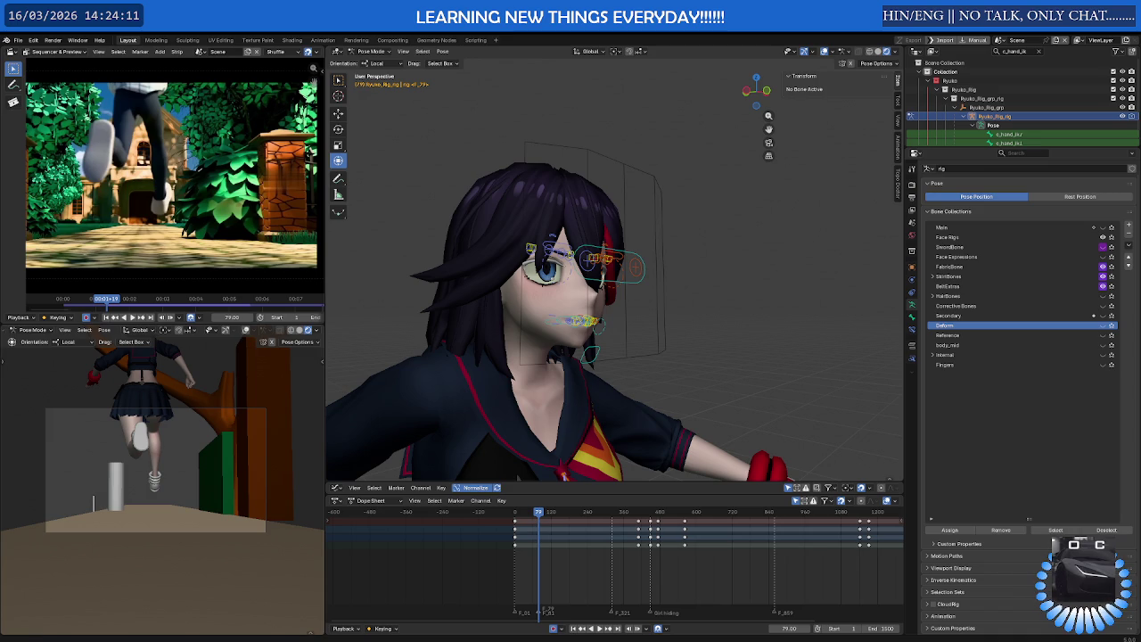
Select an eyebrow control bone and show the rig overlays
{"action": "mouse_move", "coordinate": [606, 267]}
{"action": "middle_mouse_down"}
{"action": "mouse_move", "coordinate": [517, 270]}
{"action": "mouse_move", "coordinate": [550, 239]}
{"action": "mouse_move", "coordinate": [629, 254]}
{"action": "mouse_move", "coordinate": [540, 246]}
{"action": "middle_mouse_up"}
{"action": "left_click", "coordinate": [527, 239]}
{"action": "key", "text": "shift+alt+z"}
Play the animation from frame 58 while orbiting around the scene
{"action": "scroll", "coordinate": [560, 527], "scroll_direction": "up", "scroll_amount": 1}
{"action": "scroll", "coordinate": [560, 527], "scroll_direction": "up", "scroll_amount": 1}
{"action": "mouse_move", "coordinate": [526, 517]}
{"action": "left_mouse_down"}
{"action": "mouse_move", "coordinate": [577, 521]}
{"action": "mouse_move", "coordinate": [496, 521]}
{"action": "mouse_move", "coordinate": [641, 526]}
{"action": "left_mouse_up"}
{"action": "key", "text": "space"}
{"action": "mouse_move", "coordinate": [626, 365]}
{"action": "middle_mouse_down"}
{"action": "mouse_move", "coordinate": [593, 357]}
{"action": "mouse_move", "coordinate": [757, 385]}
{"action": "mouse_move", "coordinate": [688, 355]}
{"action": "mouse_move", "coordinate": [656, 490]}
{"action": "middle_mouse_up"}
{"action": "scroll", "coordinate": [758, 385], "scroll_direction": "down", "scroll_amount": 5}
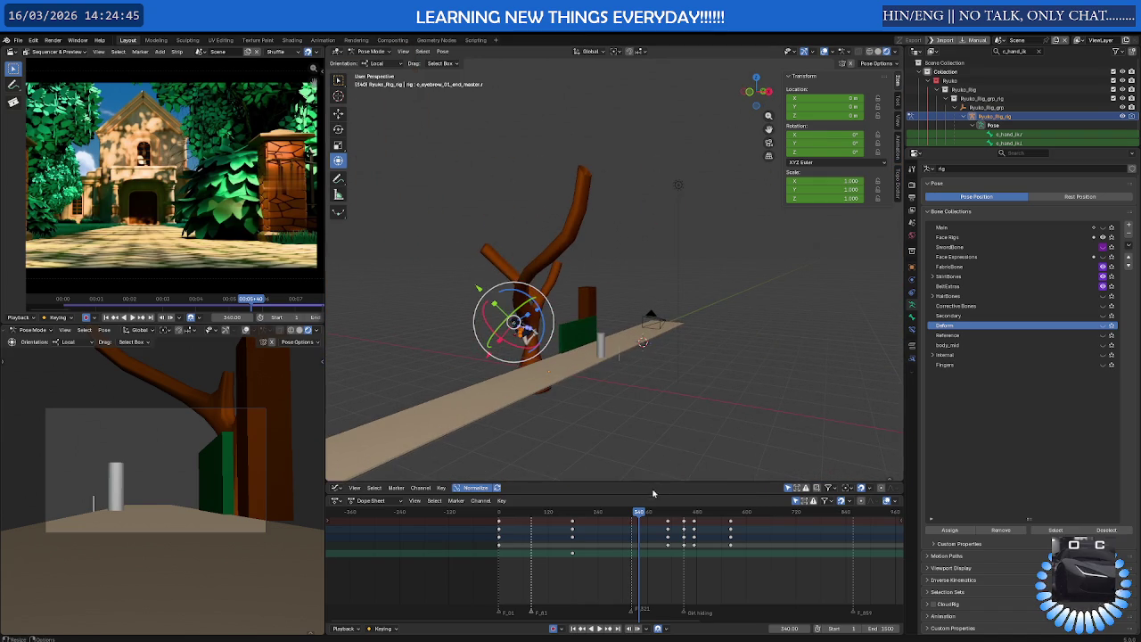
Scrub back to frame 80, play, and settle the playhead on frame 160
{"action": "mouse_move", "coordinate": [639, 513]}
{"action": "left_mouse_down"}
{"action": "mouse_move", "coordinate": [532, 513]}
{"action": "mouse_move", "coordinate": [563, 514]}
{"action": "left_mouse_up"}
{"action": "key", "text": "space"}
{"action": "key", "text": "space"}
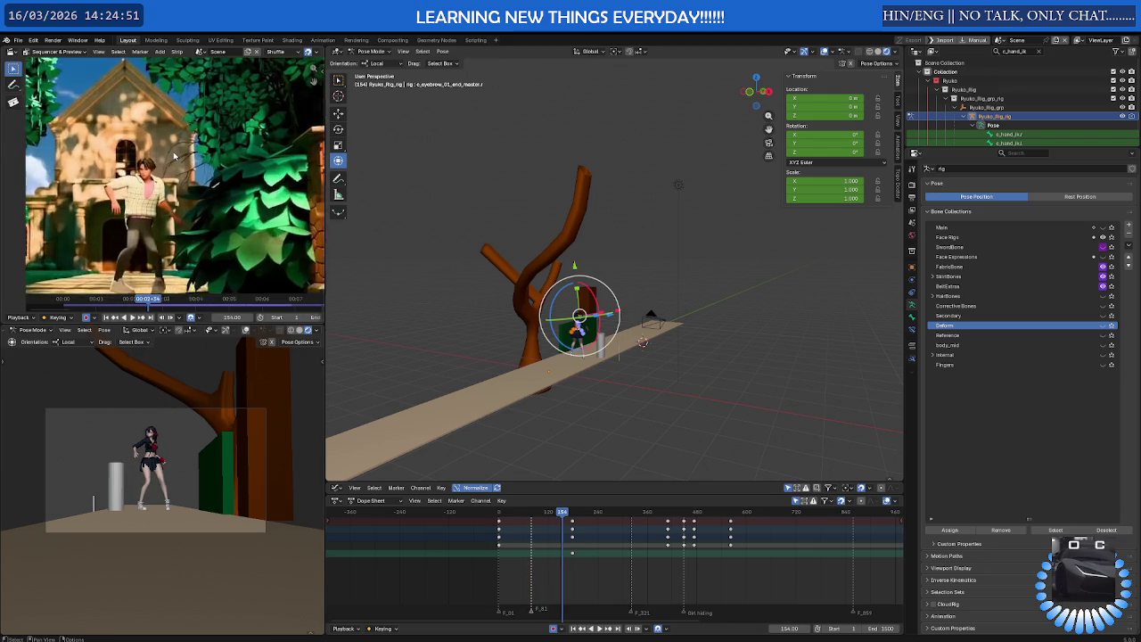
{"action": "scroll", "coordinate": [174, 156], "scroll_direction": "up", "scroll_amount": 3}
{"action": "left_click_drag", "start_coordinate": [562, 514], "coordinate": [565, 514]}
Zoom and orbit in close on the character's face and mouth controls
{"action": "scroll", "coordinate": [565, 362], "scroll_direction": "up", "scroll_amount": 3}
{"action": "middle_click_drag", "start_coordinate": [566, 362], "coordinate": [522, 350]}
{"action": "scroll", "coordinate": [531, 338], "scroll_direction": "up", "scroll_amount": 2}
{"action": "scroll", "coordinate": [553, 312], "scroll_direction": "up", "scroll_amount": 2}
{"action": "scroll", "coordinate": [571, 285], "scroll_direction": "up", "scroll_amount": 2}
{"action": "scroll", "coordinate": [588, 263], "scroll_direction": "up", "scroll_amount": 2}
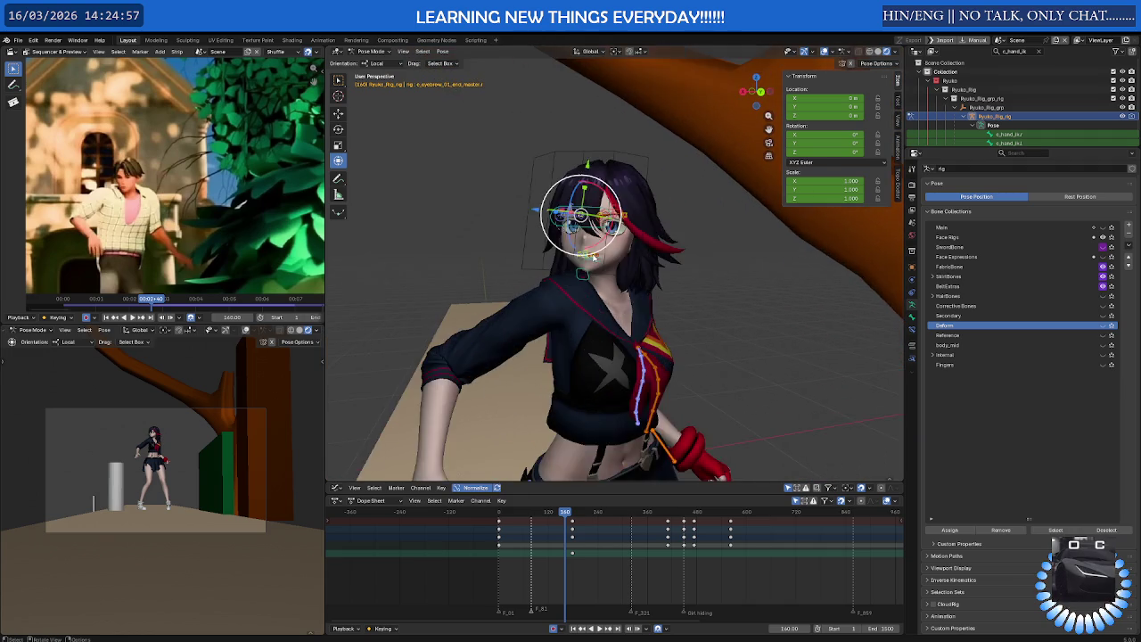
{"action": "scroll", "coordinate": [593, 258], "scroll_direction": "up", "scroll_amount": 2}
{"action": "scroll", "coordinate": [592, 272], "scroll_direction": "up", "scroll_amount": 2}
{"action": "scroll", "coordinate": [591, 286], "scroll_direction": "up", "scroll_amount": 2}
{"action": "scroll", "coordinate": [590, 301], "scroll_direction": "up", "scroll_amount": 2}
{"action": "mouse_move", "coordinate": [590, 304]}
{"action": "middle_mouse_down"}
{"action": "mouse_move", "coordinate": [648, 359]}
{"action": "mouse_move", "coordinate": [668, 353]}
{"action": "middle_mouse_up"}
Hide the sidebar and tool shelf, and open the viewport gizmo options
{"action": "key", "text": "n"}
{"action": "key", "text": "t"}
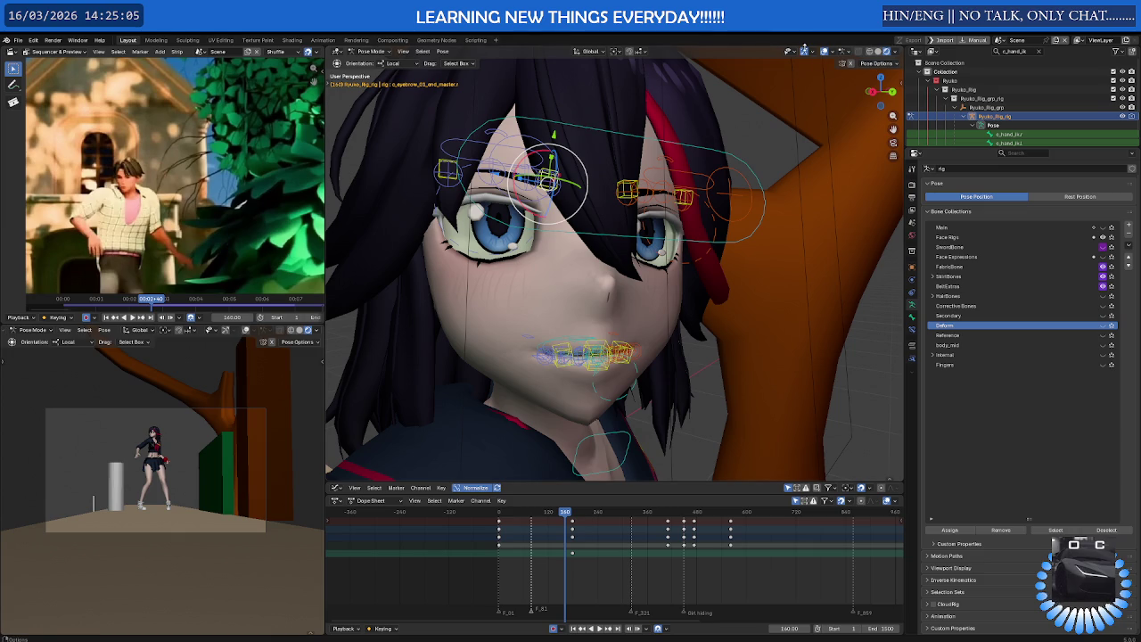
{"action": "left_click", "coordinate": [812, 52]}
Hide the navigation gizmo, select the top lip master control, and zoom onto it
{"action": "left_click", "coordinate": [782, 82]}
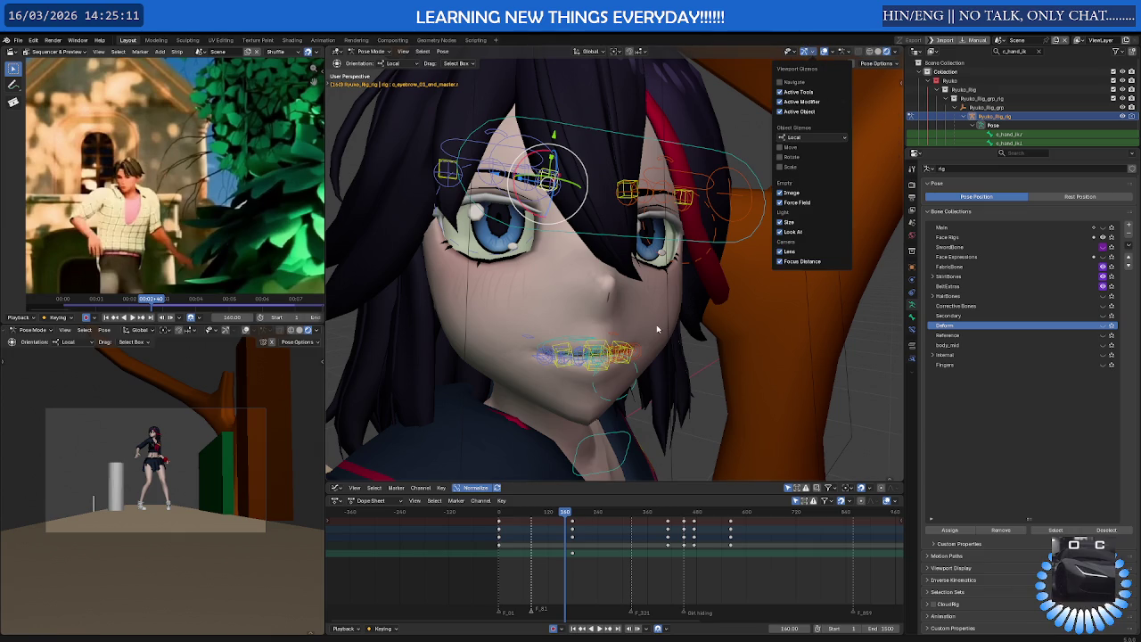
{"action": "left_click", "coordinate": [600, 344]}
{"action": "middle_click_drag", "start_coordinate": [600, 344], "coordinate": [667, 339]}
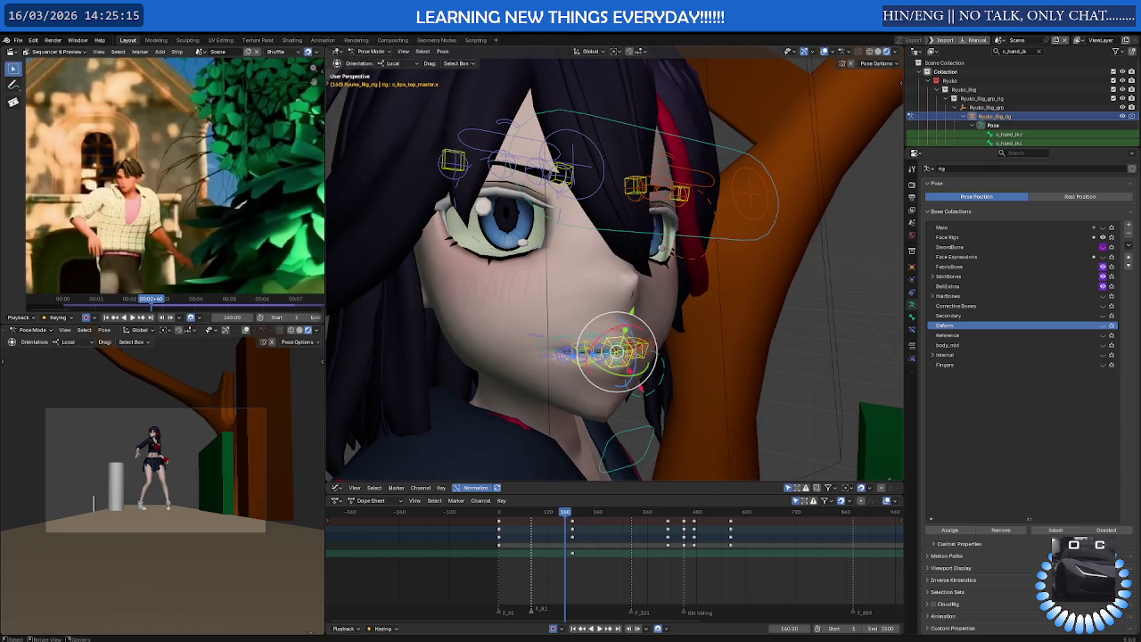
{"action": "scroll", "coordinate": [677, 335], "scroll_direction": "up", "scroll_amount": 2}
{"action": "scroll", "coordinate": [654, 332], "scroll_direction": "up", "scroll_amount": 3}
{"action": "scroll", "coordinate": [624, 357], "scroll_direction": "up", "scroll_amount": 3}
{"action": "scroll", "coordinate": [597, 379], "scroll_direction": "up", "scroll_amount": 2}
{"action": "mouse_move", "coordinate": [584, 385]}
{"action": "middle_mouse_down"}
{"action": "mouse_move", "coordinate": [533, 378]}
{"action": "mouse_move", "coordinate": [629, 357]}
{"action": "middle_mouse_up"}
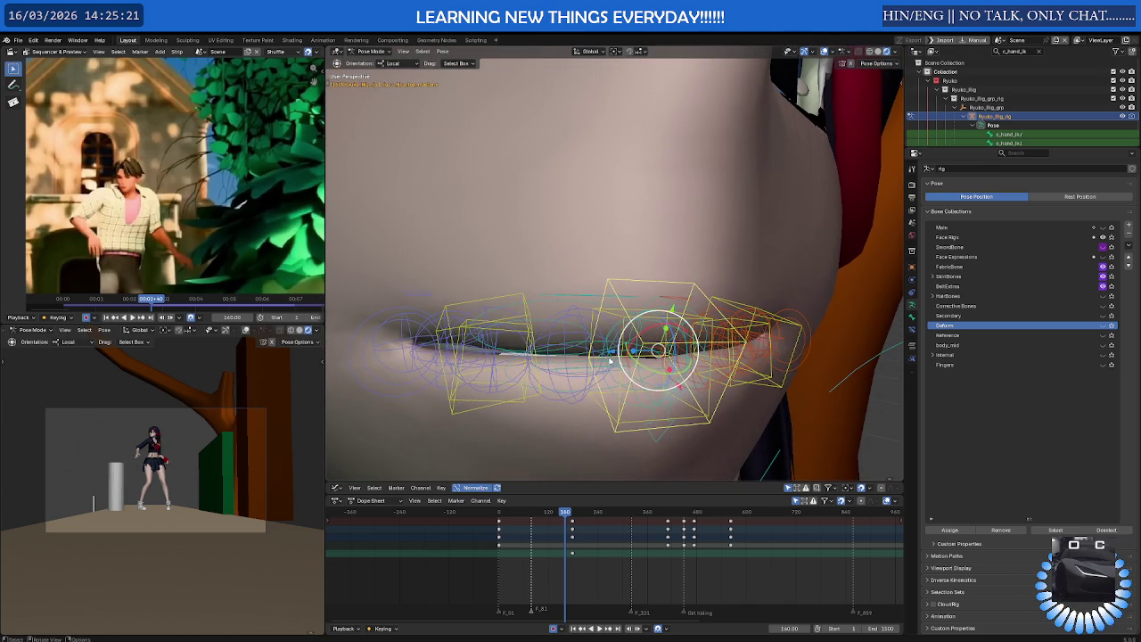
Move the lip master controller slightly lower to test the mouth deformation
{"action": "mouse_move", "coordinate": [425, 337]}
{"action": "middle_mouse_down"}
{"action": "mouse_move", "coordinate": [545, 326]}
{"action": "mouse_move", "coordinate": [546, 305]}
{"action": "mouse_move", "coordinate": [517, 288]}
{"action": "mouse_move", "coordinate": [447, 354]}
{"action": "middle_mouse_up"}
{"action": "left_click_drag", "start_coordinate": [448, 354], "coordinate": [448, 328]}
{"action": "middle_click_drag", "start_coordinate": [449, 334], "coordinate": [436, 246]}
{"action": "key", "text": "g"}
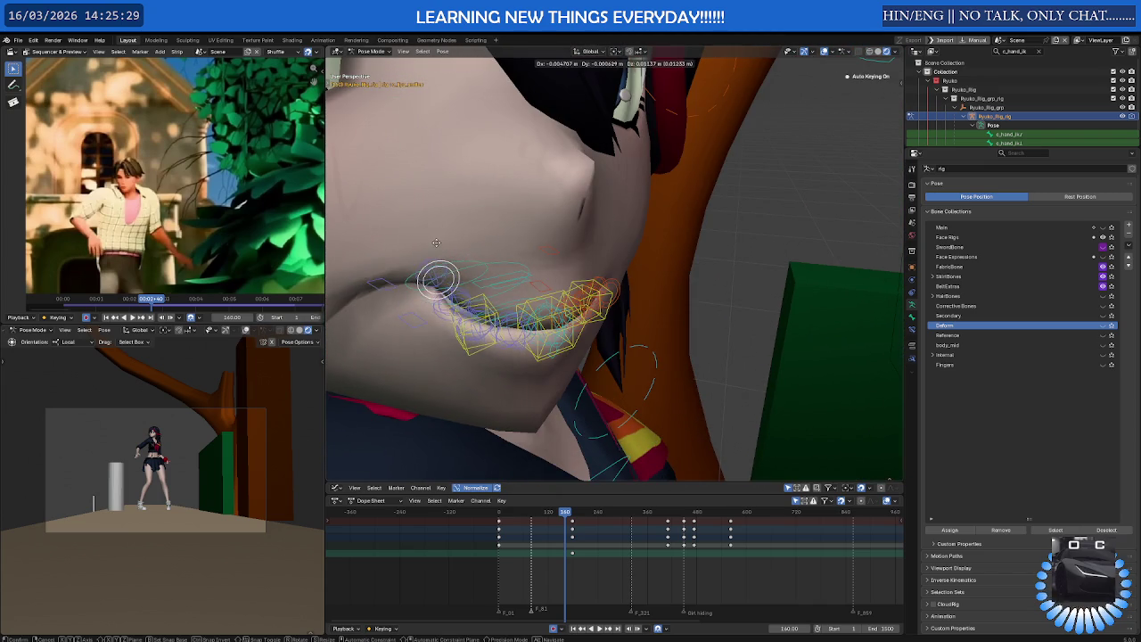
{"action": "left_click", "coordinate": [433, 346]}
{"action": "middle_click_drag", "start_coordinate": [434, 346], "coordinate": [433, 354]}
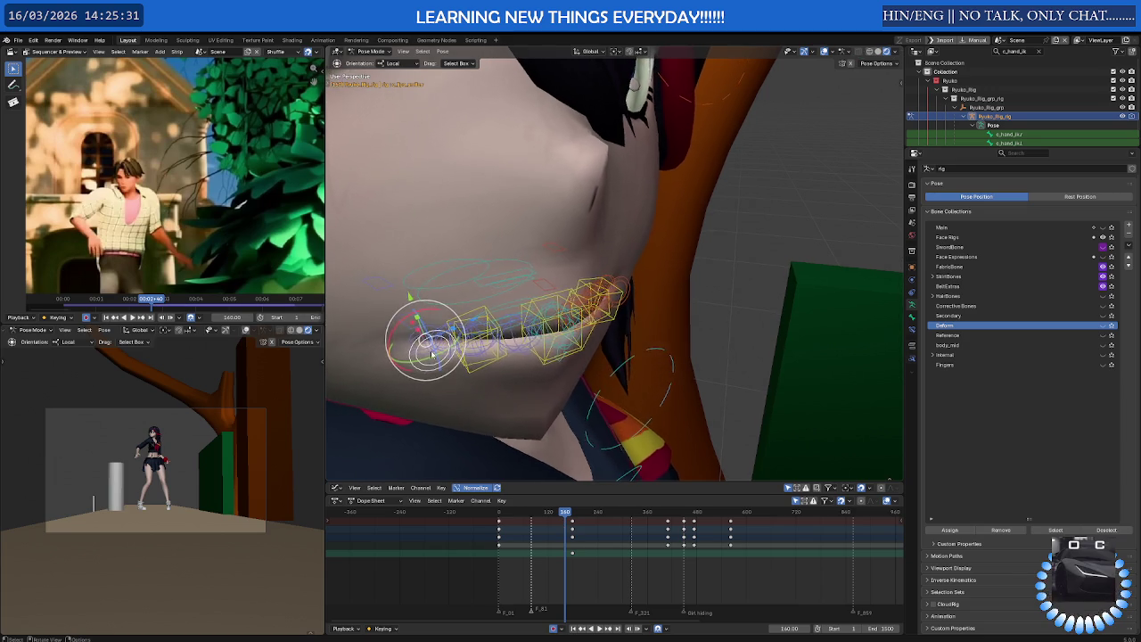
{"action": "scroll", "coordinate": [433, 353], "scroll_direction": "up", "scroll_amount": 3}
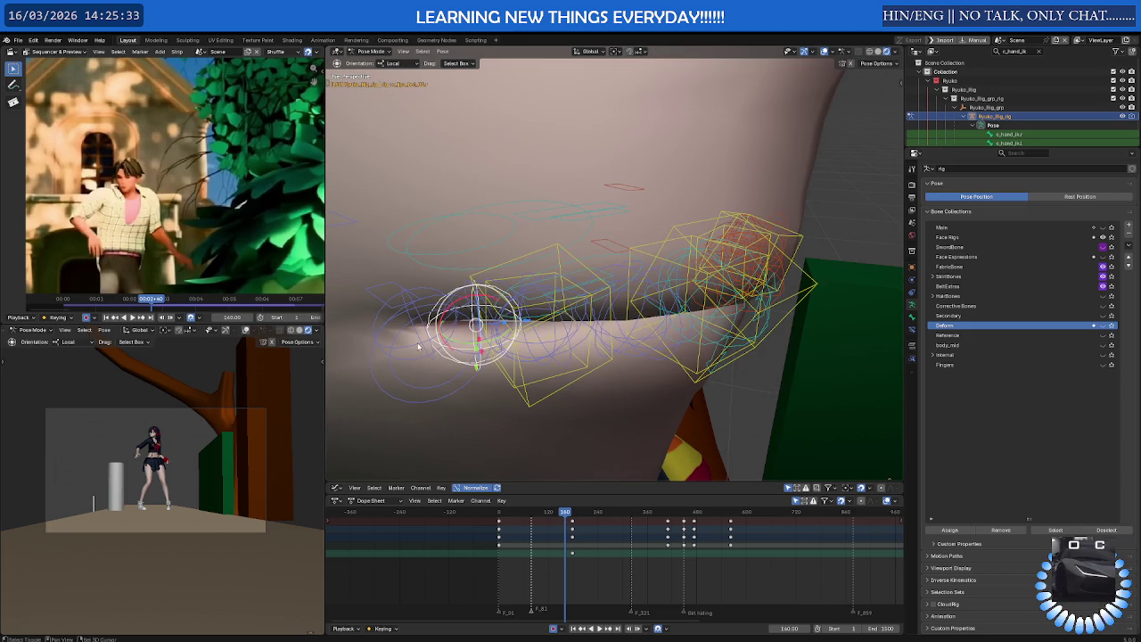
Select the left lip-corner controller and a nearby lip controller
{"action": "left_click", "coordinate": [421, 347]}
{"action": "middle_click_drag", "start_coordinate": [504, 336], "coordinate": [515, 322]}
{"action": "left_click", "coordinate": [512, 323]}
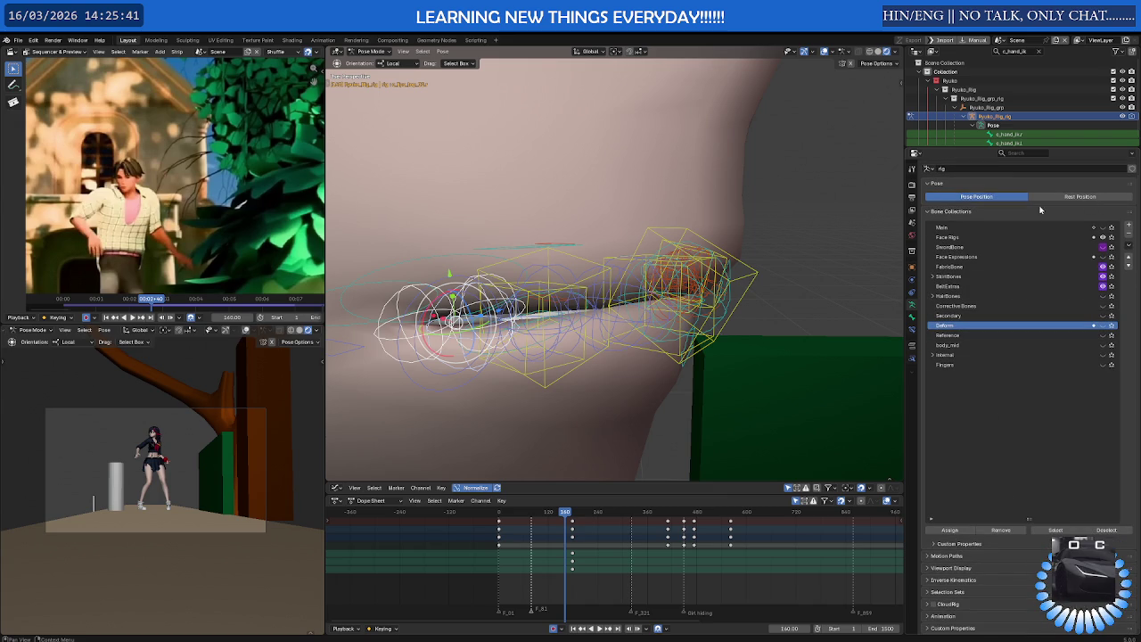
Create a new bone collection, name it 'Face Rigs Extras', and make it active
{"action": "scroll", "coordinate": [1018, 241], "scroll_direction": "up", "scroll_amount": 1}
{"action": "left_click", "coordinate": [1129, 241]}
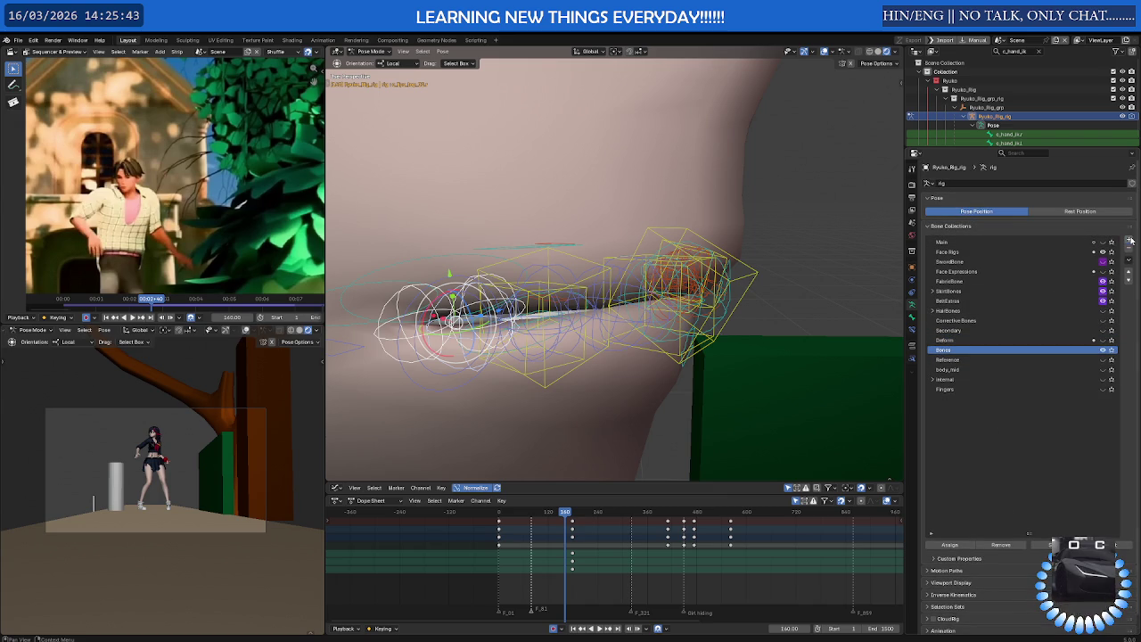
{"action": "double_click", "coordinate": [946, 350]}
{"action": "type", "text": "Face Rigs Extra"}
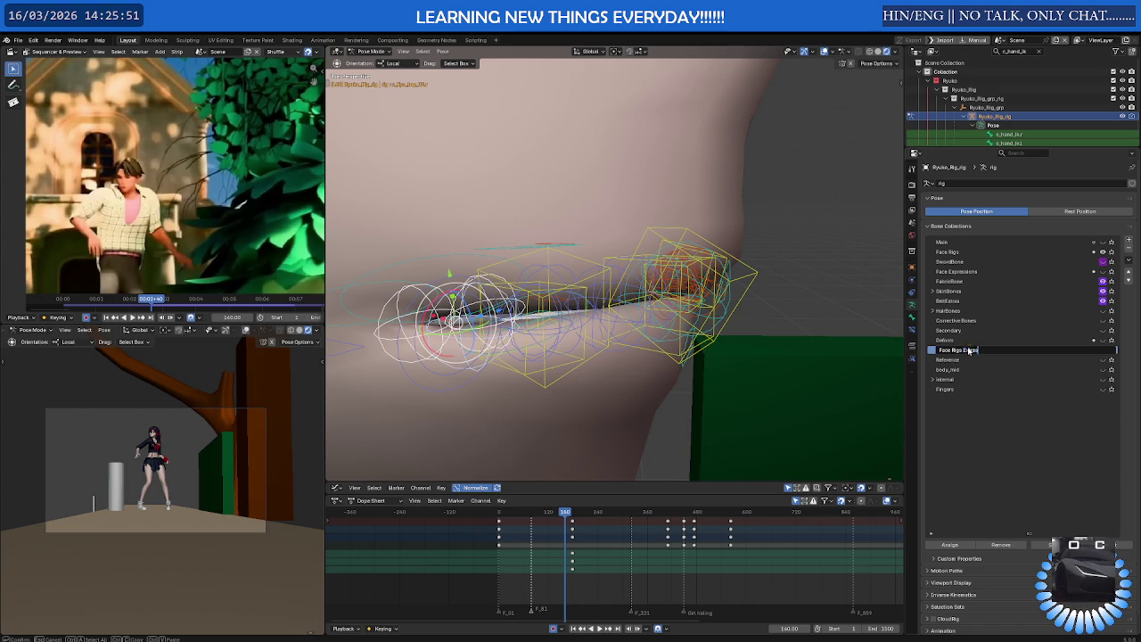
{"action": "key", "text": "Return"}
{"action": "left_click", "coordinate": [998, 360]}
{"action": "left_click", "coordinate": [1025, 369]}
{"action": "left_click", "coordinate": [1070, 351]}
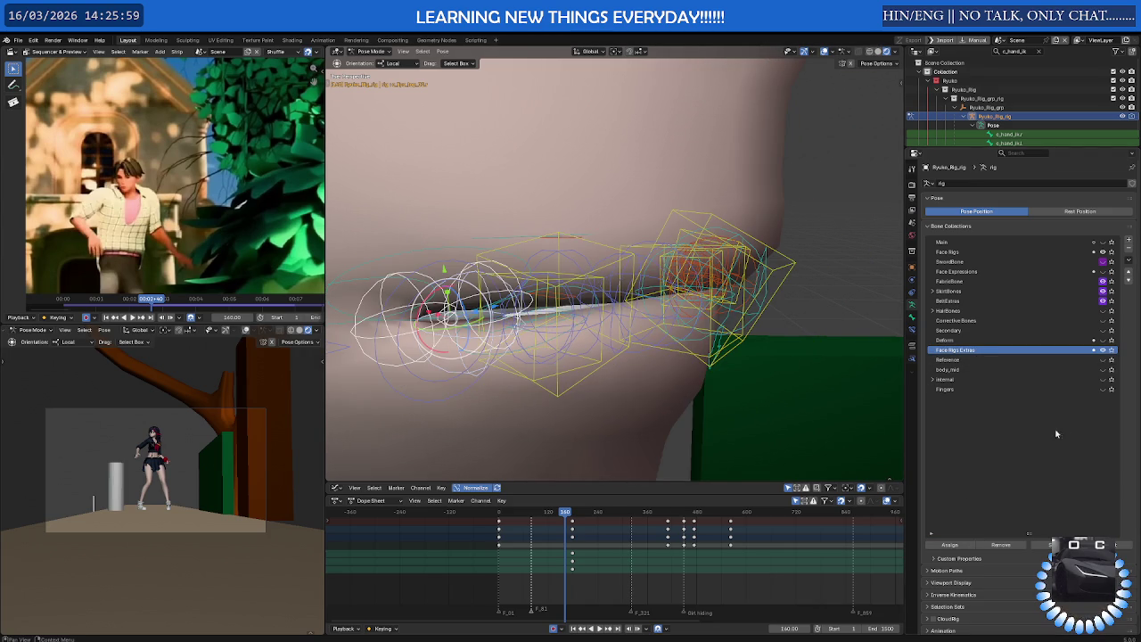
Check Face Rigs visibility toggles and assign the selected lip bones to Face Rigs Extras
{"action": "left_click", "coordinate": [1104, 351]}
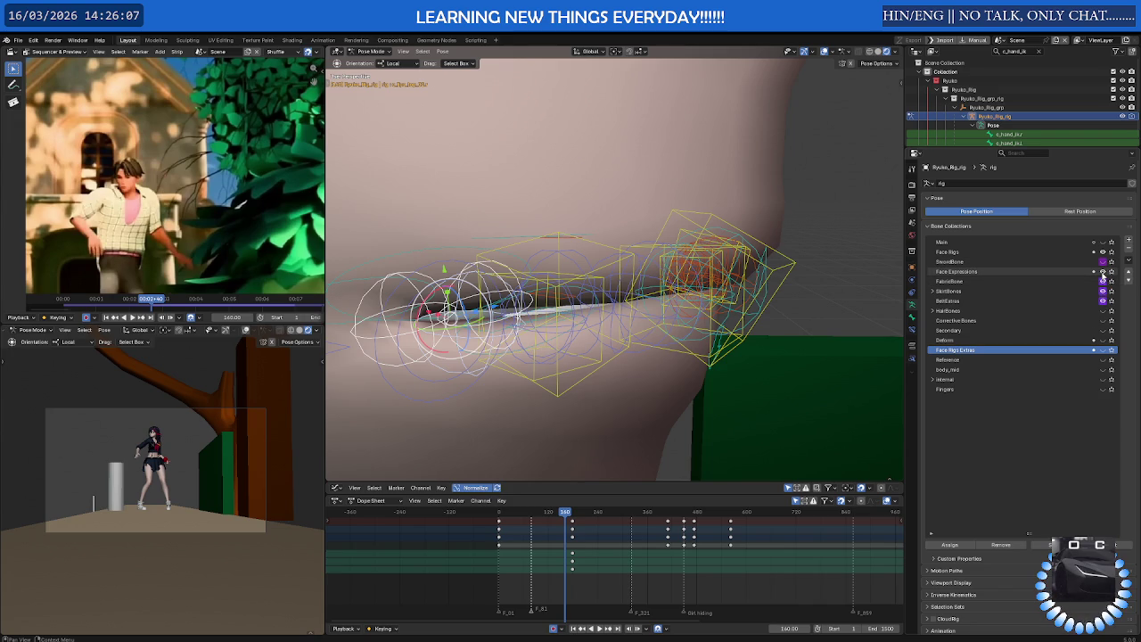
{"action": "left_click", "coordinate": [1104, 254]}
{"action": "left_click", "coordinate": [1104, 254]}
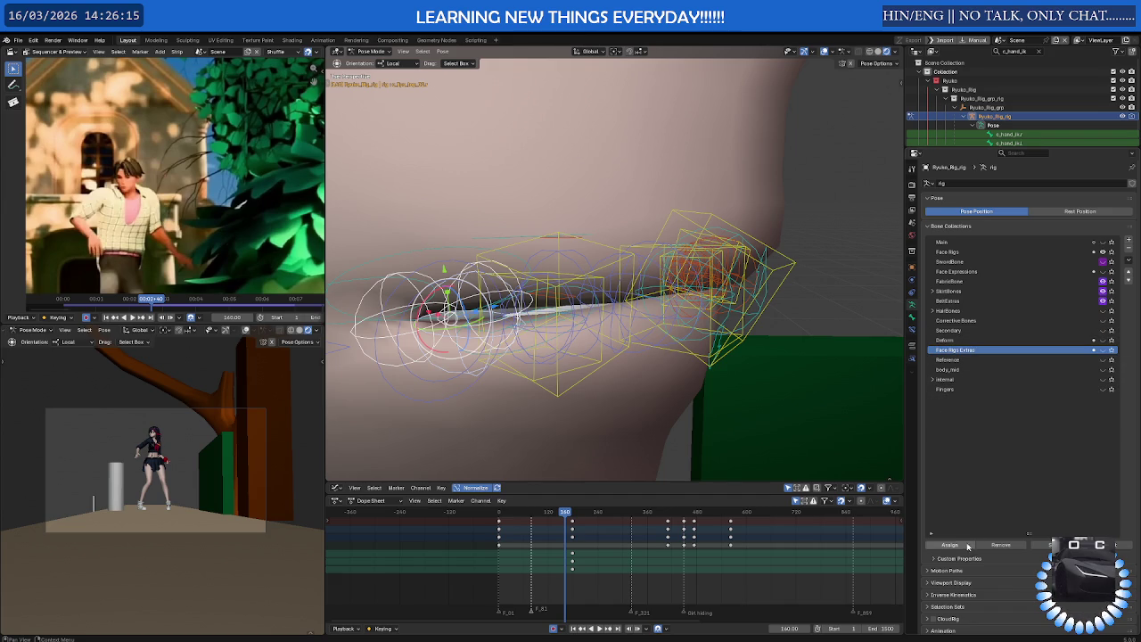
{"action": "left_click", "coordinate": [962, 546]}
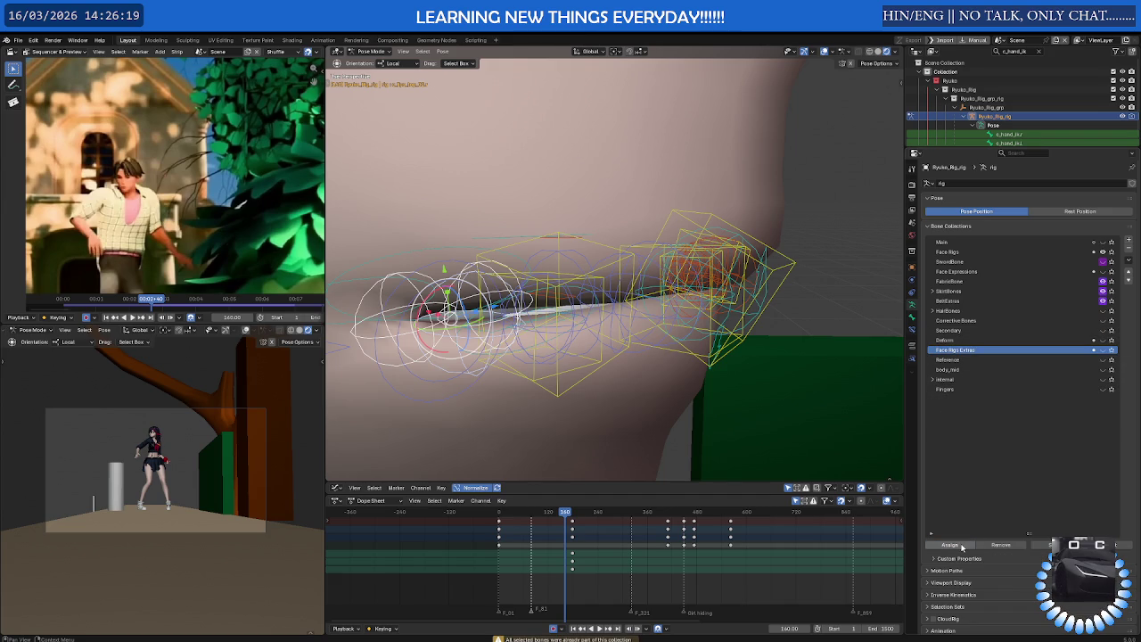
Hide the Face Rigs bones and show Face Rigs Extras to isolate the mouth bones
{"action": "mouse_move", "coordinate": [571, 321]}
{"action": "middle_mouse_down"}
{"action": "mouse_move", "coordinate": [515, 330]}
{"action": "mouse_move", "coordinate": [544, 321]}
{"action": "middle_mouse_up"}
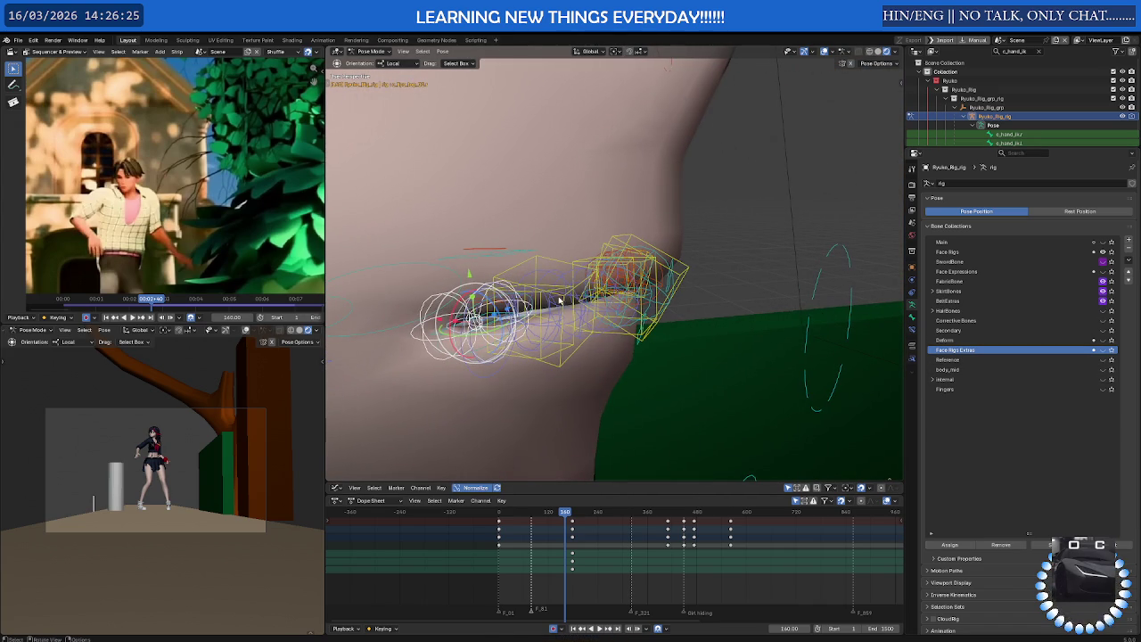
{"action": "left_click", "coordinate": [555, 277]}
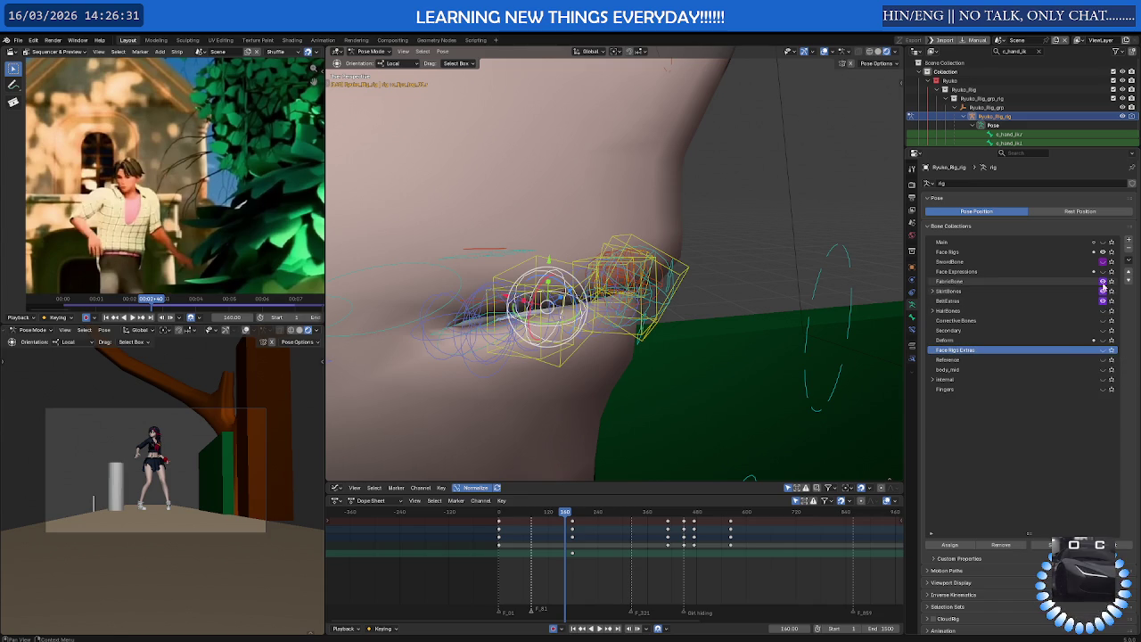
{"action": "left_click", "coordinate": [1103, 252]}
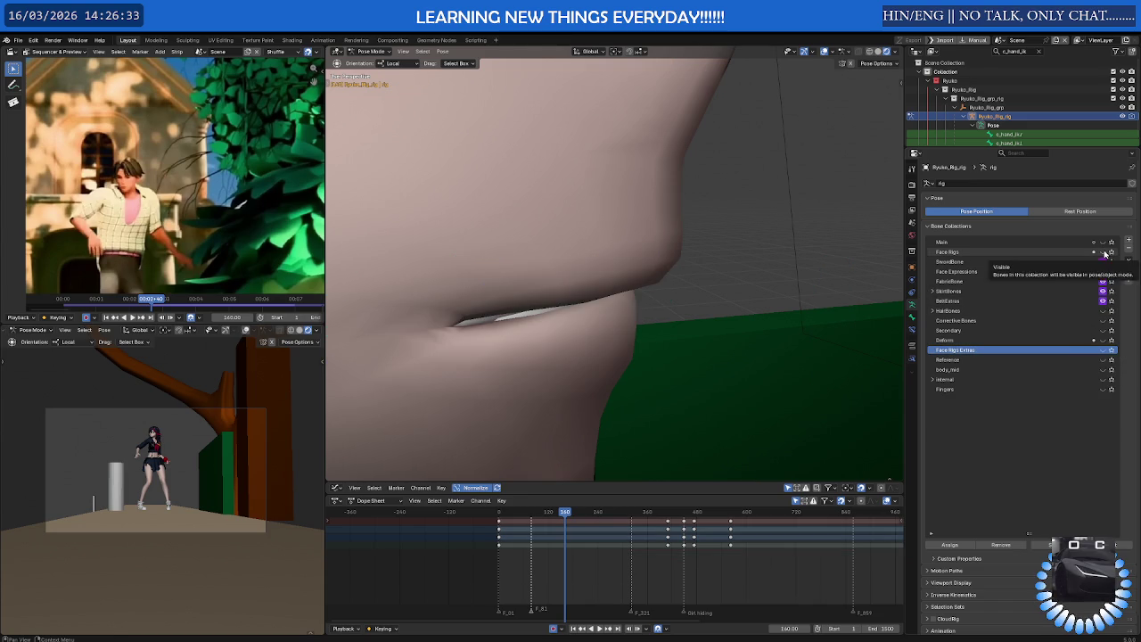
{"action": "left_click", "coordinate": [1104, 350]}
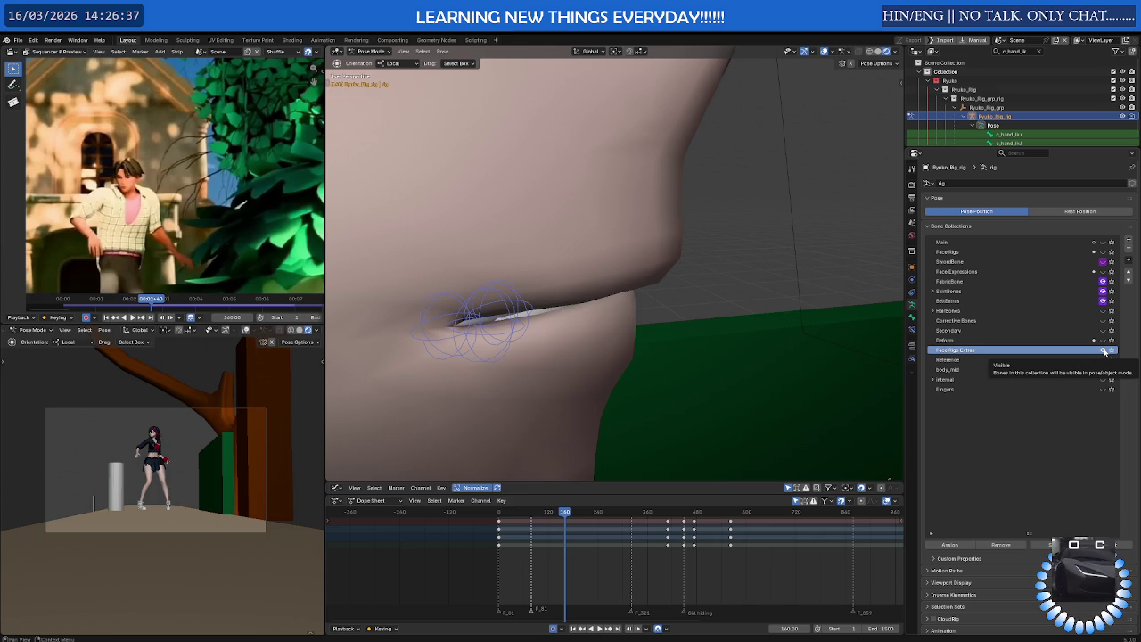
{"action": "left_click", "coordinate": [1103, 251]}
{"action": "left_click", "coordinate": [1103, 251]}
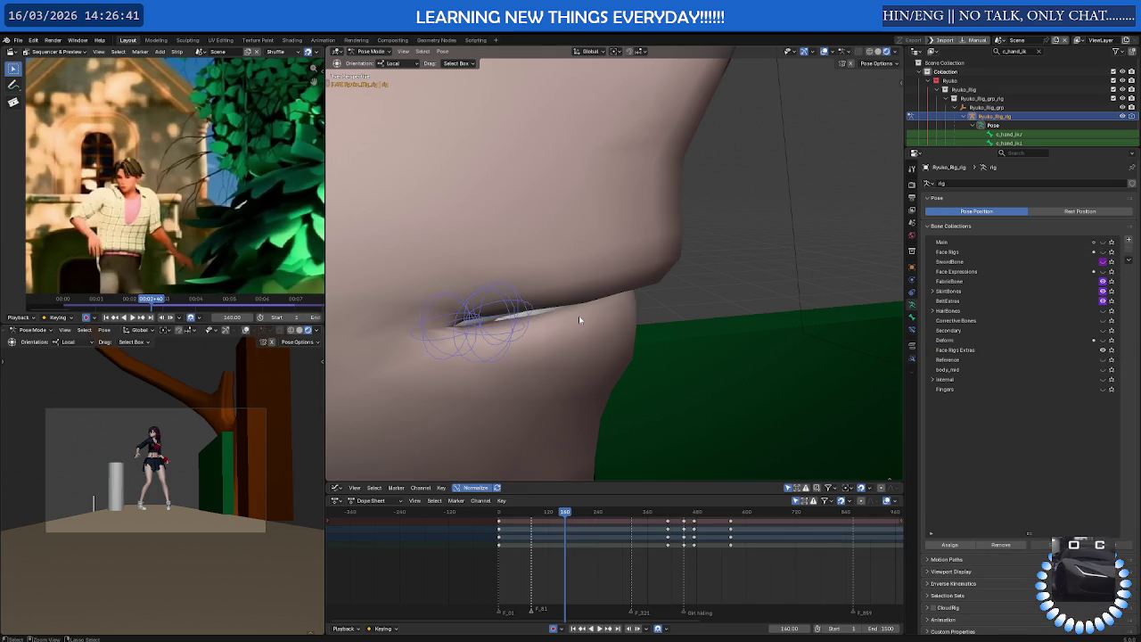
{"action": "key", "text": "ctrl+z"}
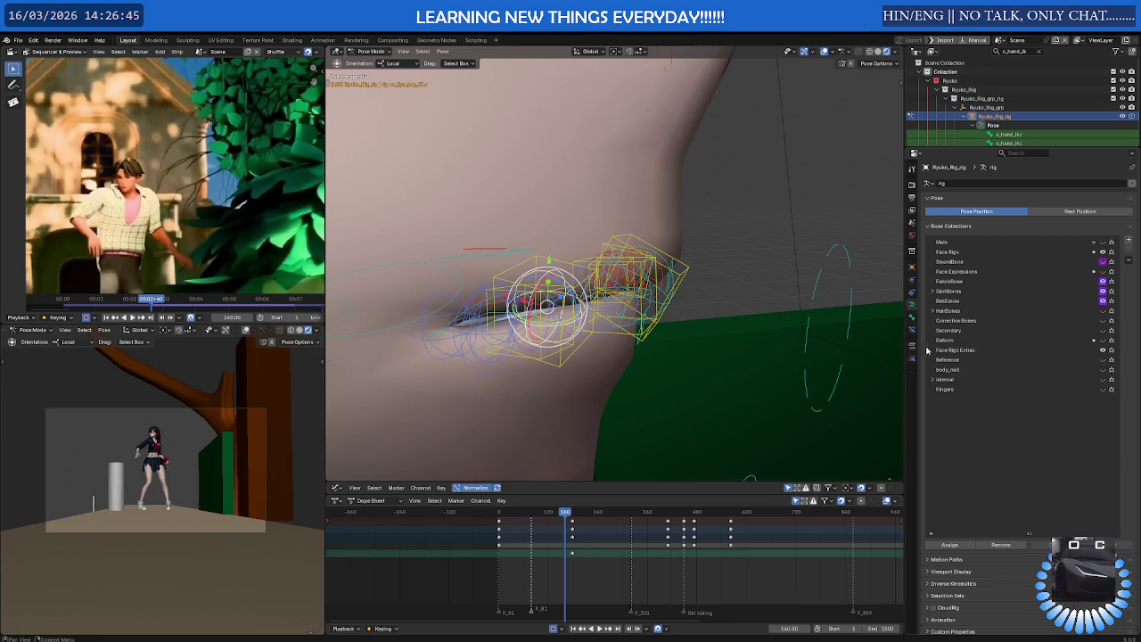
{"action": "left_click", "coordinate": [1103, 251]}
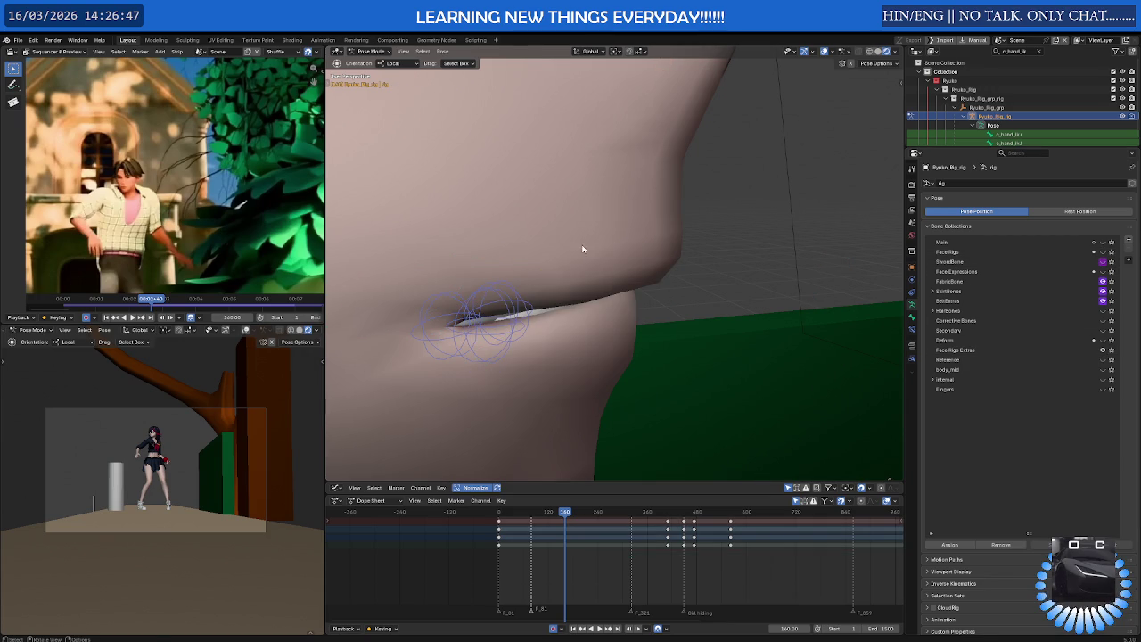
Select all visible mouth bones, then show the Face Rigs bones again
{"action": "key", "text": "a"}
{"action": "middle_click_drag", "start_coordinate": [556, 355], "coordinate": [607, 357]}
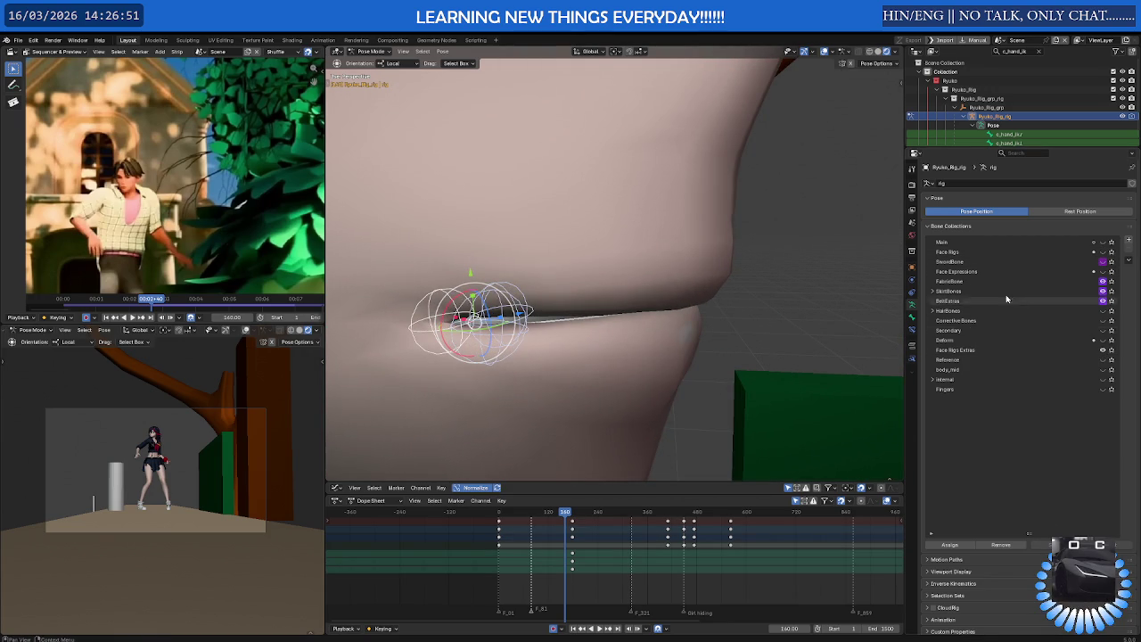
{"action": "left_click", "coordinate": [1103, 253]}
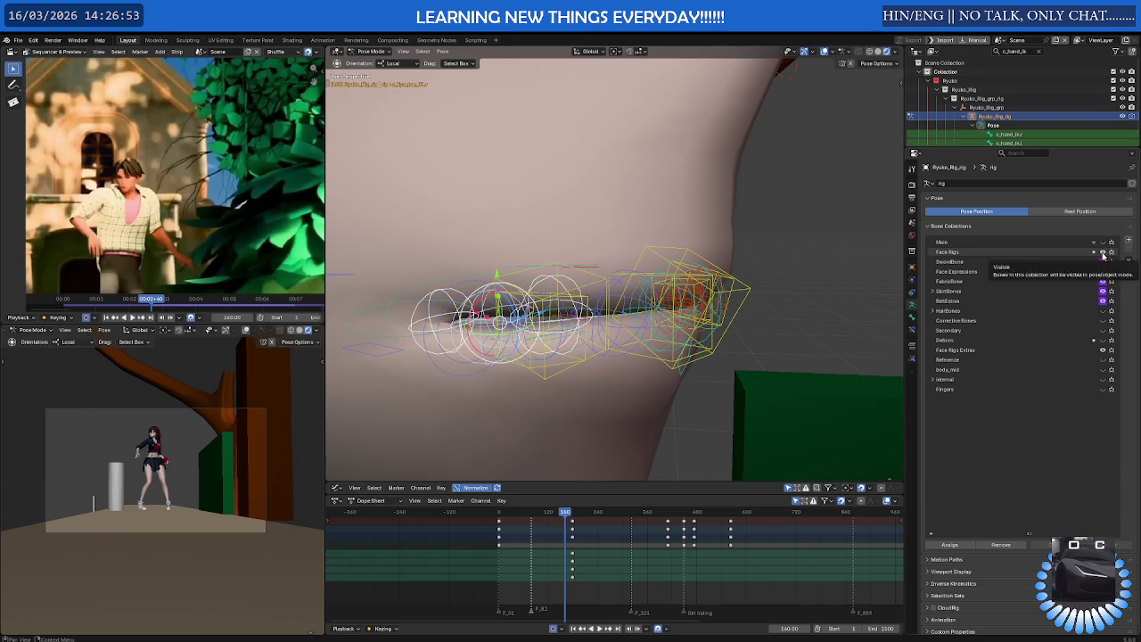
{"action": "middle_click_drag", "start_coordinate": [815, 311], "coordinate": [649, 350]}
{"action": "mouse_move", "coordinate": [576, 336]}
{"action": "middle_mouse_down"}
{"action": "mouse_move", "coordinate": [611, 334]}
{"action": "mouse_move", "coordinate": [616, 352]}
{"action": "mouse_move", "coordinate": [601, 349]}
{"action": "mouse_move", "coordinate": [609, 283]}
{"action": "mouse_move", "coordinate": [588, 314]}
{"action": "mouse_move", "coordinate": [537, 333]}
{"action": "middle_mouse_up"}
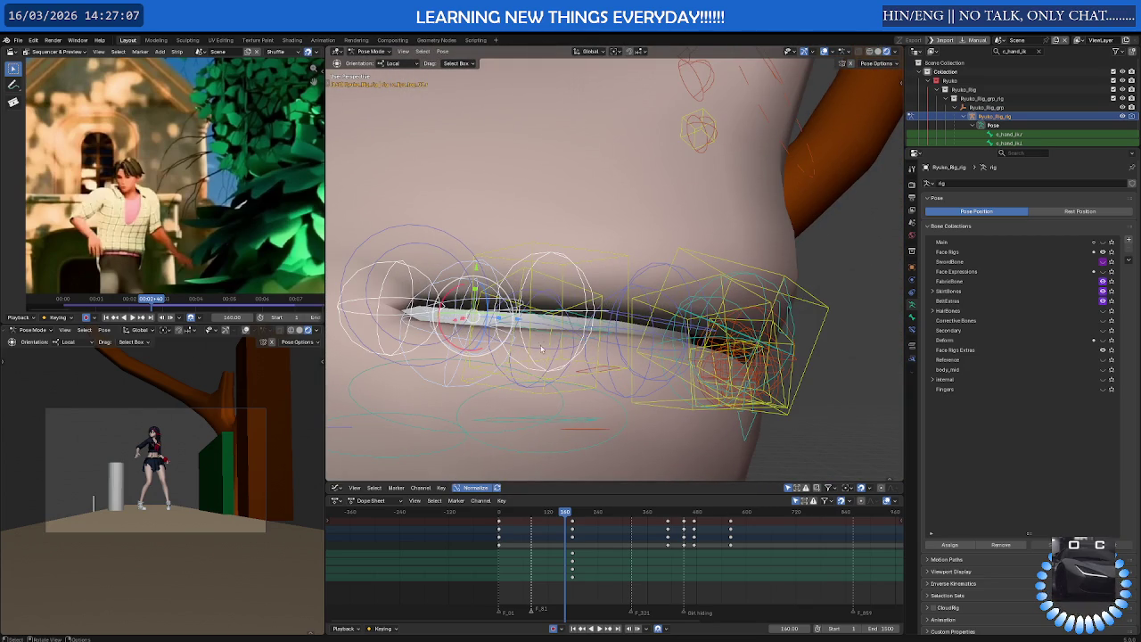
Select several lip control bones around, below and above the mouth
{"action": "left_click", "coordinate": [552, 329], "text": "shift"}
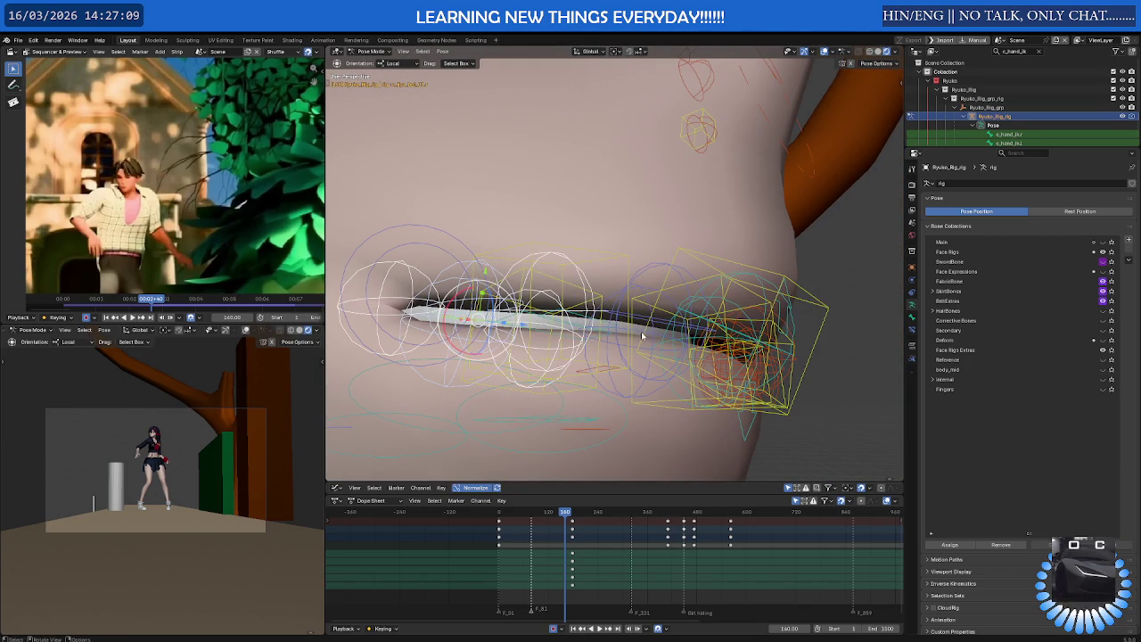
{"action": "left_click", "coordinate": [609, 330]}
{"action": "middle_click_drag", "start_coordinate": [637, 279], "coordinate": [615, 305]}
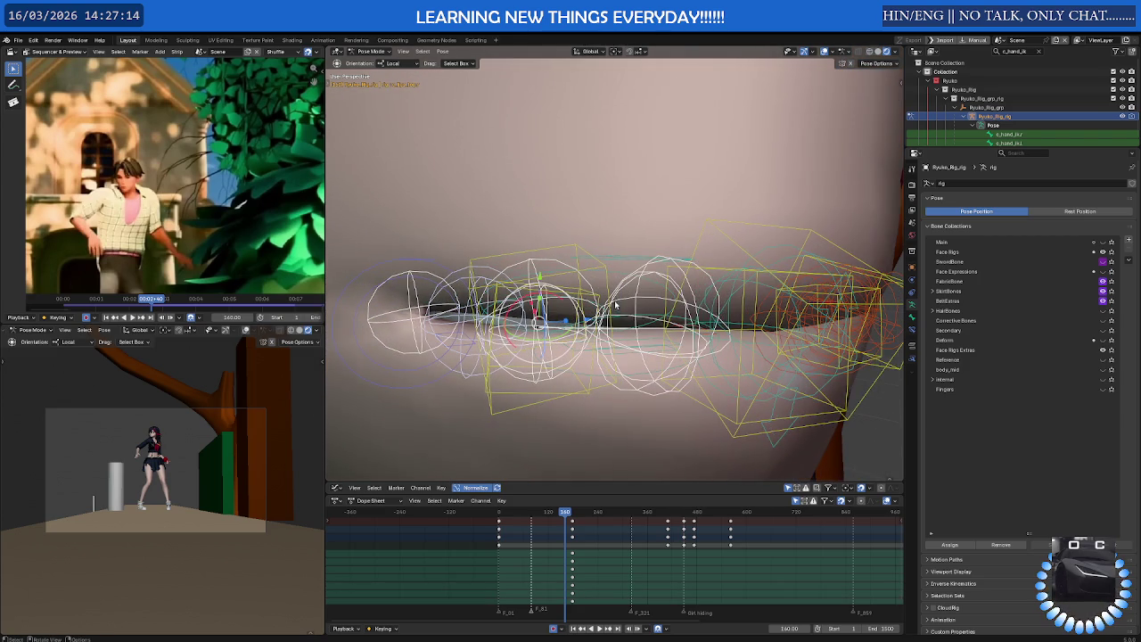
{"action": "left_click", "coordinate": [730, 303]}
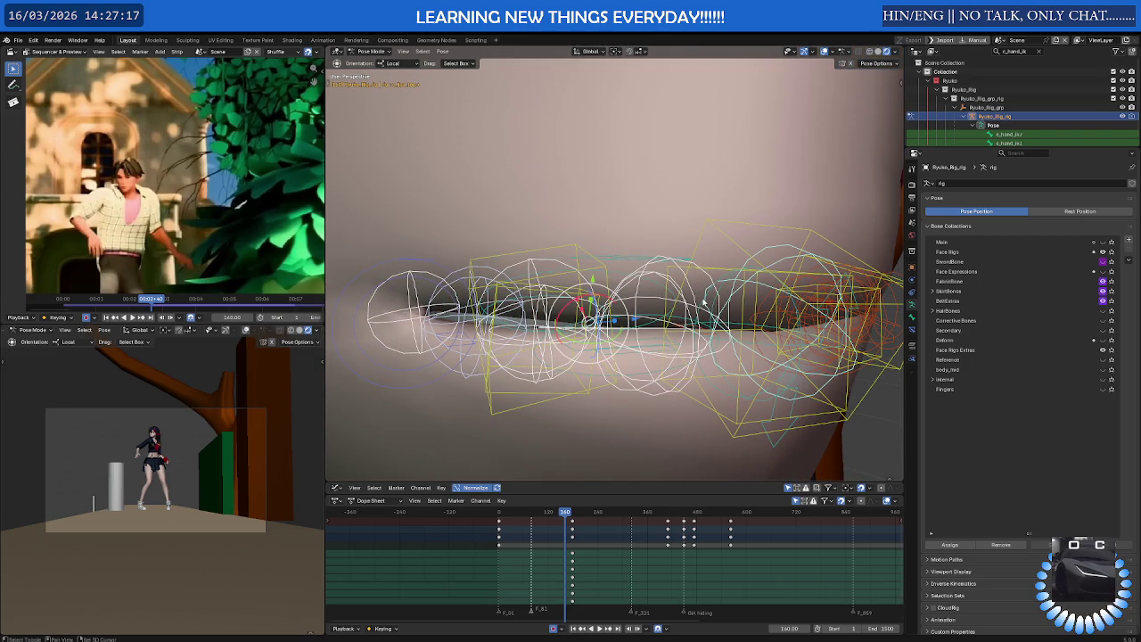
{"action": "scroll", "coordinate": [704, 303], "scroll_direction": "down", "scroll_amount": 2}
{"action": "mouse_move", "coordinate": [703, 304]}
{"action": "middle_mouse_down"}
{"action": "mouse_move", "coordinate": [717, 263]}
{"action": "mouse_move", "coordinate": [652, 310]}
{"action": "middle_mouse_up"}
{"action": "left_click", "coordinate": [661, 224]}
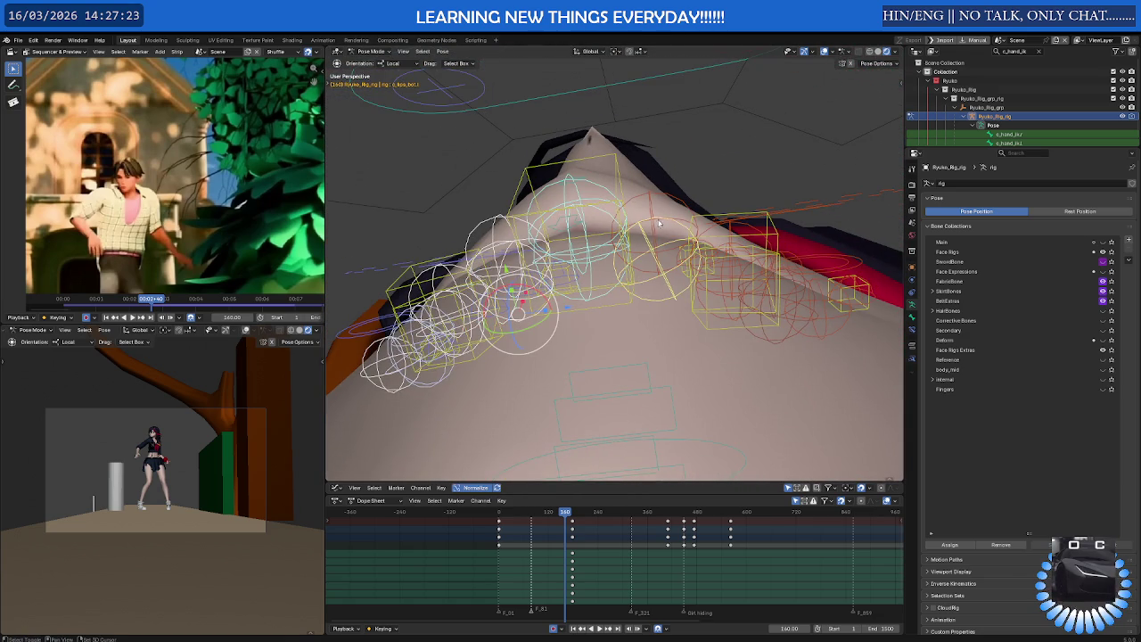
{"action": "left_click", "coordinate": [672, 223]}
Select the upper-lip, lower-lip master and c_lips_corner_mid.l corner control bones
{"action": "mouse_move", "coordinate": [675, 234]}
{"action": "middle_mouse_down"}
{"action": "mouse_move", "coordinate": [639, 260]}
{"action": "mouse_move", "coordinate": [692, 198]}
{"action": "middle_mouse_up"}
{"action": "left_click", "coordinate": [716, 154]}
{"action": "left_click", "coordinate": [723, 150]}
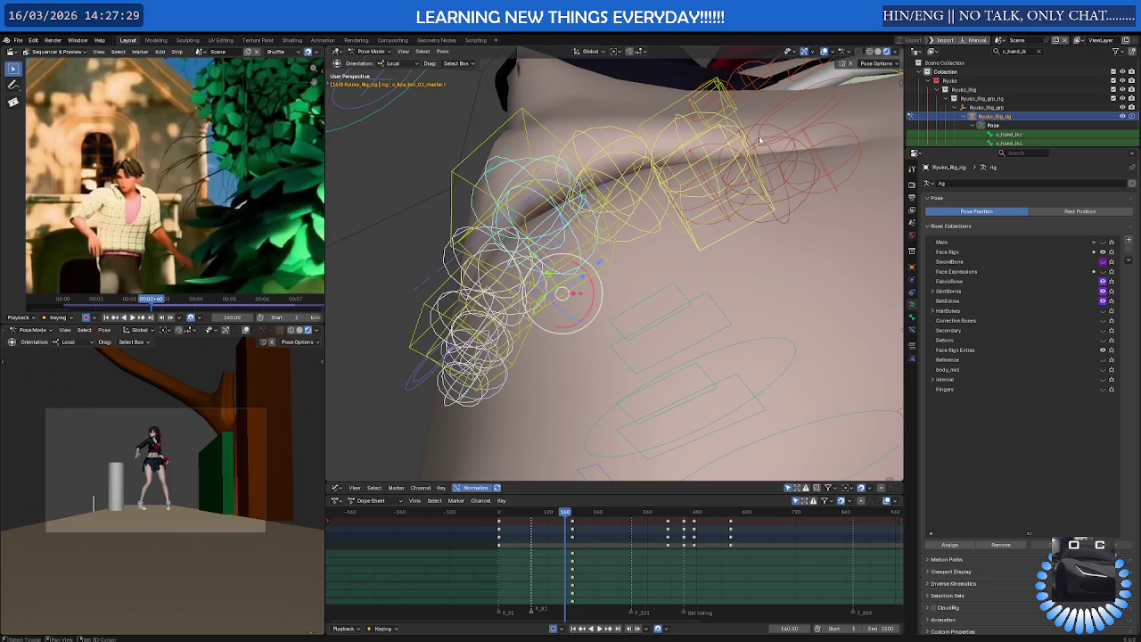
{"action": "left_click", "coordinate": [751, 142]}
{"action": "middle_click_drag", "start_coordinate": [752, 142], "coordinate": [749, 221]}
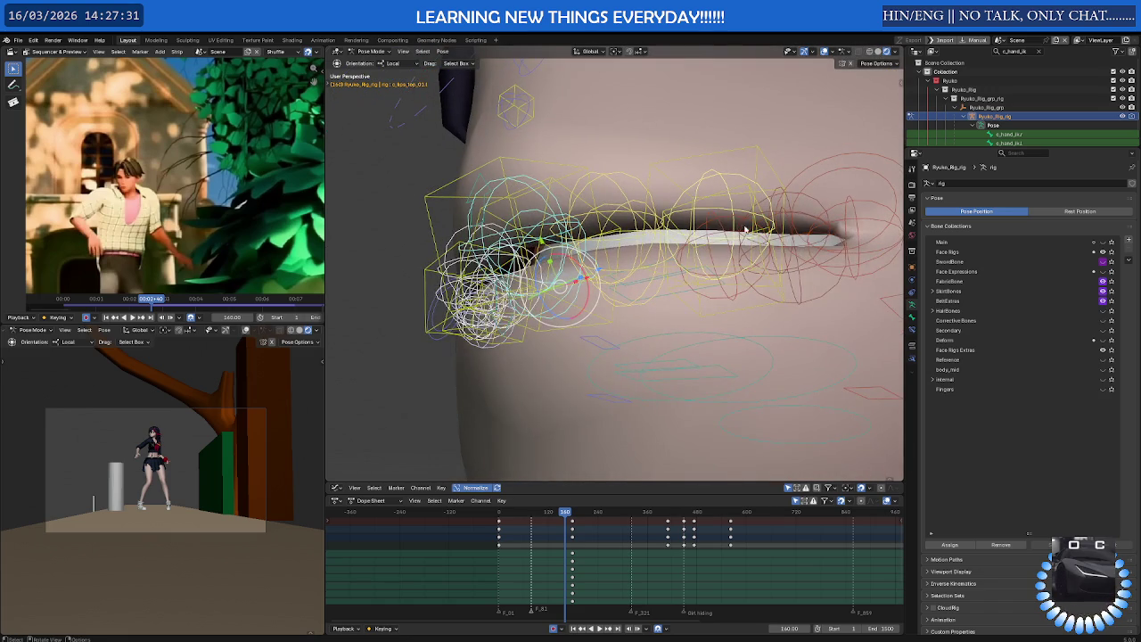
{"action": "left_click", "coordinate": [722, 221]}
{"action": "left_click", "coordinate": [782, 194]}
{"action": "left_click", "coordinate": [784, 277]}
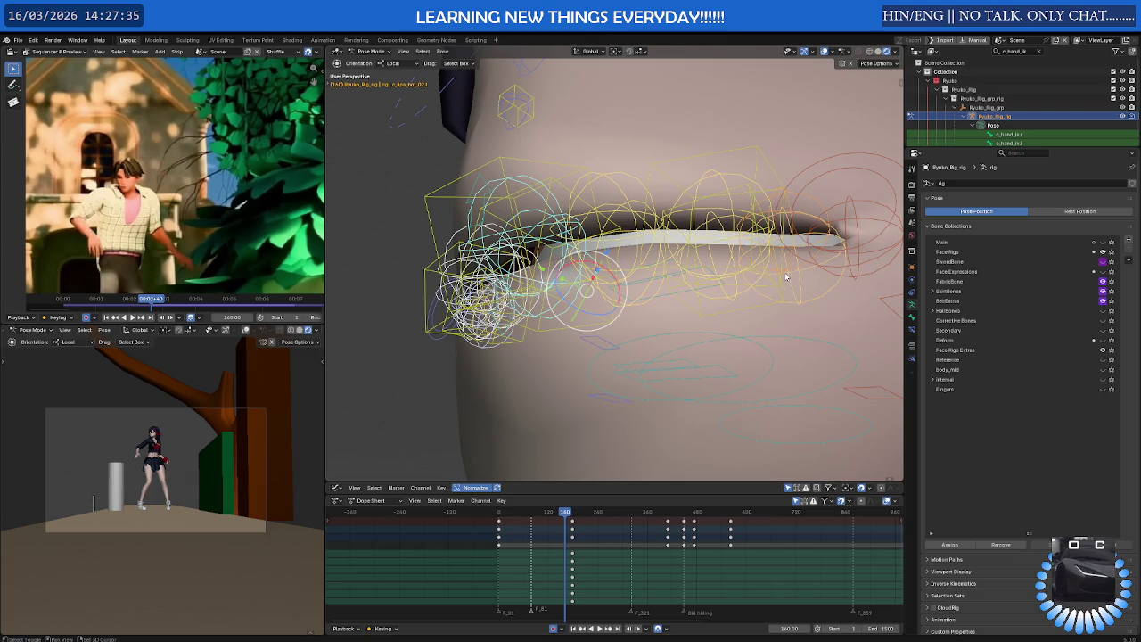
{"action": "left_click", "coordinate": [858, 212]}
{"action": "mouse_move", "coordinate": [858, 212]}
{"action": "middle_mouse_down"}
{"action": "mouse_move", "coordinate": [725, 260]}
{"action": "mouse_move", "coordinate": [749, 346]}
{"action": "mouse_move", "coordinate": [635, 319]}
{"action": "middle_mouse_up"}
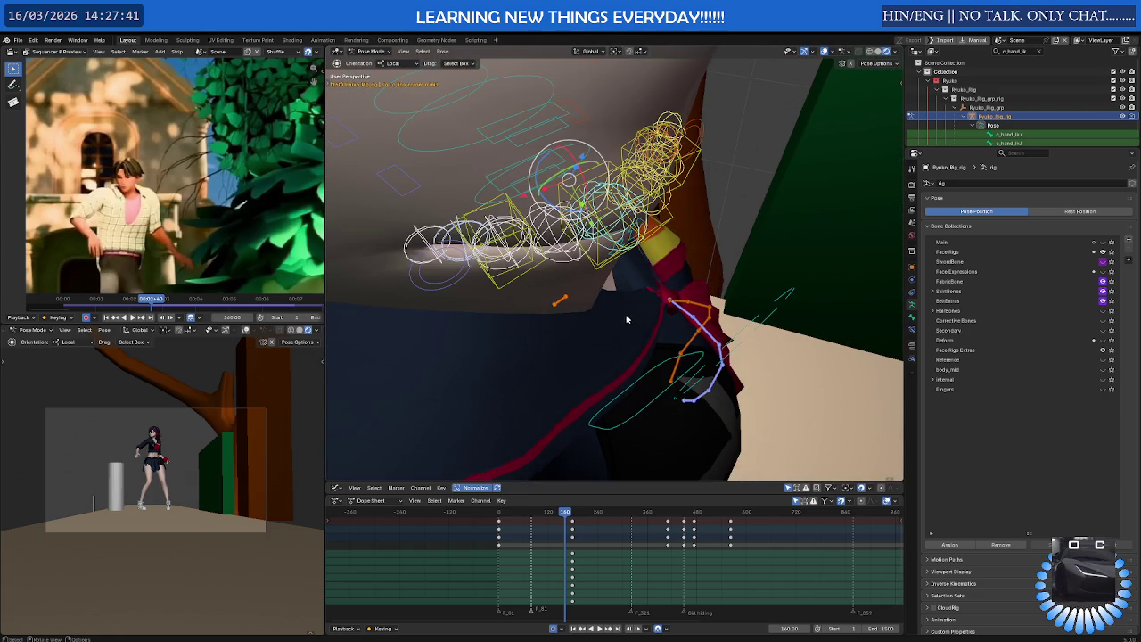
Cancel a box selection, return to a front view, and make Face Rigs Extras active
{"action": "key", "text": "b"}
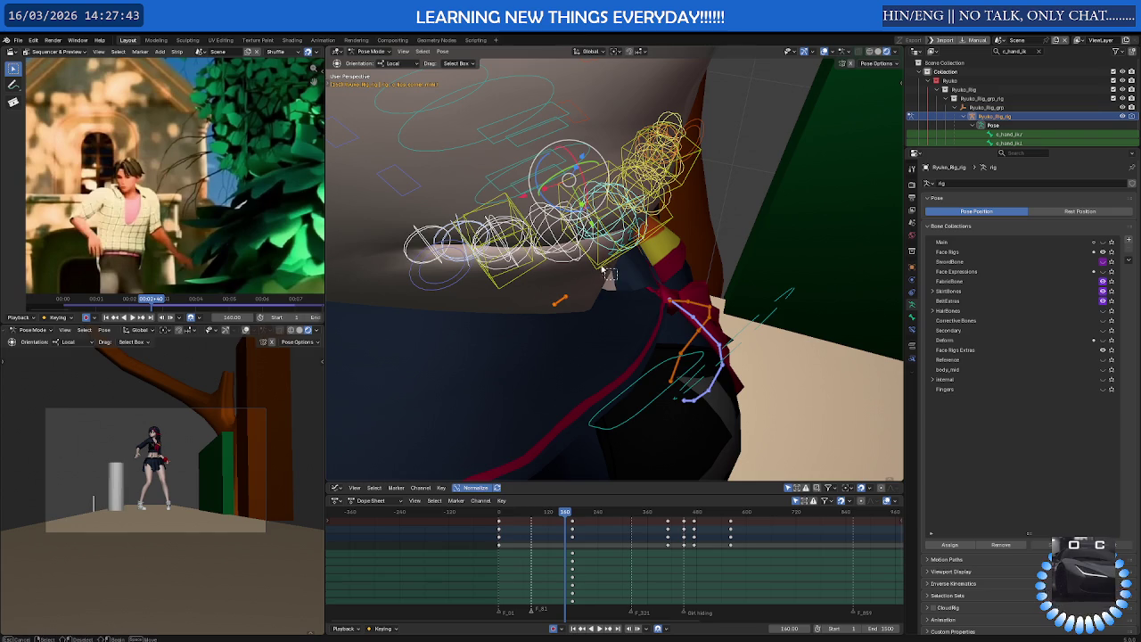
{"action": "key", "text": "Escape"}
{"action": "middle_click_drag", "start_coordinate": [598, 265], "coordinate": [660, 303]}
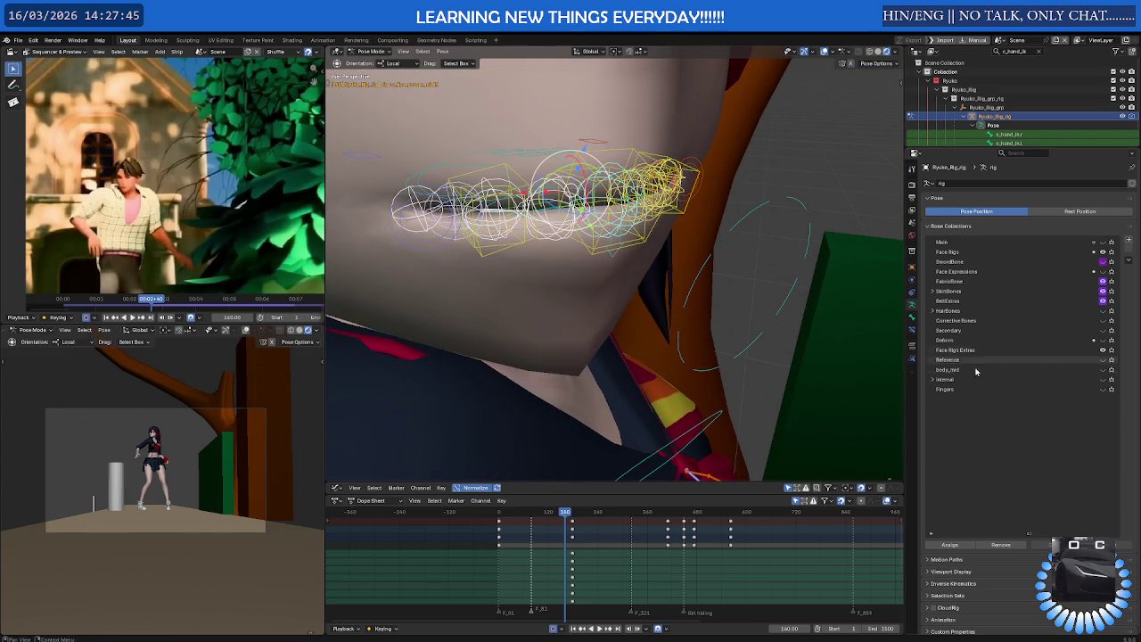
{"action": "left_click", "coordinate": [980, 348]}
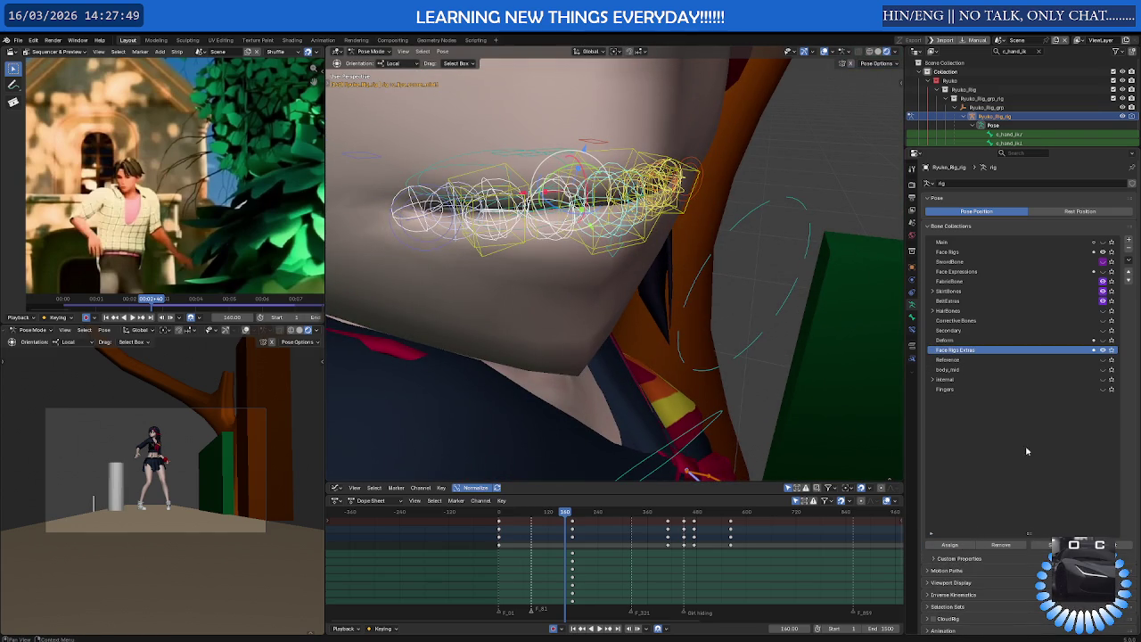
Hide the Face Rigs bones and select all visible mouth bones
{"action": "left_click", "coordinate": [1103, 252]}
{"action": "mouse_move", "coordinate": [882, 312]}
{"action": "middle_mouse_down"}
{"action": "mouse_move", "coordinate": [770, 358]}
{"action": "mouse_move", "coordinate": [786, 287]}
{"action": "mouse_move", "coordinate": [838, 305]}
{"action": "middle_mouse_up"}
{"action": "middle_click_drag", "start_coordinate": [793, 307], "coordinate": [769, 392]}
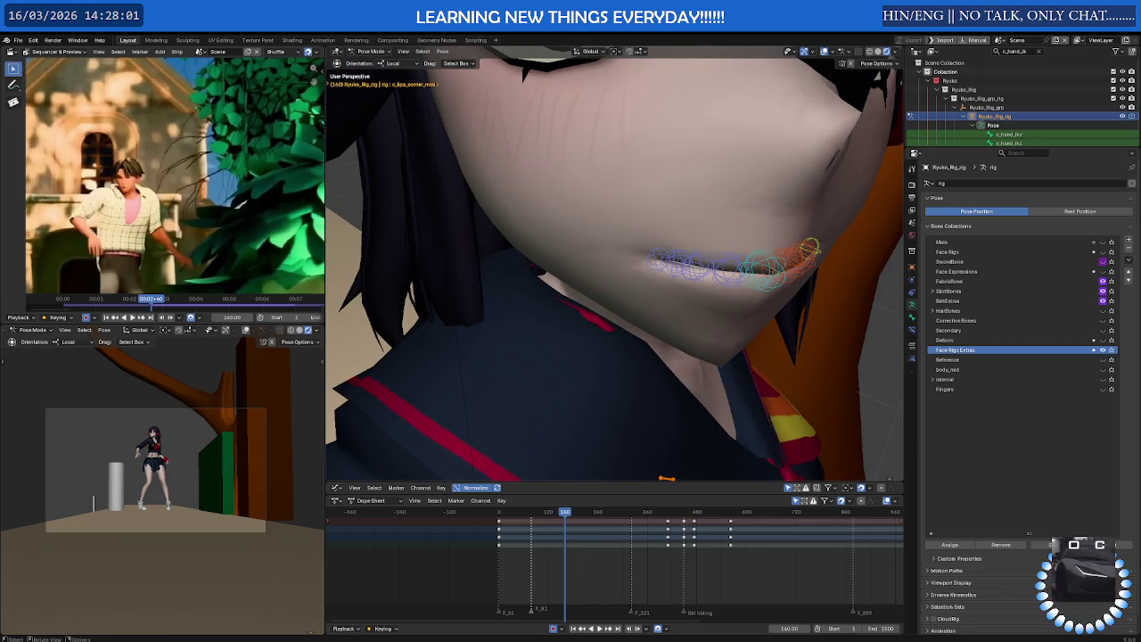
{"action": "middle_click_drag", "start_coordinate": [781, 341], "coordinate": [713, 351]}
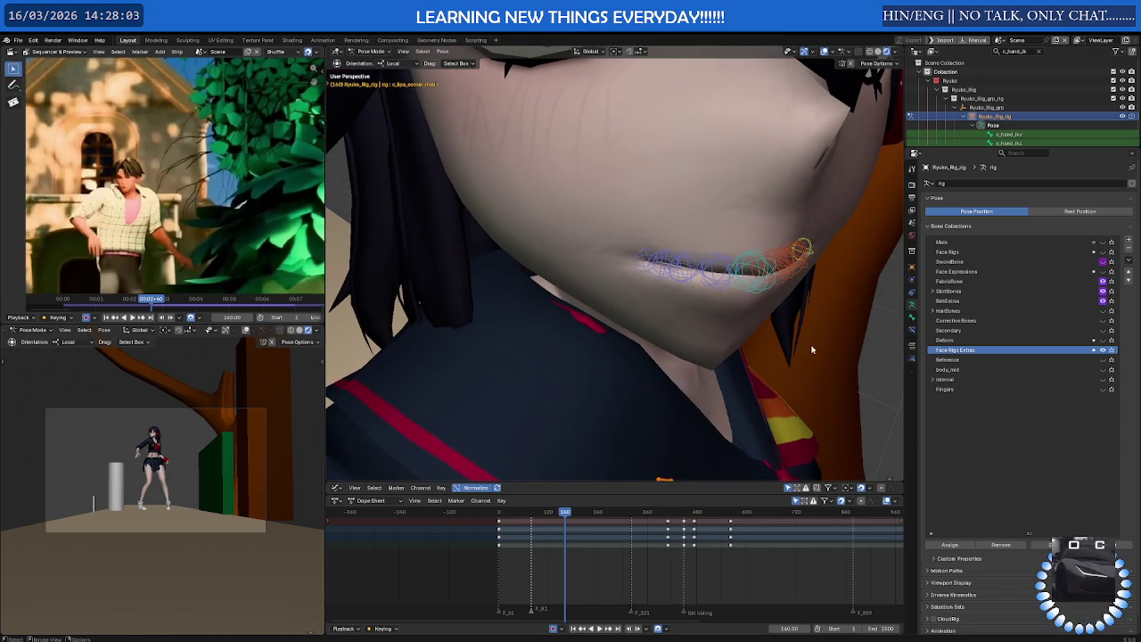
{"action": "middle_click_drag", "start_coordinate": [811, 348], "coordinate": [743, 371]}
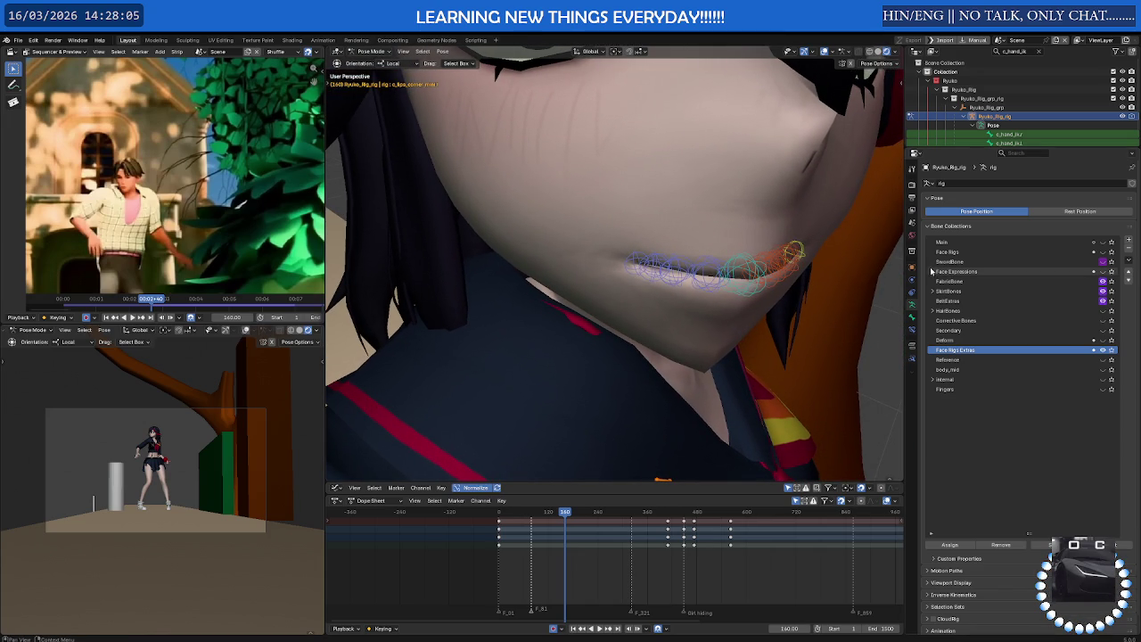
{"action": "key", "text": "a"}
Show Face Rigs again, select every Face Rigs Extras bone, and make Face Rigs active
{"action": "left_click", "coordinate": [1104, 252]}
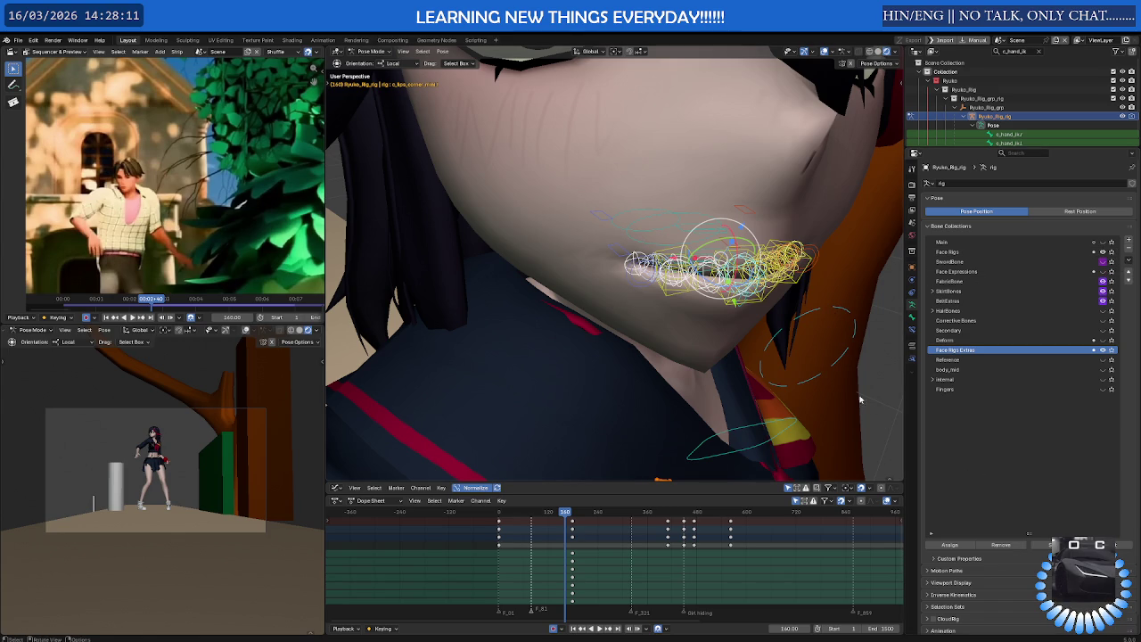
{"action": "left_click", "coordinate": [803, 285]}
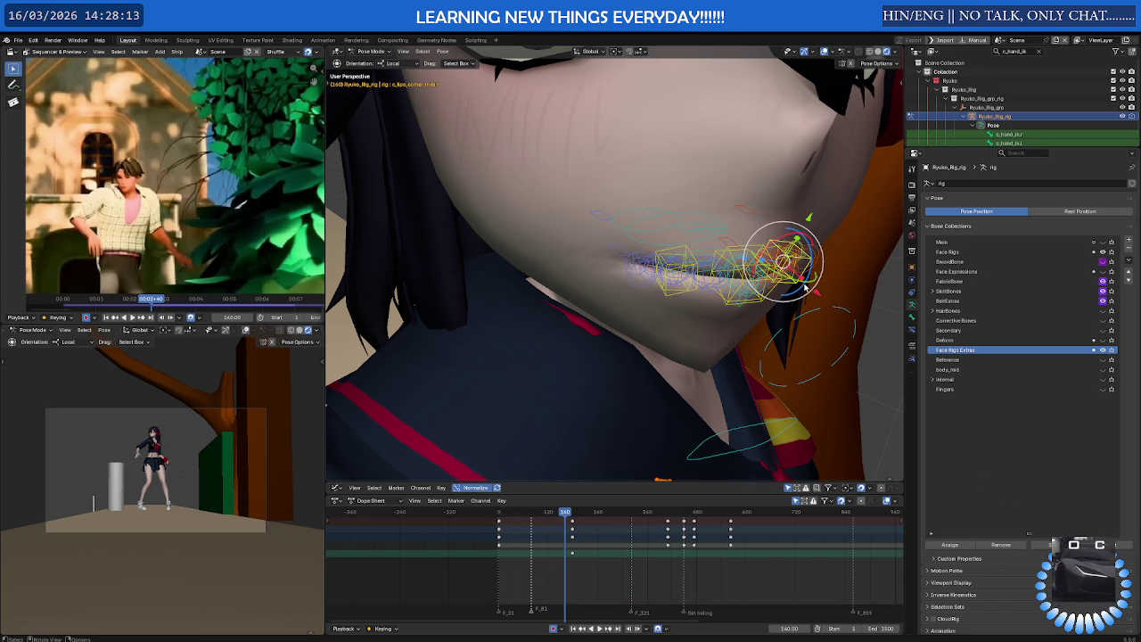
{"action": "left_click", "coordinate": [824, 293]}
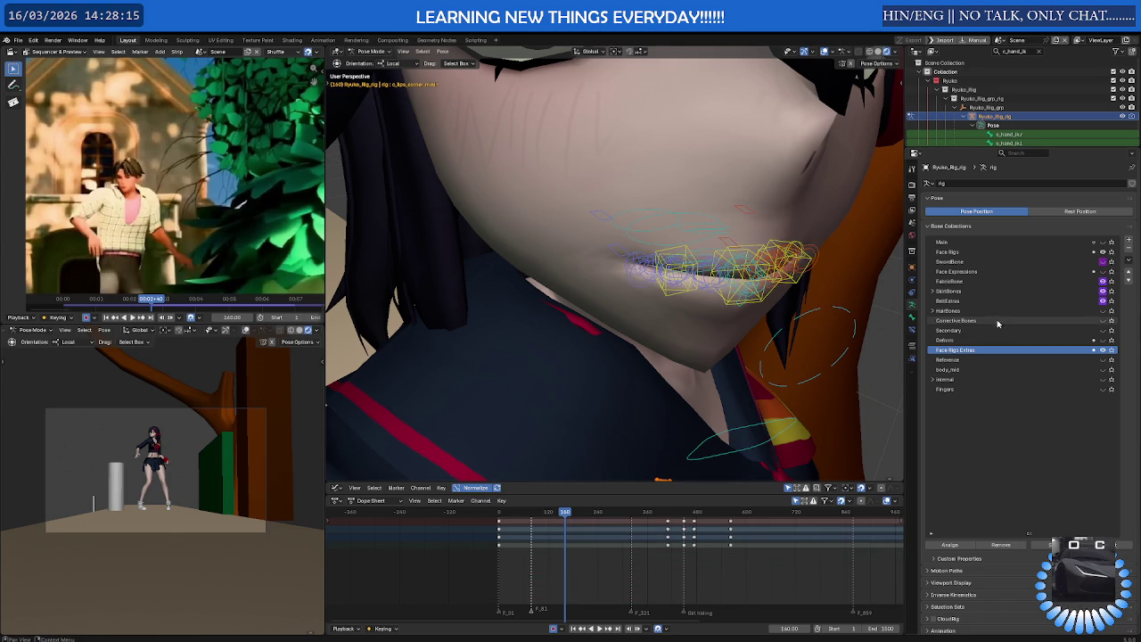
{"action": "left_click", "coordinate": [1046, 546]}
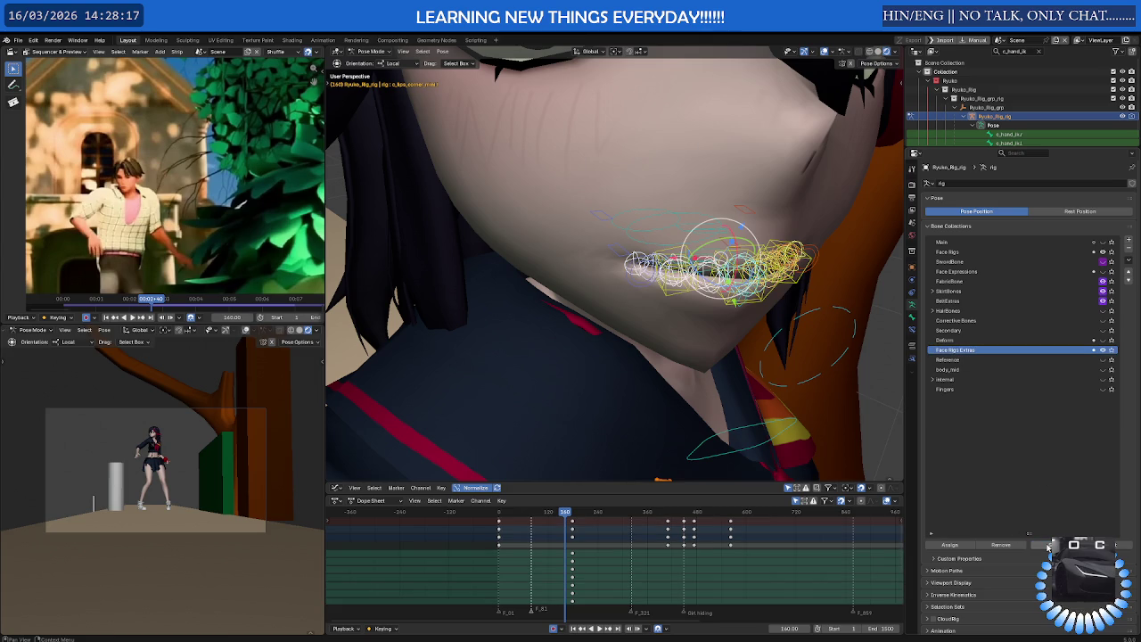
{"action": "left_click", "coordinate": [973, 254]}
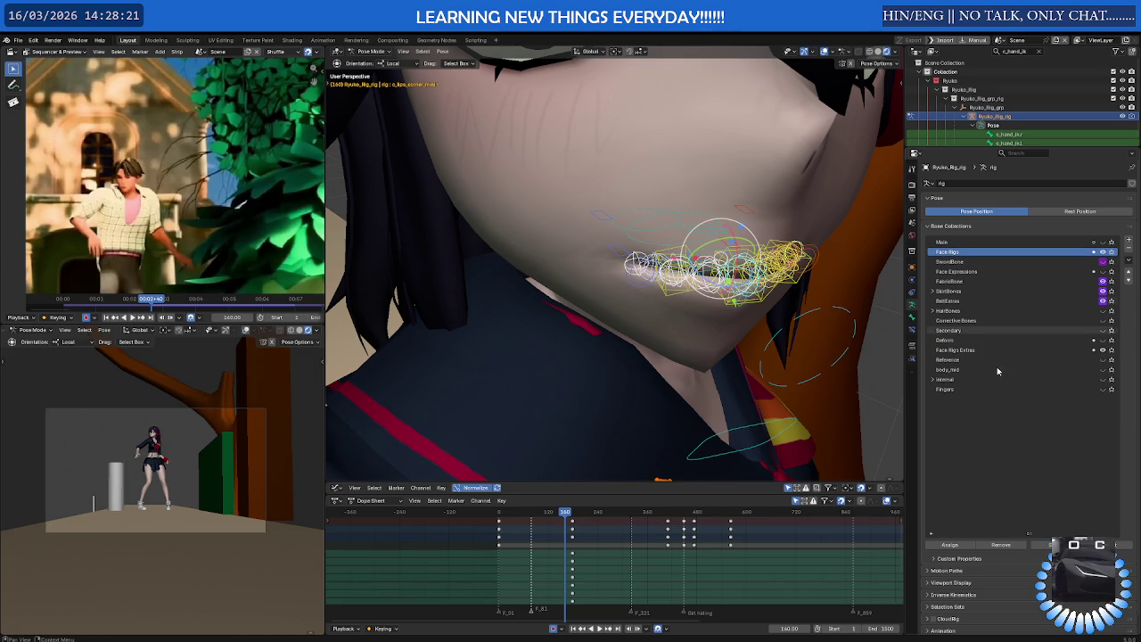
Unassign the selected lip bones from the Face Rigs bone collection
{"action": "left_click", "coordinate": [1018, 546]}
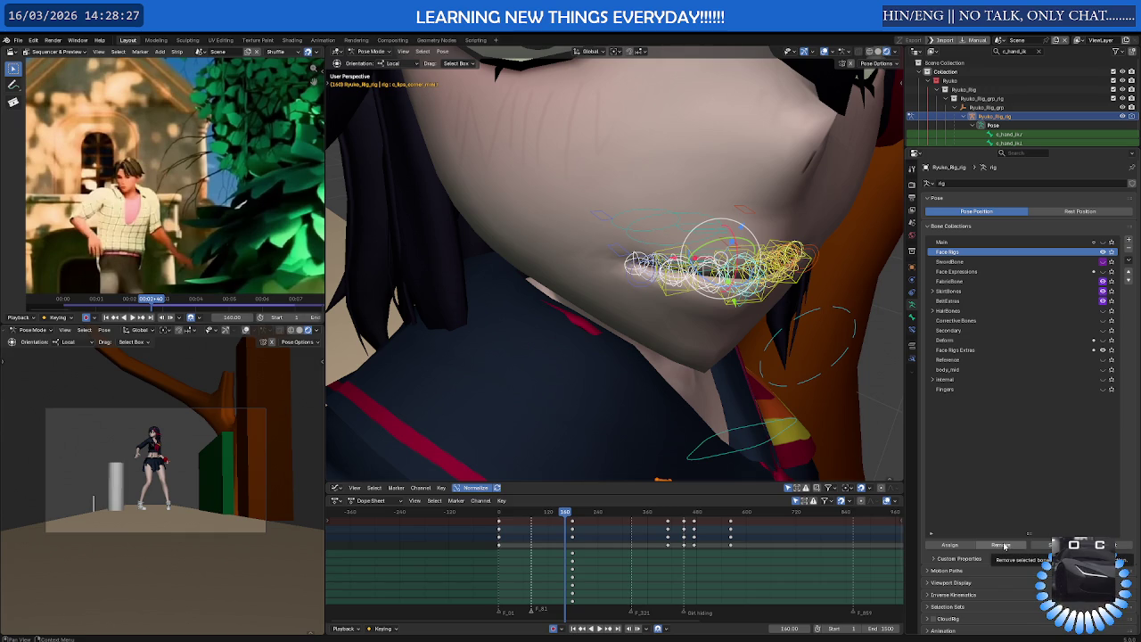
{"action": "left_click", "coordinate": [1005, 545]}
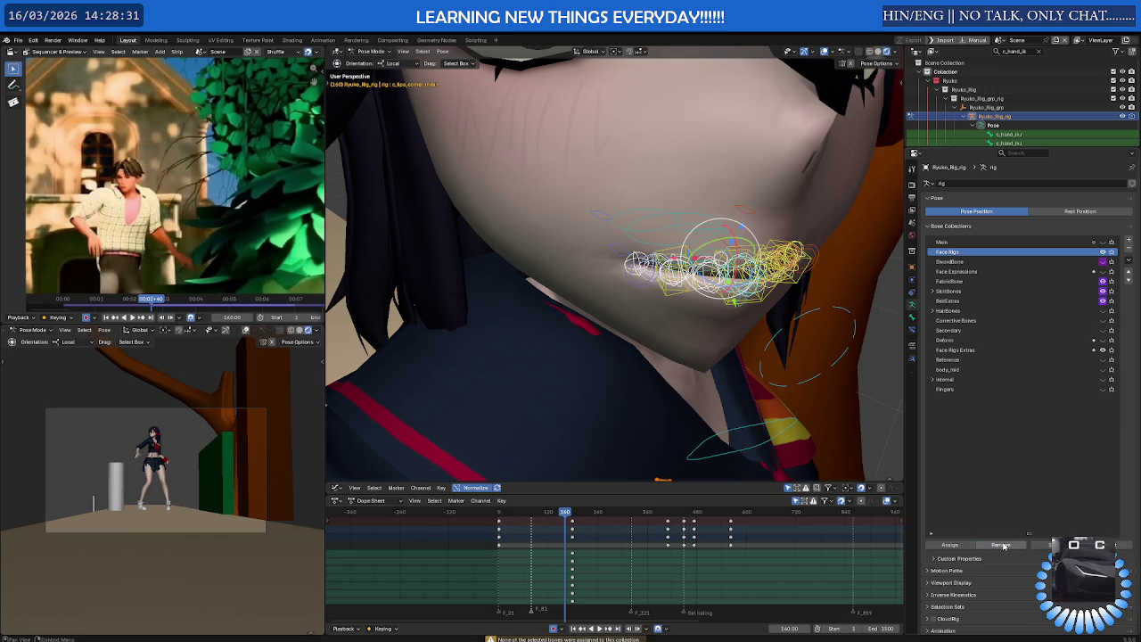
{"action": "mouse_move", "coordinate": [704, 303]}
{"action": "middle_mouse_down"}
{"action": "mouse_move", "coordinate": [722, 308]}
{"action": "mouse_move", "coordinate": [810, 273]}
{"action": "middle_mouse_up"}
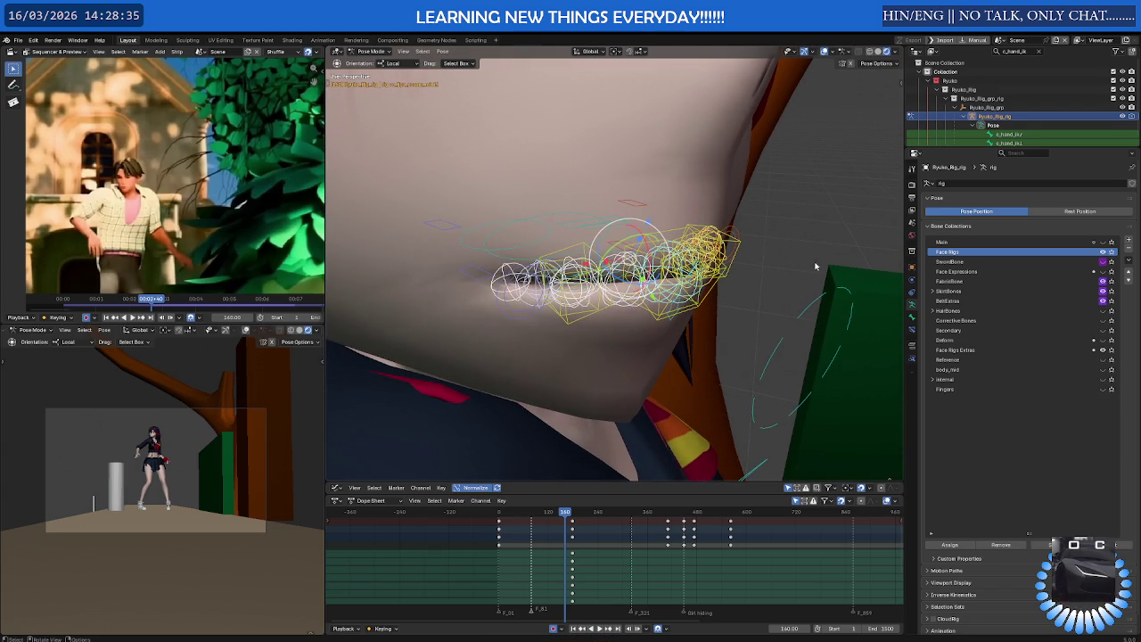
Hide Face Rigs Extras and move the circle bone below the lips up along Z
{"action": "left_click", "coordinate": [1103, 350]}
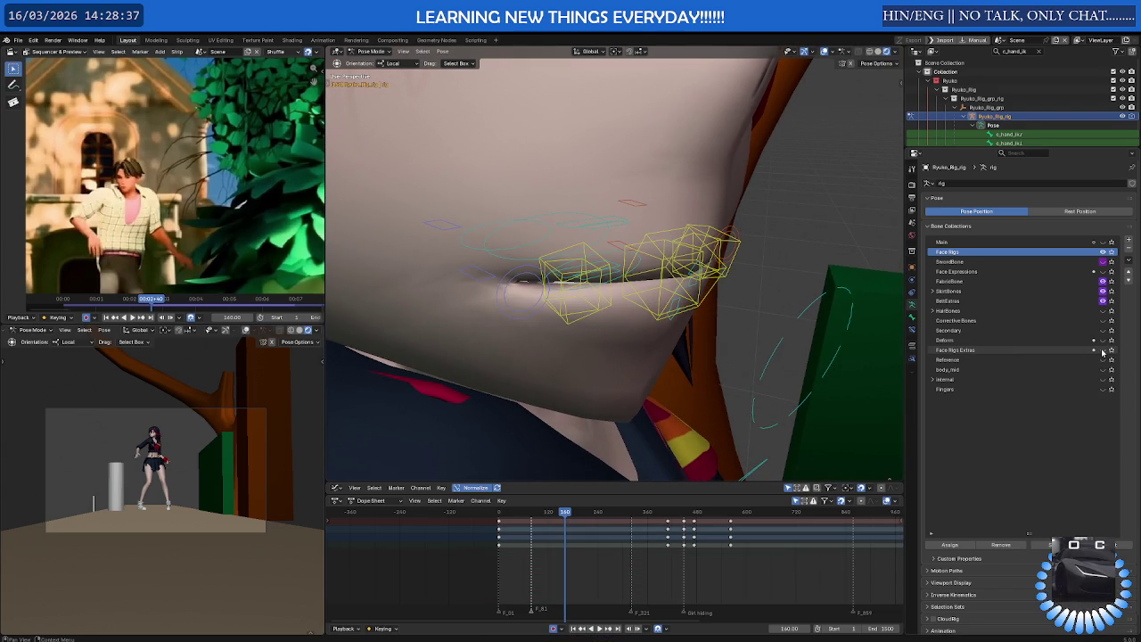
{"action": "mouse_move", "coordinate": [731, 280]}
{"action": "middle_mouse_down"}
{"action": "mouse_move", "coordinate": [725, 216]}
{"action": "mouse_move", "coordinate": [760, 241]}
{"action": "mouse_move", "coordinate": [705, 323]}
{"action": "mouse_move", "coordinate": [718, 299]}
{"action": "mouse_move", "coordinate": [691, 268]}
{"action": "mouse_move", "coordinate": [669, 332]}
{"action": "middle_mouse_up"}
{"action": "left_click", "coordinate": [689, 274]}
{"action": "key", "text": "g"}
{"action": "key", "text": "z"}
{"action": "left_click", "coordinate": [703, 218]}
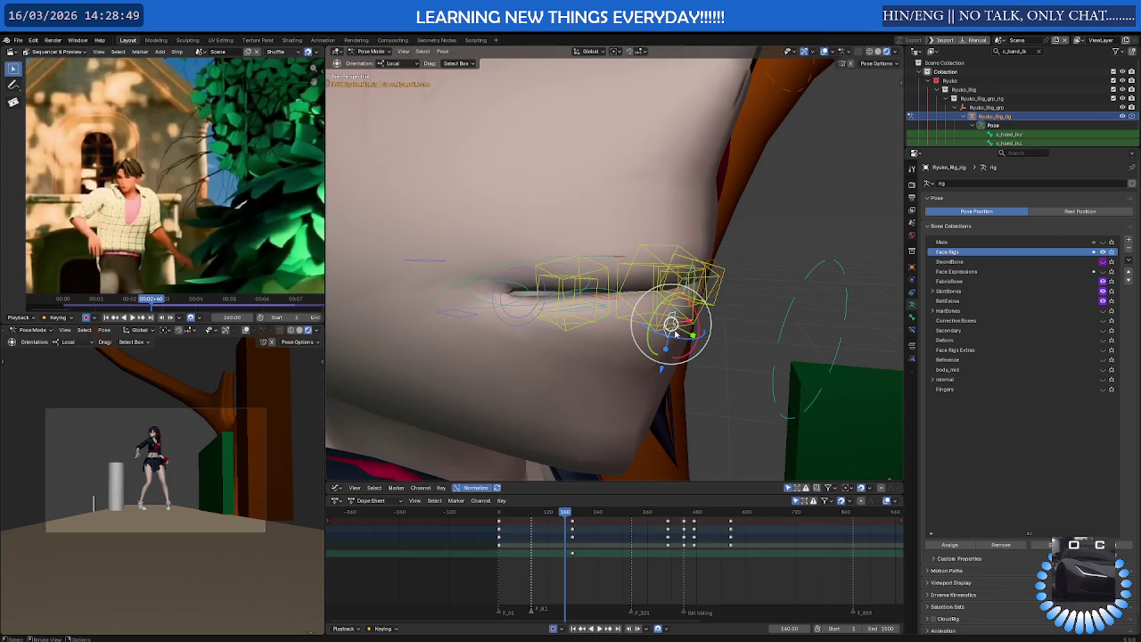
Rotate the bone slightly, show Face Rigs Extras again, and select another lip bone
{"action": "left_click_drag", "start_coordinate": [661, 369], "coordinate": [669, 357]}
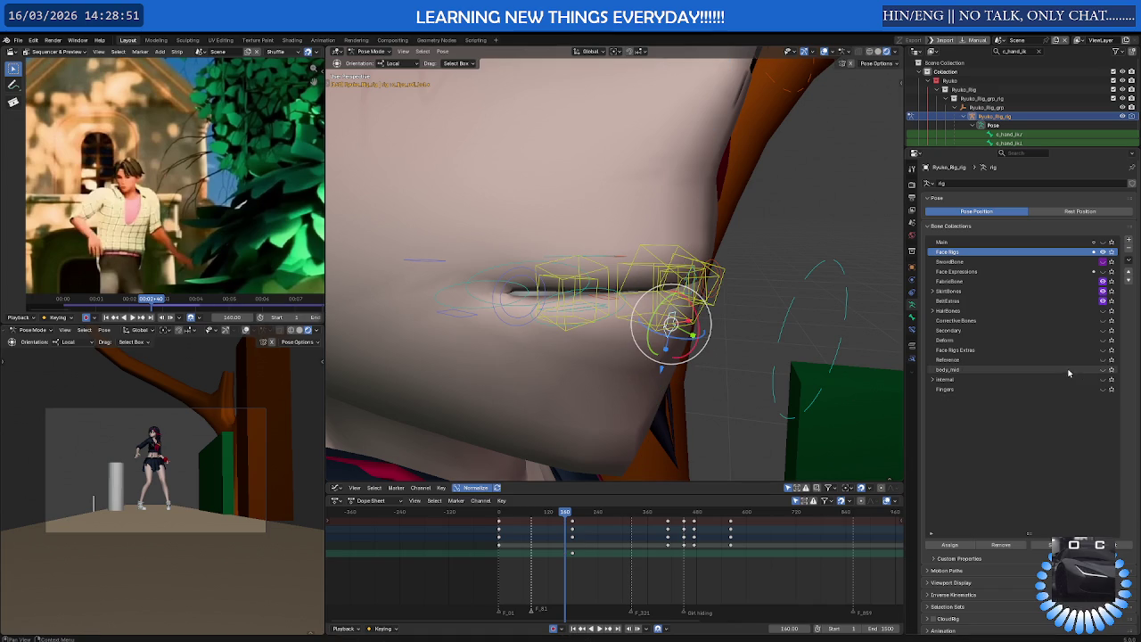
{"action": "left_click", "coordinate": [1102, 351]}
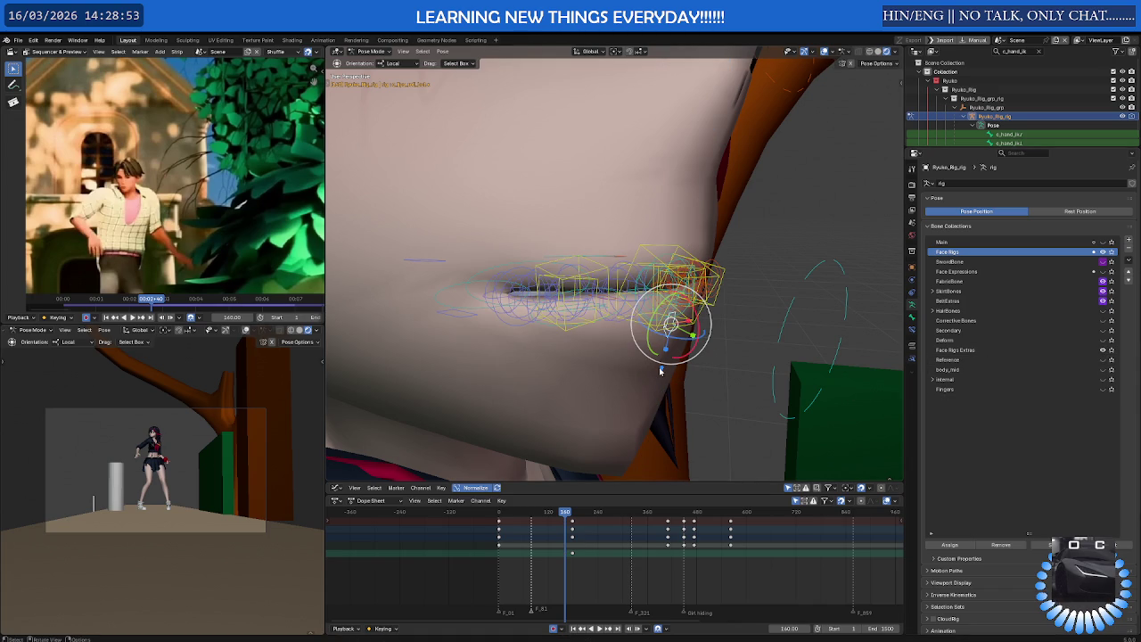
{"action": "left_click_drag", "start_coordinate": [661, 369], "coordinate": [665, 356]}
{"action": "middle_click_drag", "start_coordinate": [737, 318], "coordinate": [721, 319]}
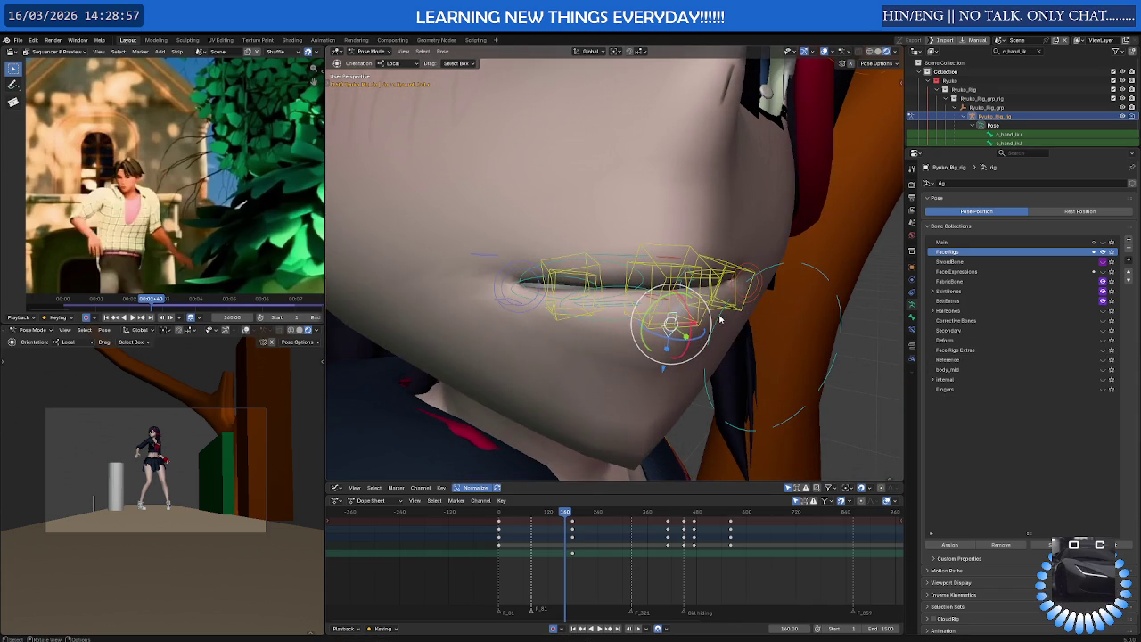
{"action": "middle_click_drag", "start_coordinate": [758, 285], "coordinate": [787, 281]}
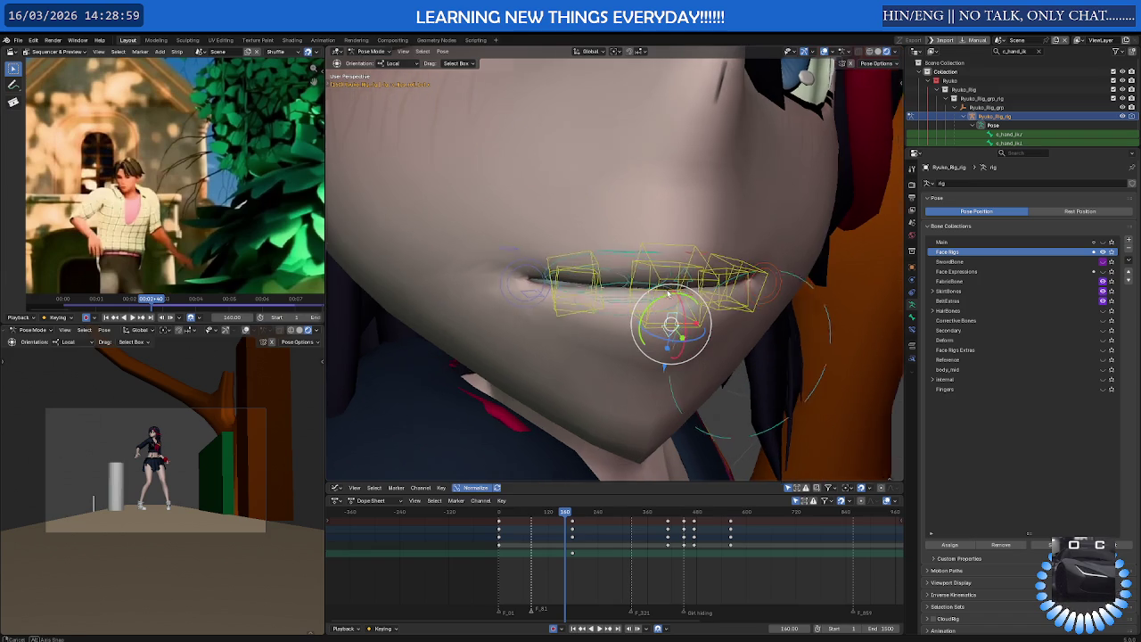
{"action": "left_click", "coordinate": [788, 282]}
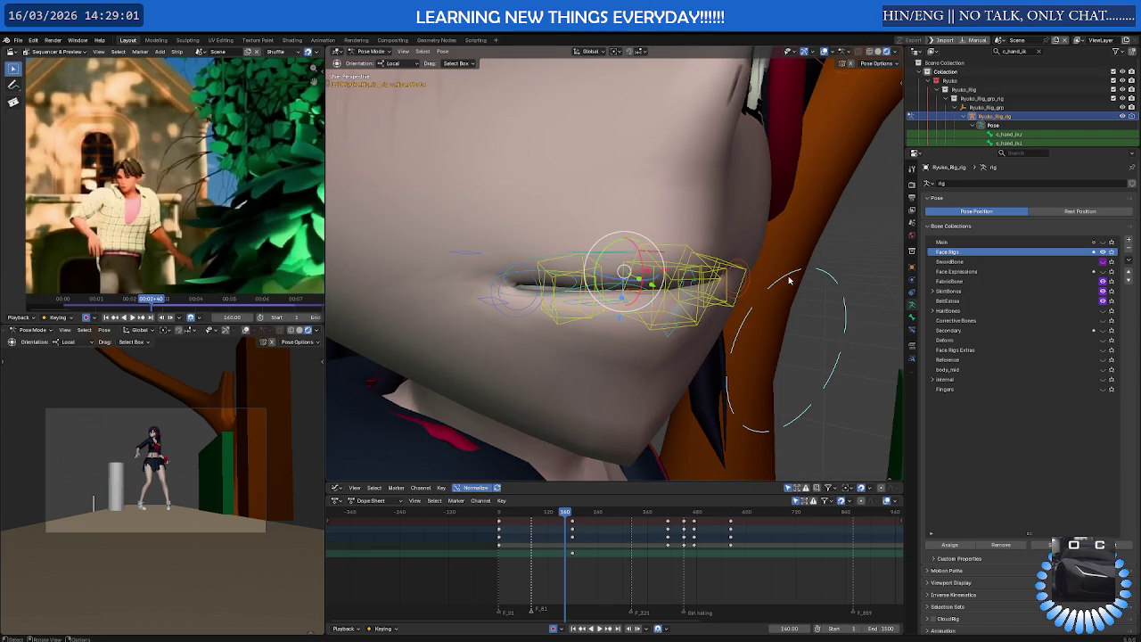
{"action": "mouse_move", "coordinate": [788, 282]}
{"action": "middle_mouse_down"}
{"action": "mouse_move", "coordinate": [819, 309]}
{"action": "mouse_move", "coordinate": [731, 335]}
{"action": "middle_mouse_up"}
Move and rotate the selected lip bones diagonally, then zoom in on the mouth from the front
{"action": "key", "text": "g"}
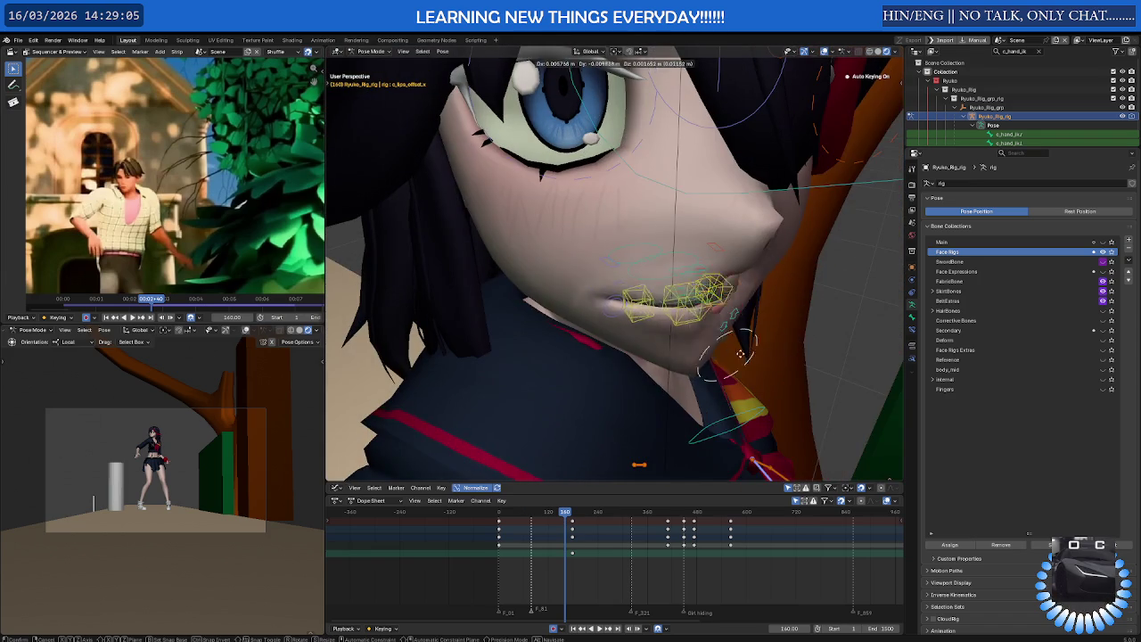
{"action": "key", "text": "r"}
{"action": "left_click", "coordinate": [720, 341]}
{"action": "key", "text": "g"}
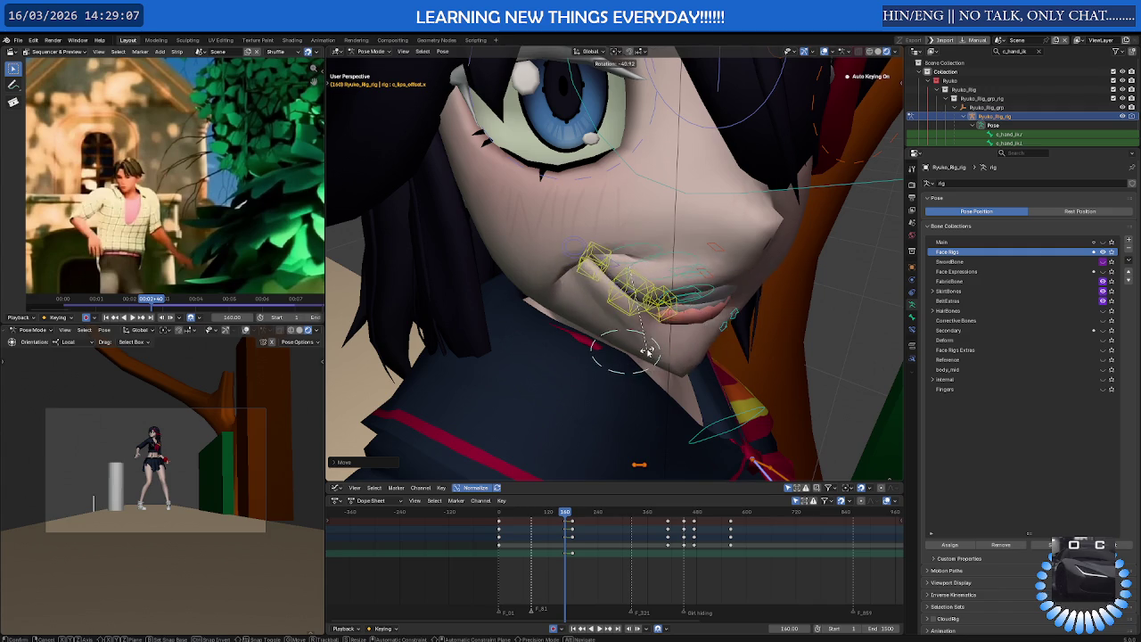
{"action": "left_click", "coordinate": [717, 349]}
{"action": "key", "text": "r"}
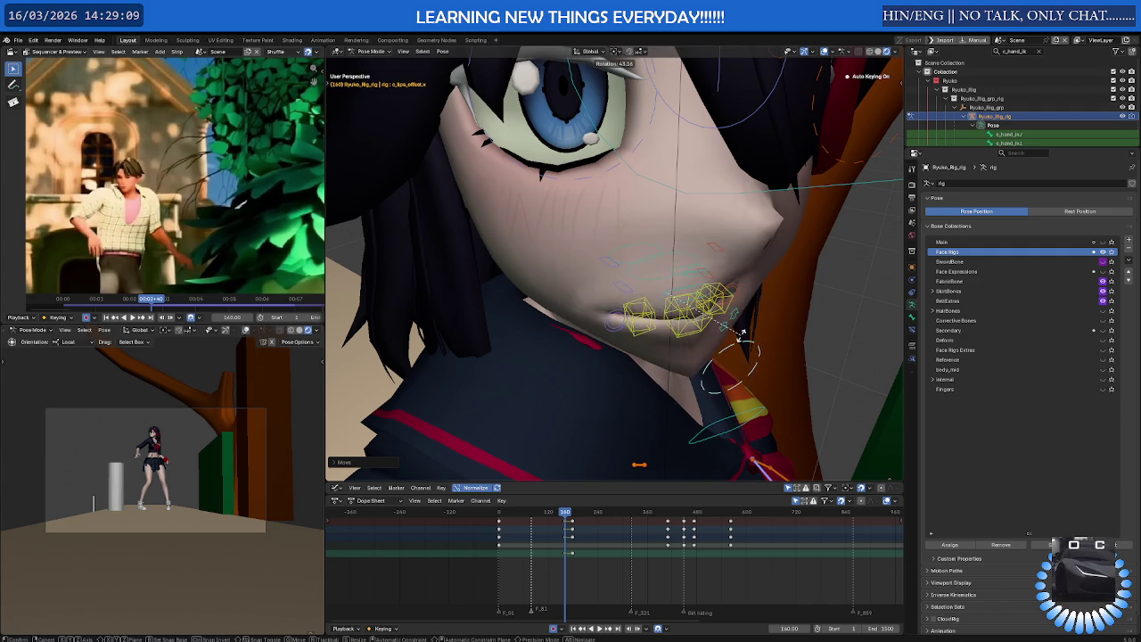
{"action": "left_click", "coordinate": [713, 345]}
{"action": "mouse_move", "coordinate": [713, 345]}
{"action": "middle_mouse_down"}
{"action": "mouse_move", "coordinate": [682, 339]}
{"action": "mouse_move", "coordinate": [762, 350]}
{"action": "mouse_move", "coordinate": [758, 307]}
{"action": "mouse_move", "coordinate": [730, 299]}
{"action": "mouse_move", "coordinate": [706, 351]}
{"action": "mouse_move", "coordinate": [704, 311]}
{"action": "mouse_move", "coordinate": [726, 303]}
{"action": "mouse_move", "coordinate": [710, 310]}
{"action": "middle_mouse_up"}
{"action": "scroll", "coordinate": [793, 331], "scroll_direction": "up", "scroll_amount": 3}
{"action": "scroll", "coordinate": [786, 318], "scroll_direction": "up", "scroll_amount": 3}
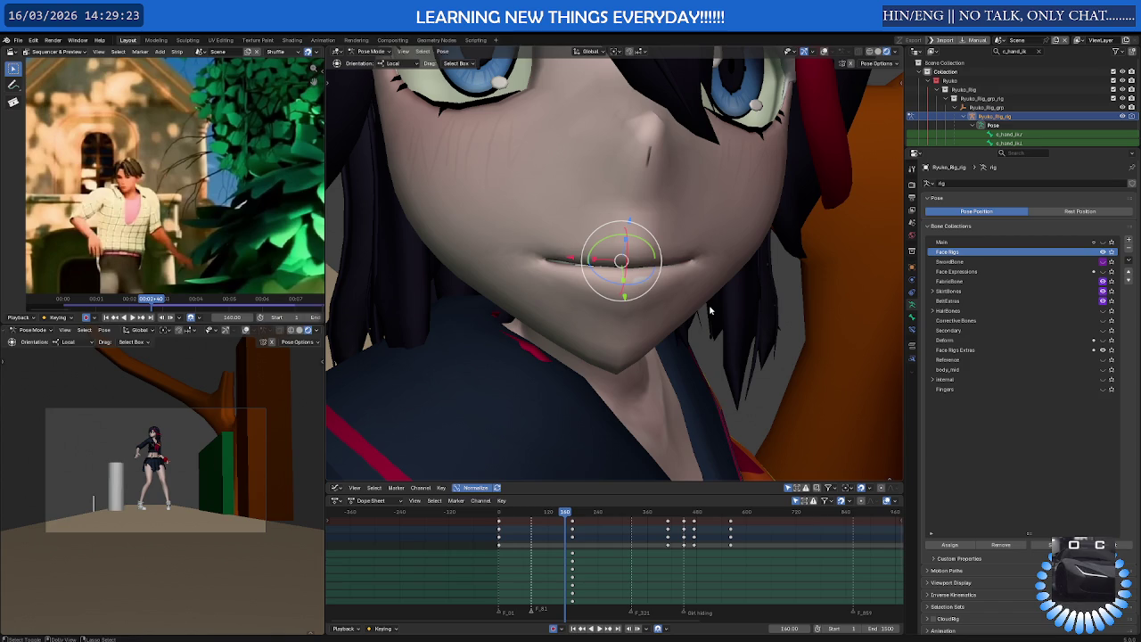
{"action": "key", "text": "alt+a"}
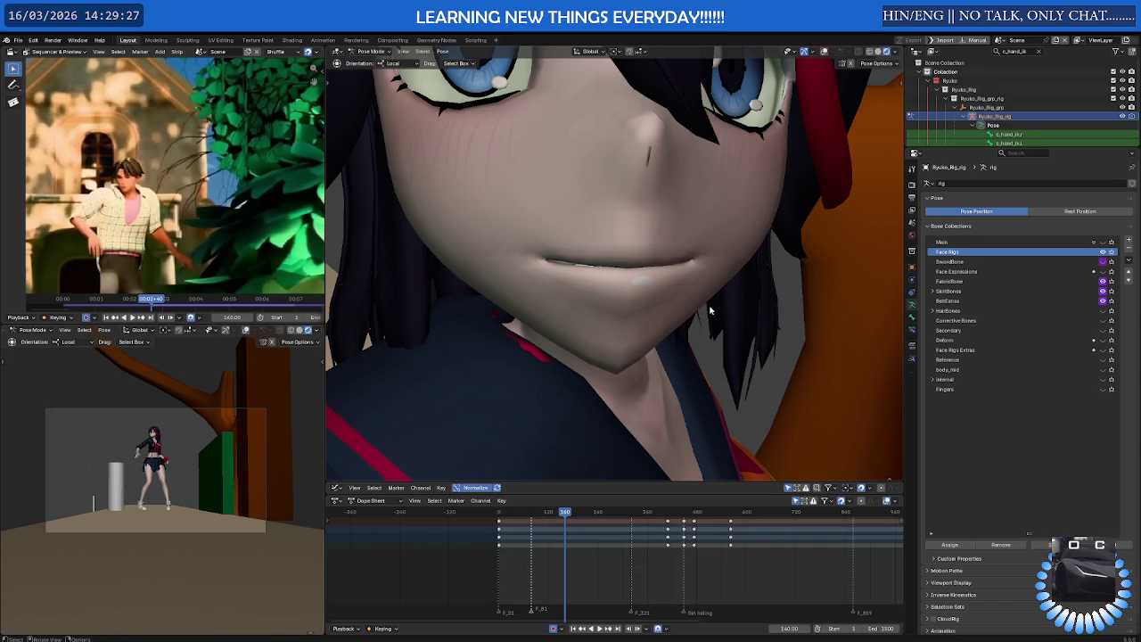
{"action": "key", "text": "ctrl+z"}
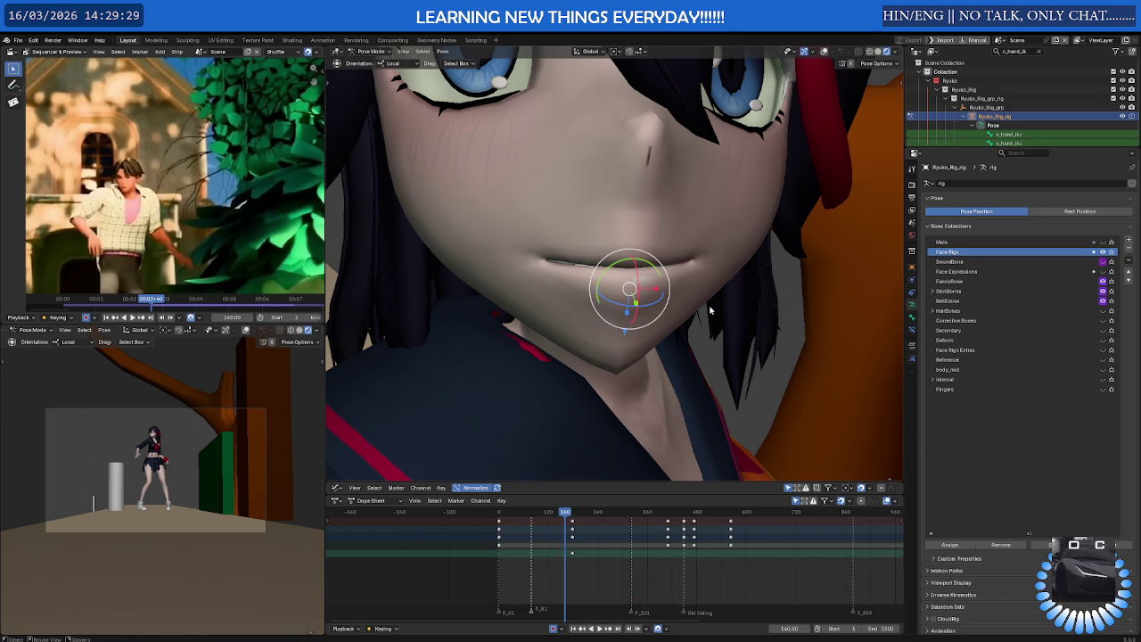
{"action": "key", "text": "z"}
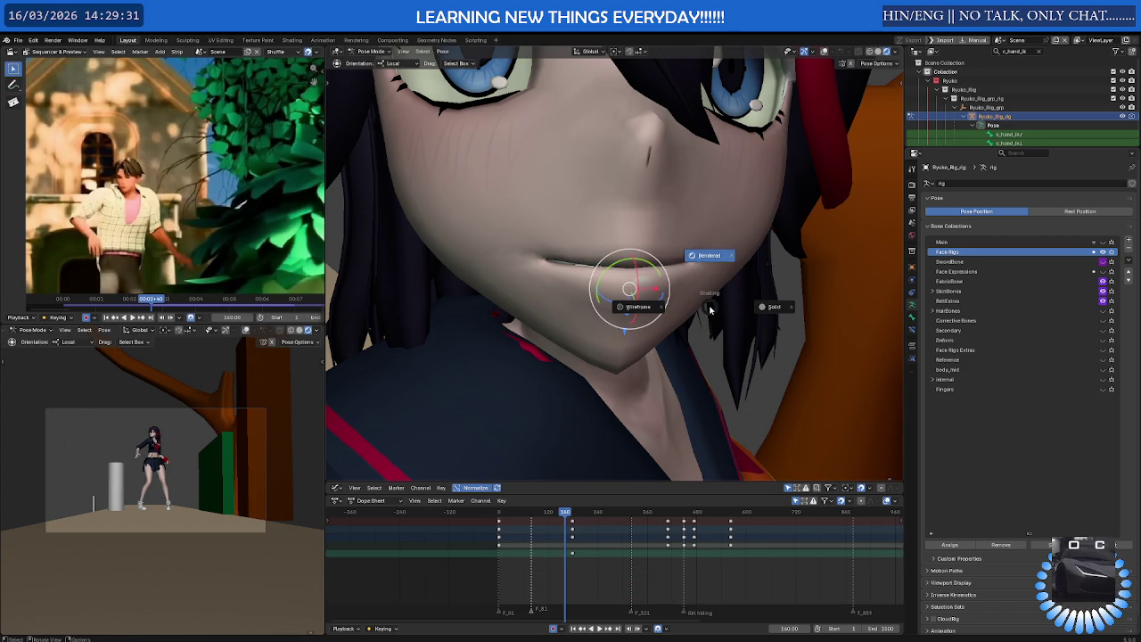
{"action": "key", "text": "Escape"}
{"action": "middle_click_drag", "start_coordinate": [703, 299], "coordinate": [717, 297]}
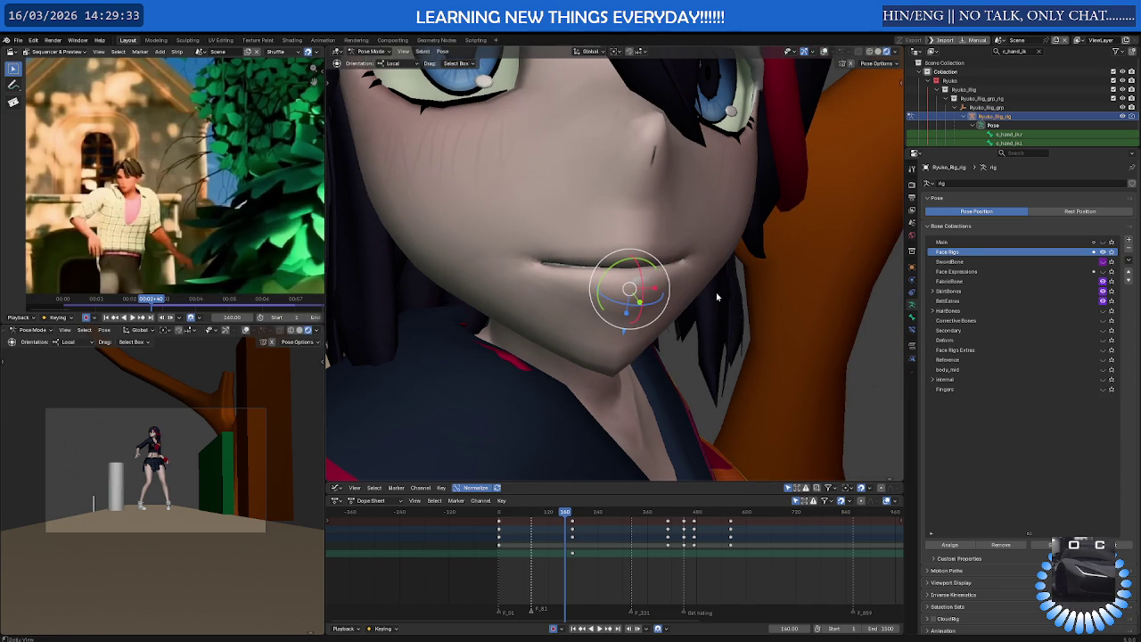
{"action": "key", "text": "ctrl+z"}
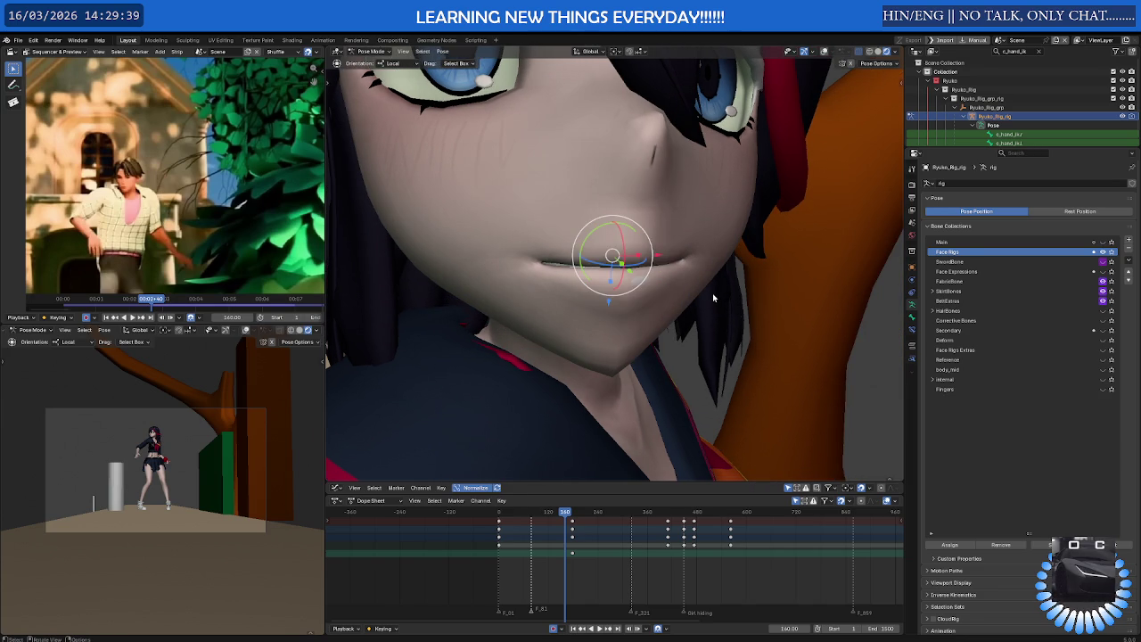
{"action": "key", "text": "ctrl+z"}
{"action": "key", "text": "ctrl+z"}
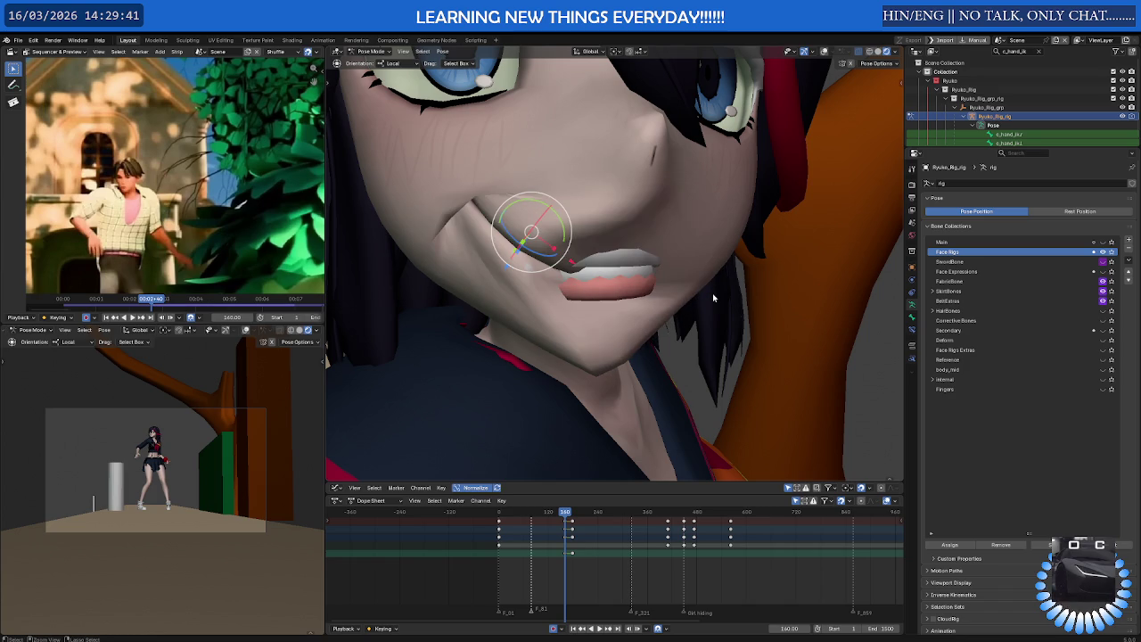
{"action": "key", "text": "ctrl+z"}
{"action": "key", "text": "ctrl+z"}
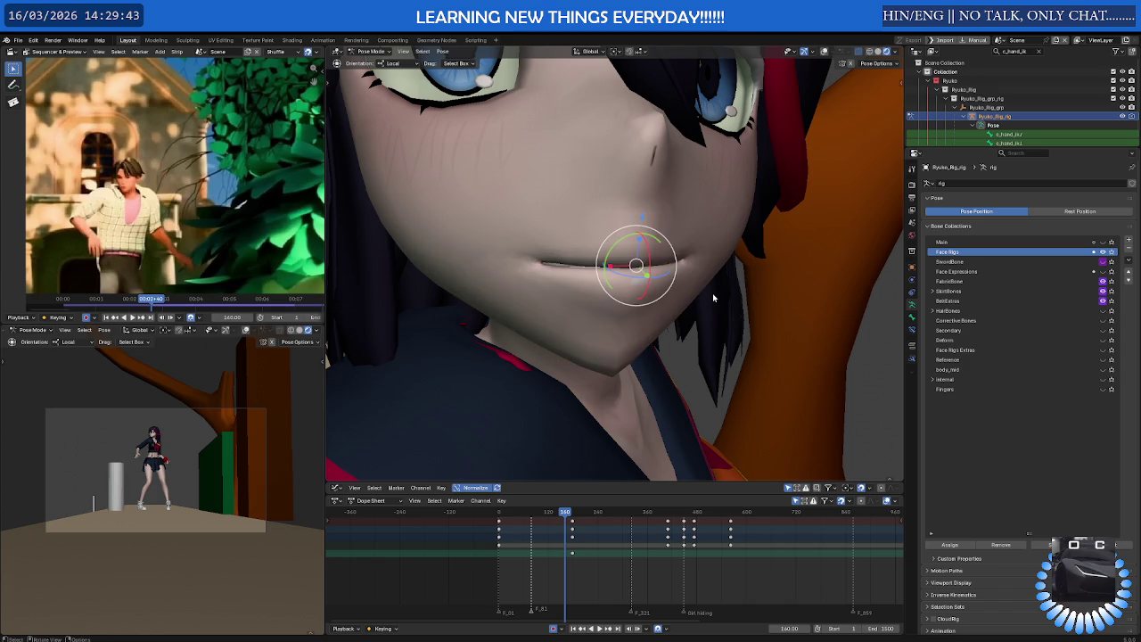
{"action": "key", "text": "shift+alt+z"}
{"action": "key", "text": "shift+alt+z"}
{"action": "key", "text": "shift+alt+z"}
{"action": "key", "text": "shift+alt+z"}
{"action": "key", "text": "shift+alt+z"}
{"action": "mouse_move", "coordinate": [714, 297]}
{"action": "middle_mouse_down"}
{"action": "mouse_move", "coordinate": [668, 250]}
{"action": "mouse_move", "coordinate": [758, 295]}
{"action": "mouse_move", "coordinate": [741, 303]}
{"action": "mouse_move", "coordinate": [679, 278]}
{"action": "middle_mouse_up"}
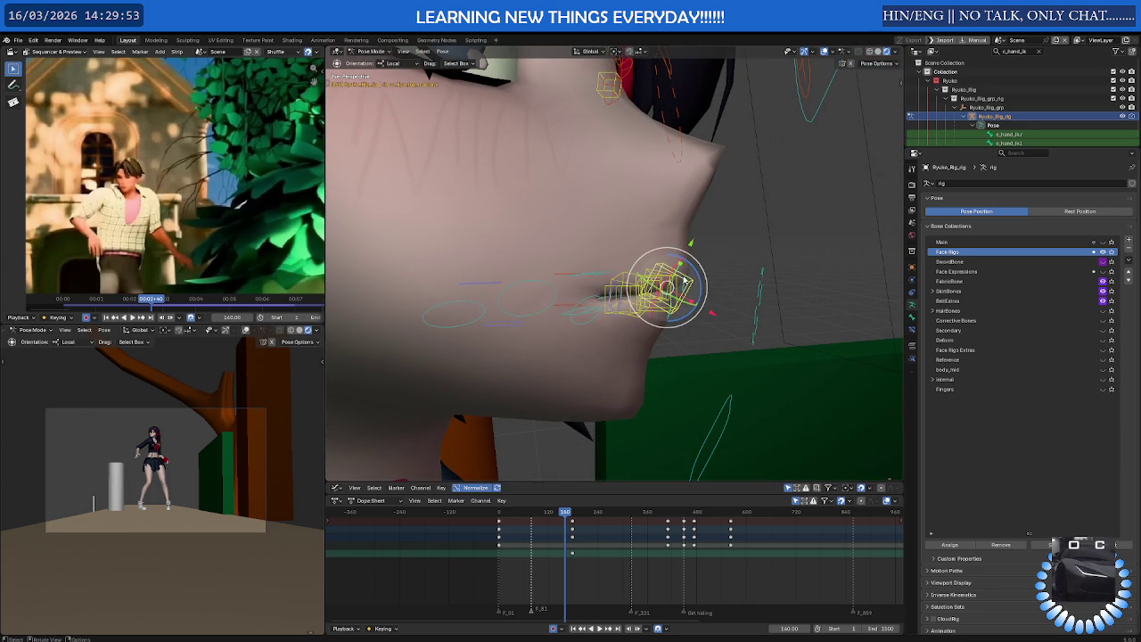
Try moving a cheek bone, then cancel so it returns to its original position
{"action": "left_click_drag", "start_coordinate": [679, 277], "coordinate": [681, 247]}
{"action": "mouse_move", "coordinate": [681, 247]}
{"action": "middle_mouse_down"}
{"action": "mouse_move", "coordinate": [699, 274]}
{"action": "mouse_move", "coordinate": [661, 276]}
{"action": "middle_mouse_up"}
{"action": "key", "text": "g"}
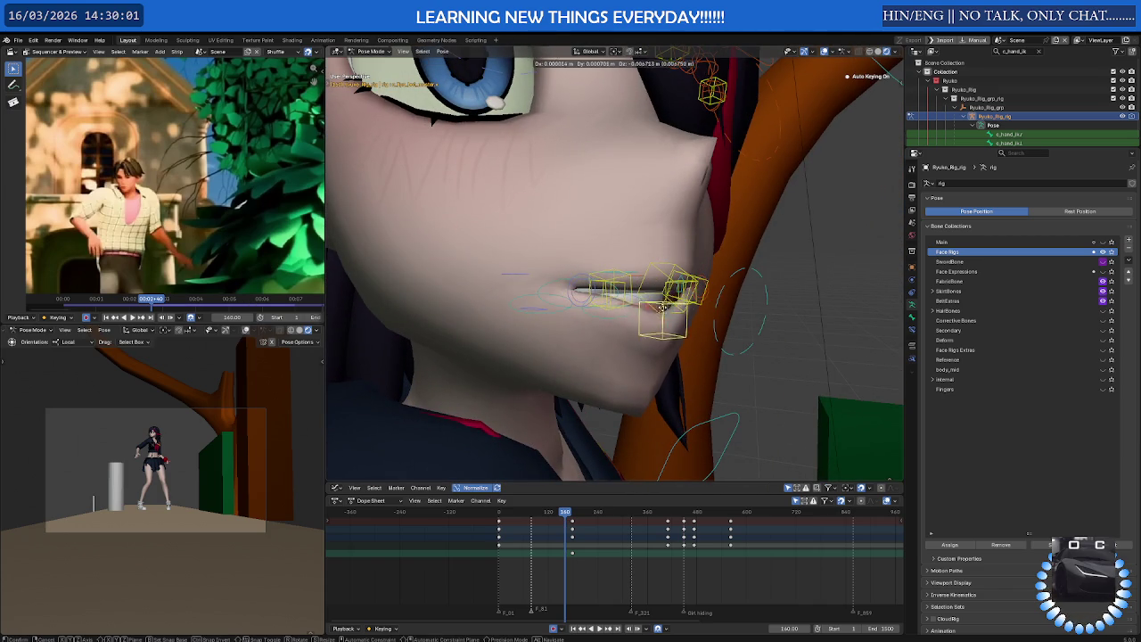
{"action": "key", "text": "Escape"}
{"action": "middle_click_drag", "start_coordinate": [668, 266], "coordinate": [622, 264]}
Select c_lips_top_master.x plus the right lip control and show the rig's Object properties
{"action": "left_click", "coordinate": [698, 262]}
{"action": "middle_click_drag", "start_coordinate": [698, 261], "coordinate": [717, 261]}
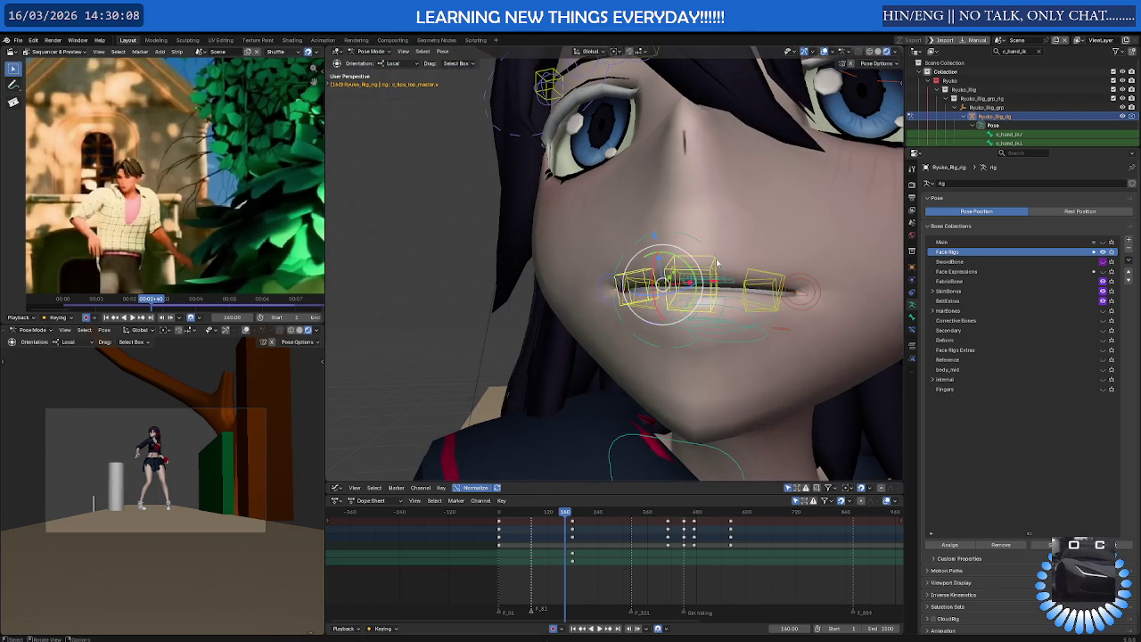
{"action": "left_click", "coordinate": [760, 274], "text": "shift"}
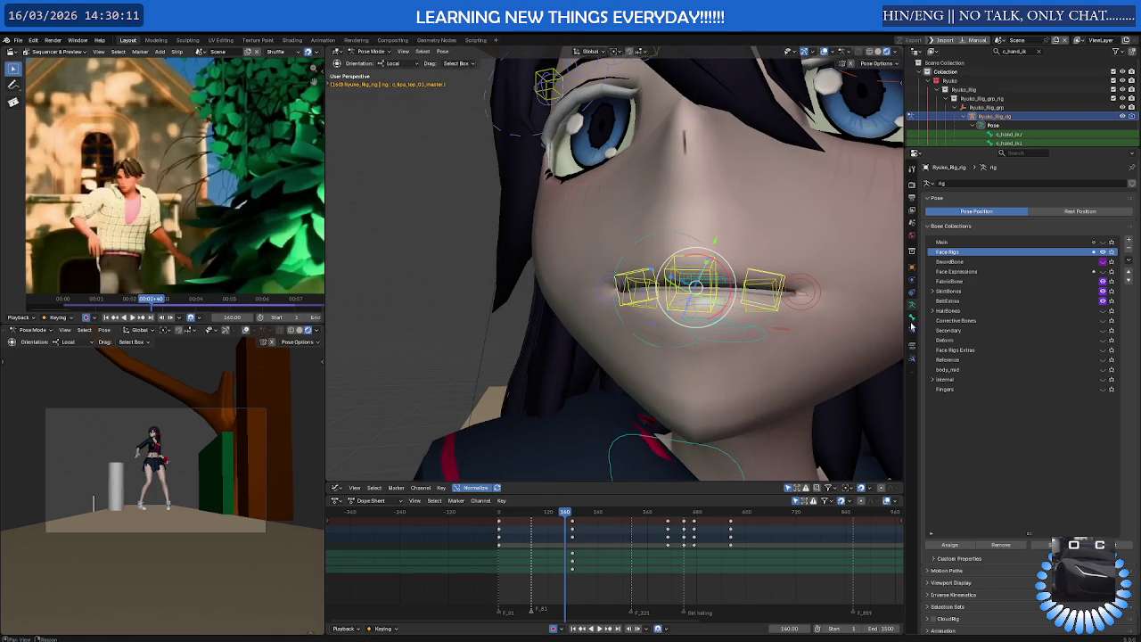
{"action": "left_click", "coordinate": [912, 266]}
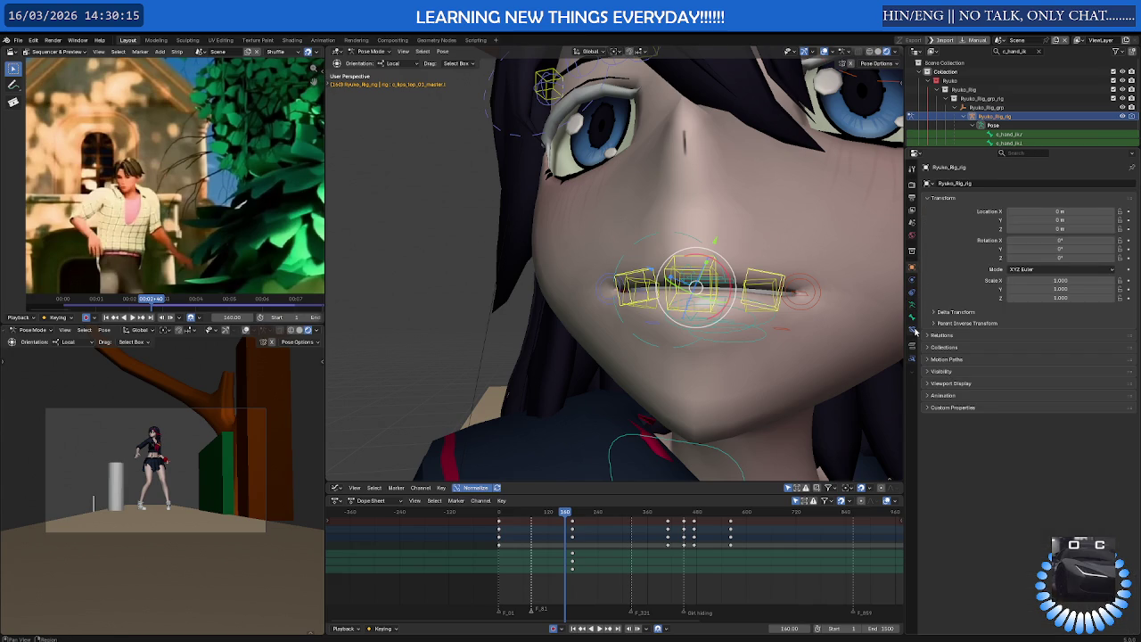
Browse the rig object's visibility, motion paths, collections, relations and animation panels
{"action": "left_click", "coordinate": [957, 384]}
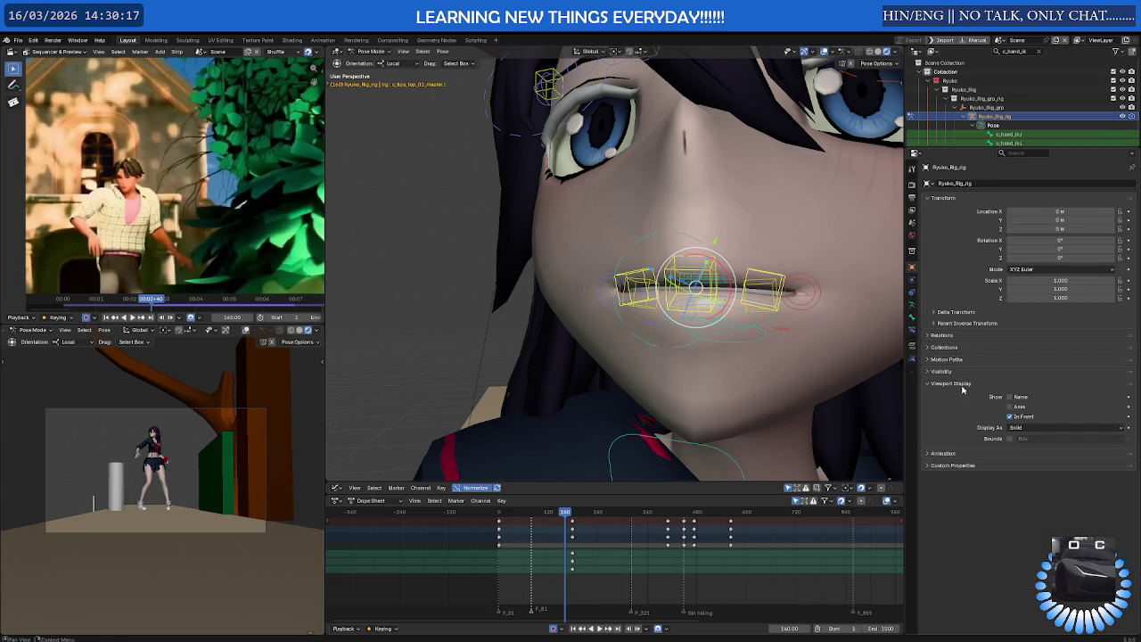
{"action": "middle_click_drag", "start_coordinate": [883, 383], "coordinate": [847, 308]}
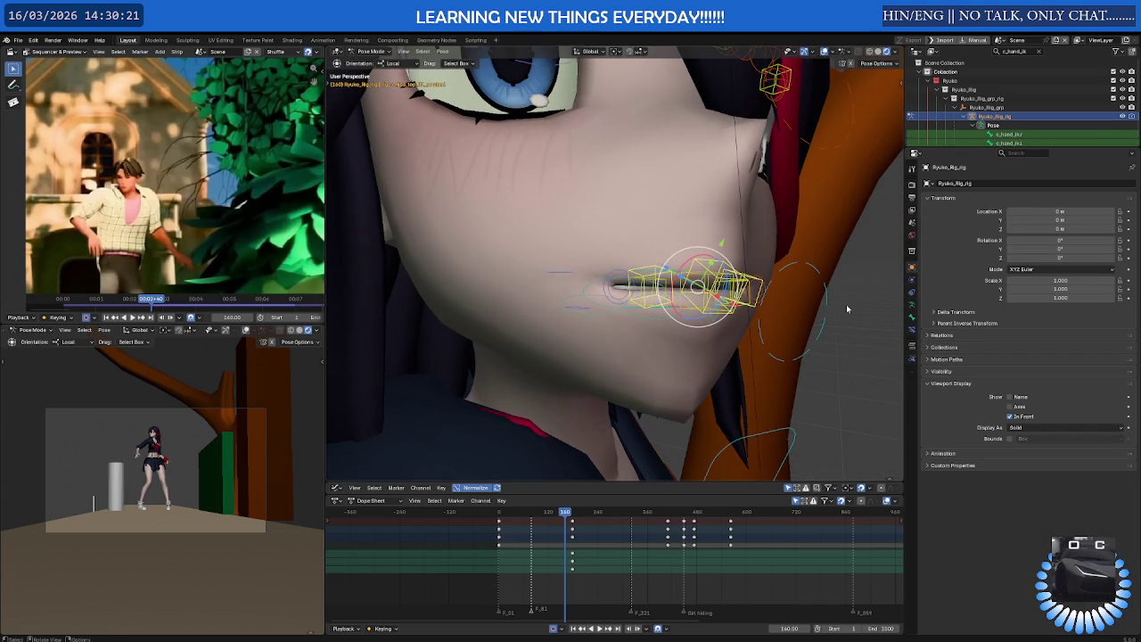
{"action": "left_click", "coordinate": [912, 251]}
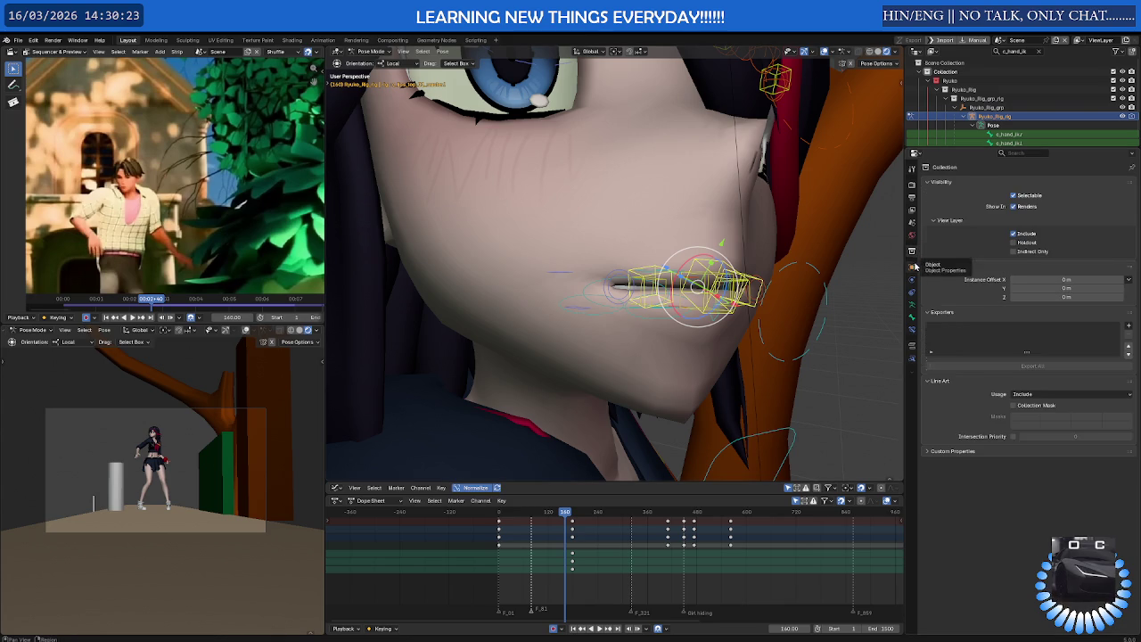
{"action": "left_click", "coordinate": [912, 266]}
{"action": "left_click", "coordinate": [942, 371]}
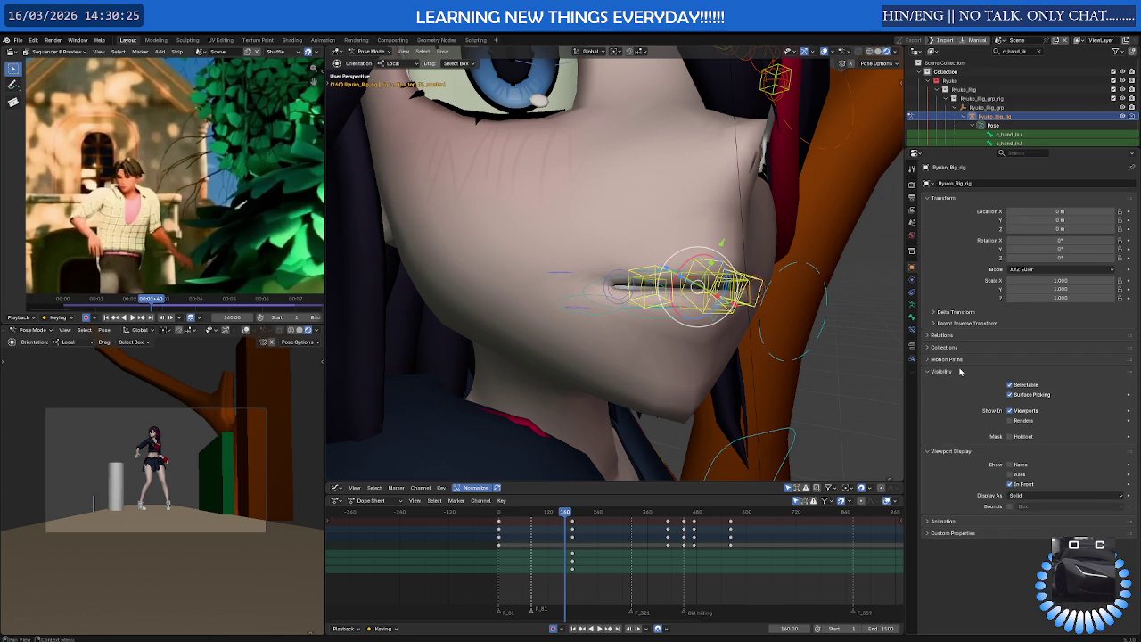
{"action": "left_click", "coordinate": [964, 359]}
{"action": "left_click", "coordinate": [964, 347]}
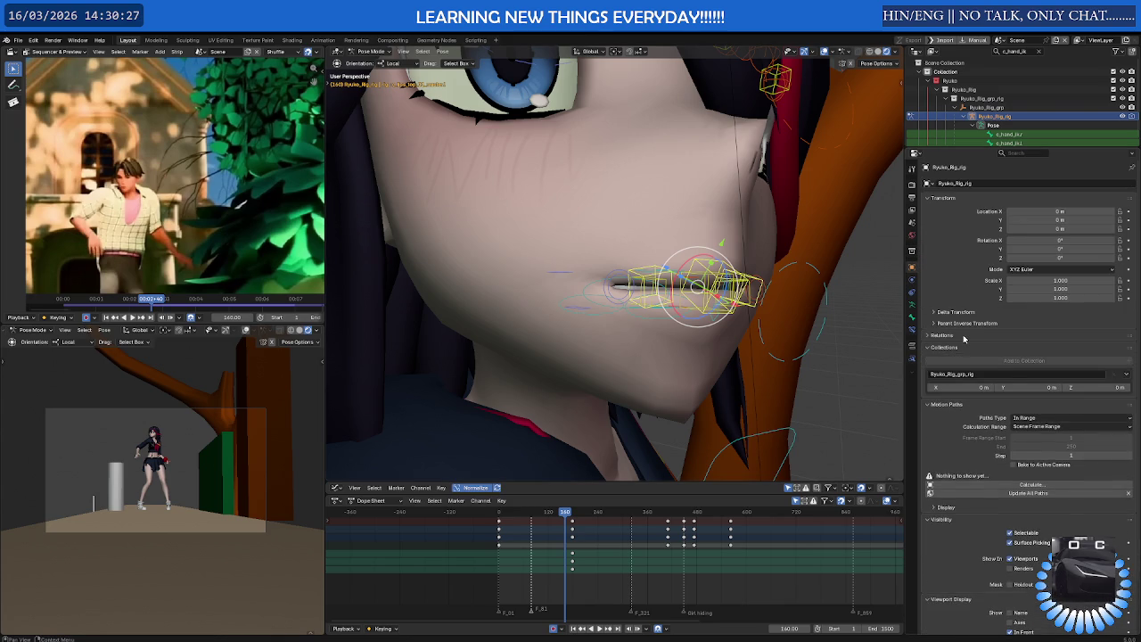
{"action": "left_click", "coordinate": [964, 335]}
{"action": "left_click_drag", "start_coordinate": [934, 337], "coordinate": [942, 411]}
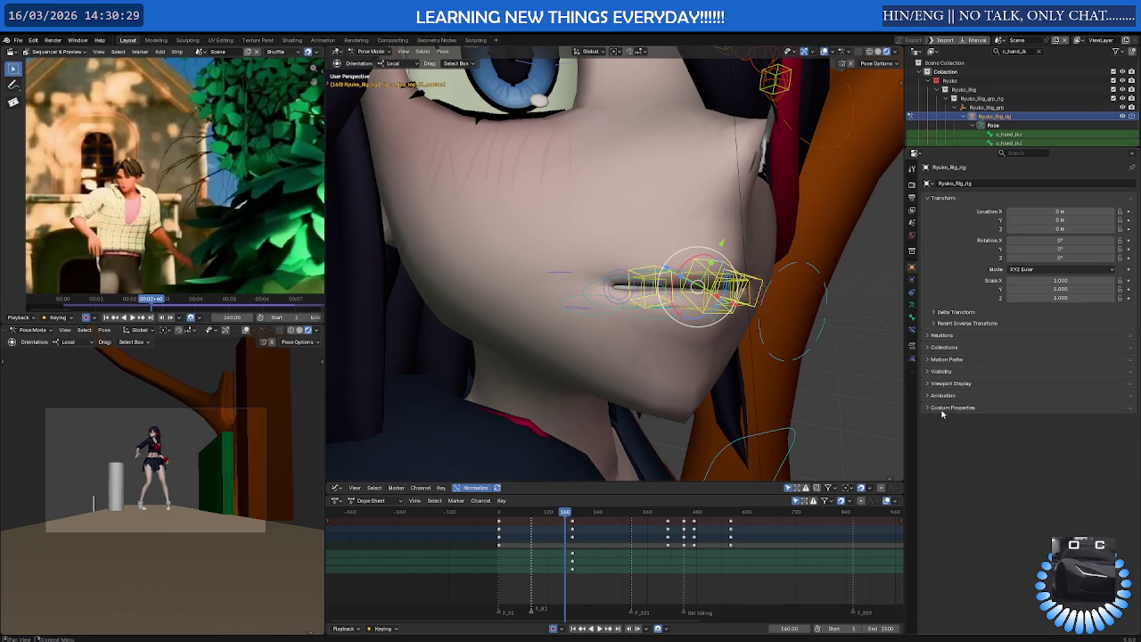
{"action": "left_click", "coordinate": [938, 407]}
{"action": "left_click", "coordinate": [944, 396]}
{"action": "left_click", "coordinate": [945, 387]}
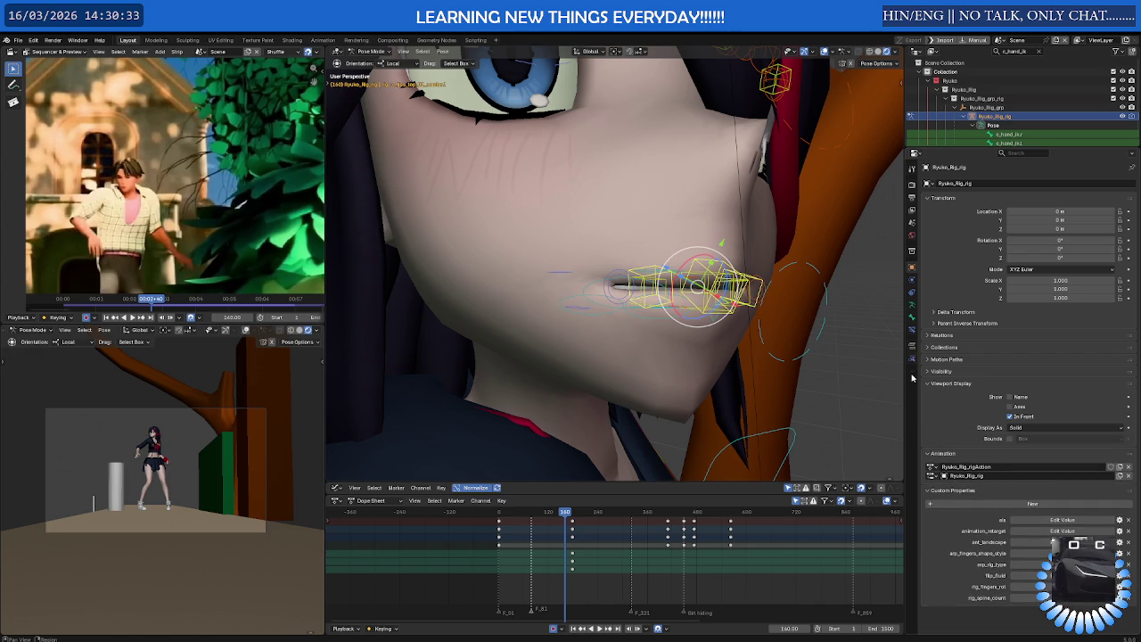
Check the Strip tab and the lip bone's Action constraints, briefly expanding Action 4
{"action": "right_click", "coordinate": [912, 376]}
{"action": "left_click", "coordinate": [912, 359]}
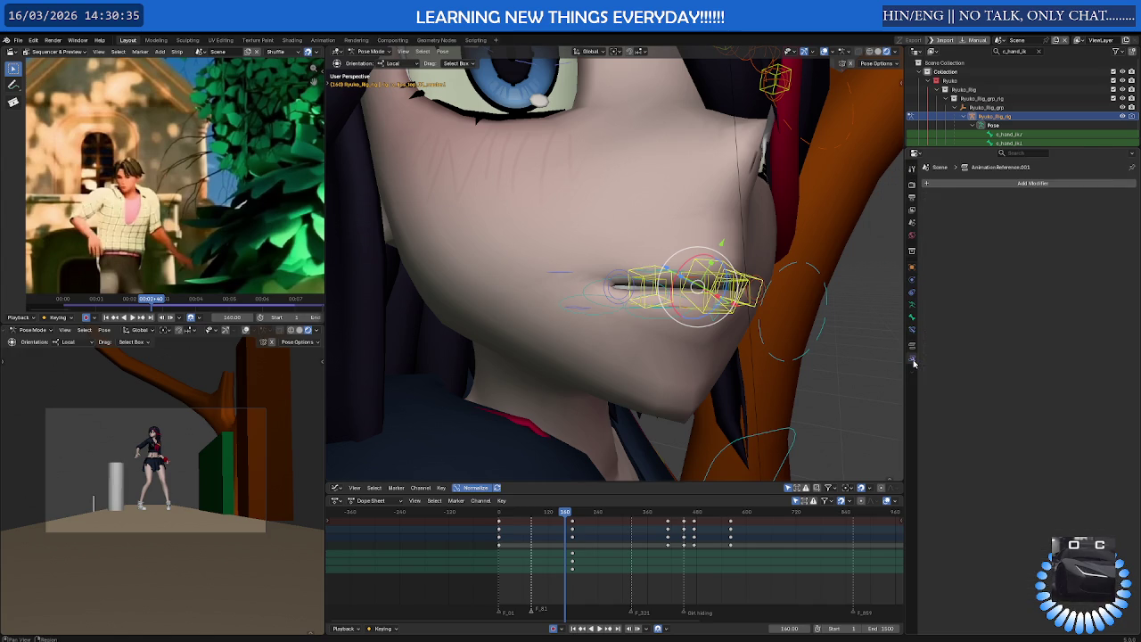
{"action": "left_click", "coordinate": [913, 351]}
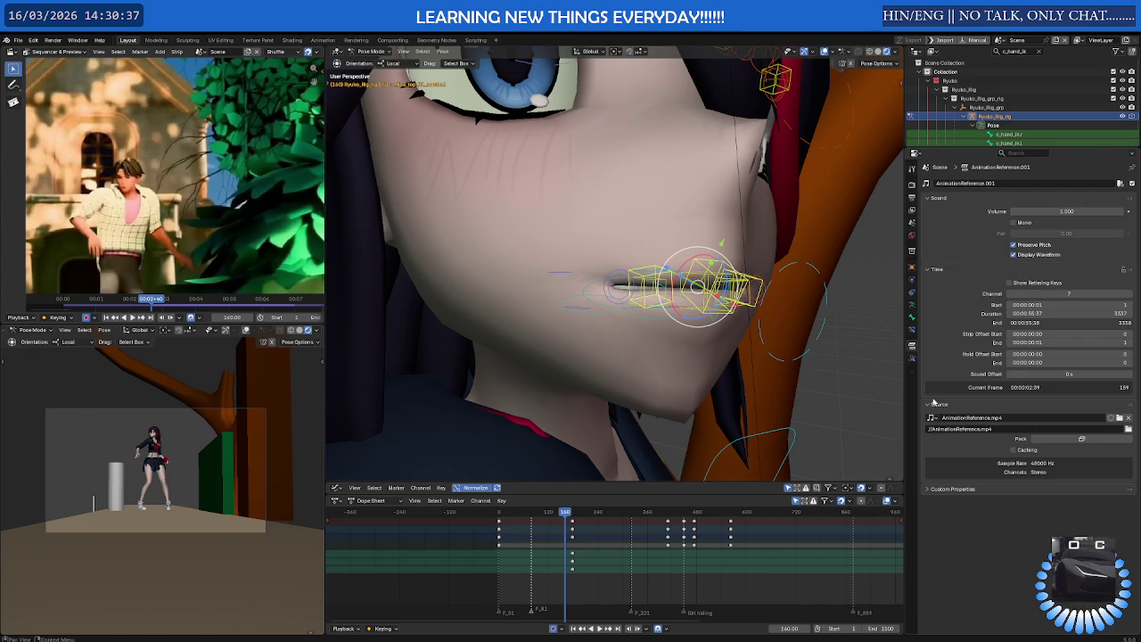
{"action": "left_click", "coordinate": [912, 333]}
{"action": "left_click", "coordinate": [912, 320]}
{"action": "left_click", "coordinate": [913, 332]}
{"action": "left_click", "coordinate": [926, 235]}
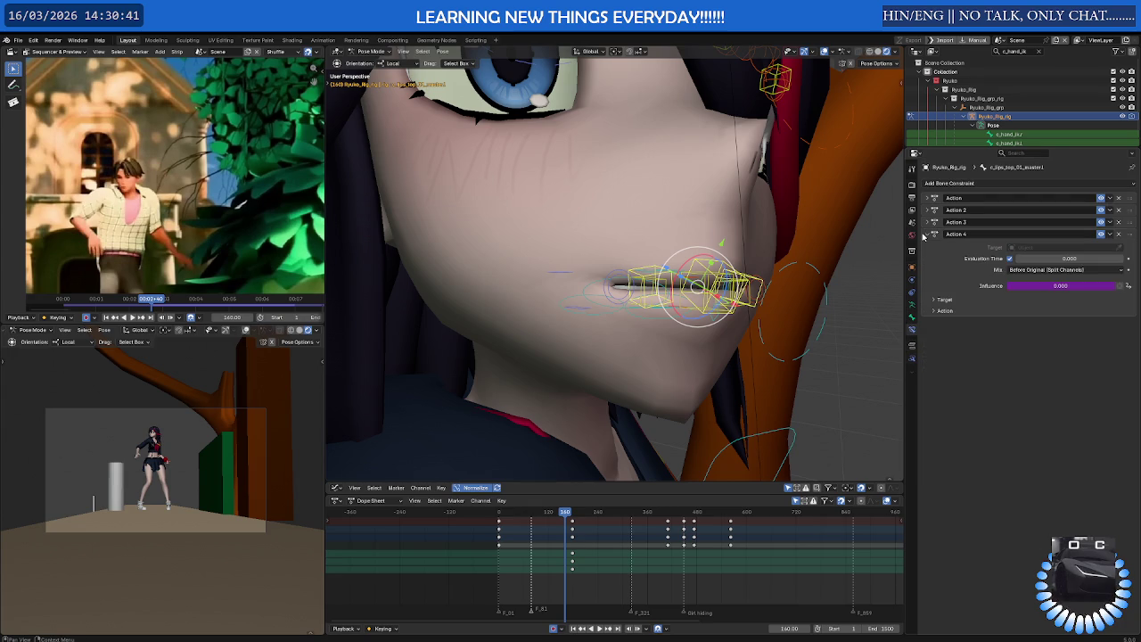
{"action": "left_click", "coordinate": [926, 234]}
Show the lip bone's Bone properties and expand its Viewport Display panel
{"action": "left_click", "coordinate": [912, 318]}
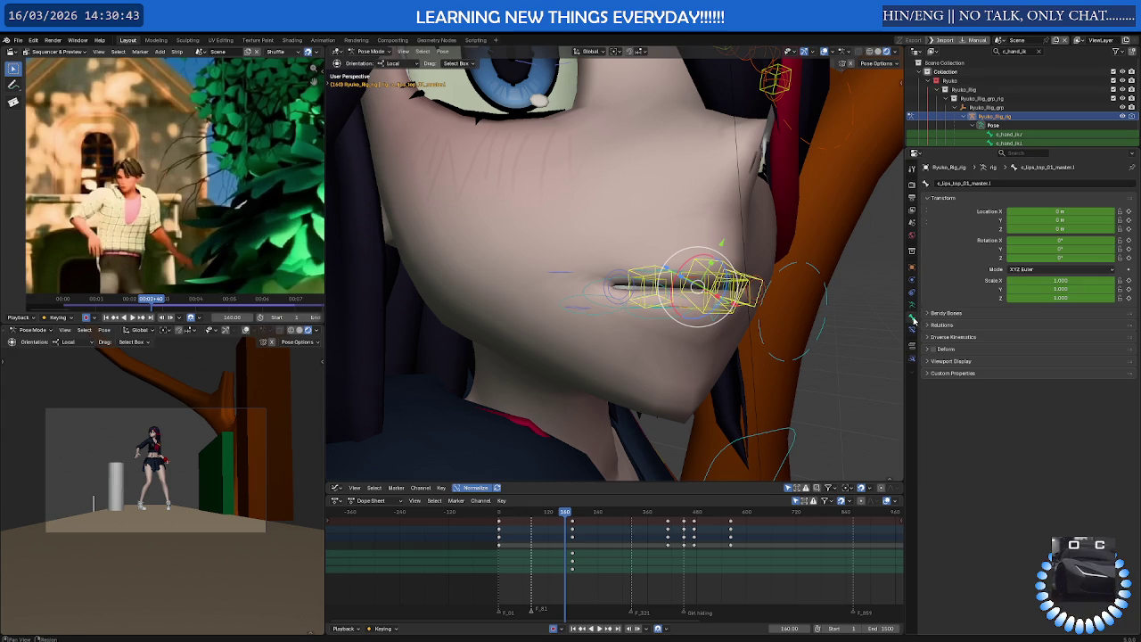
{"action": "left_click", "coordinate": [950, 314]}
{"action": "left_click", "coordinate": [951, 315]}
{"action": "left_click", "coordinate": [955, 324]}
{"action": "left_click", "coordinate": [955, 325]}
{"action": "left_click", "coordinate": [955, 337]}
{"action": "left_click", "coordinate": [955, 337]}
{"action": "left_click", "coordinate": [947, 349]}
{"action": "left_click", "coordinate": [947, 349]}
{"action": "left_click", "coordinate": [956, 361]}
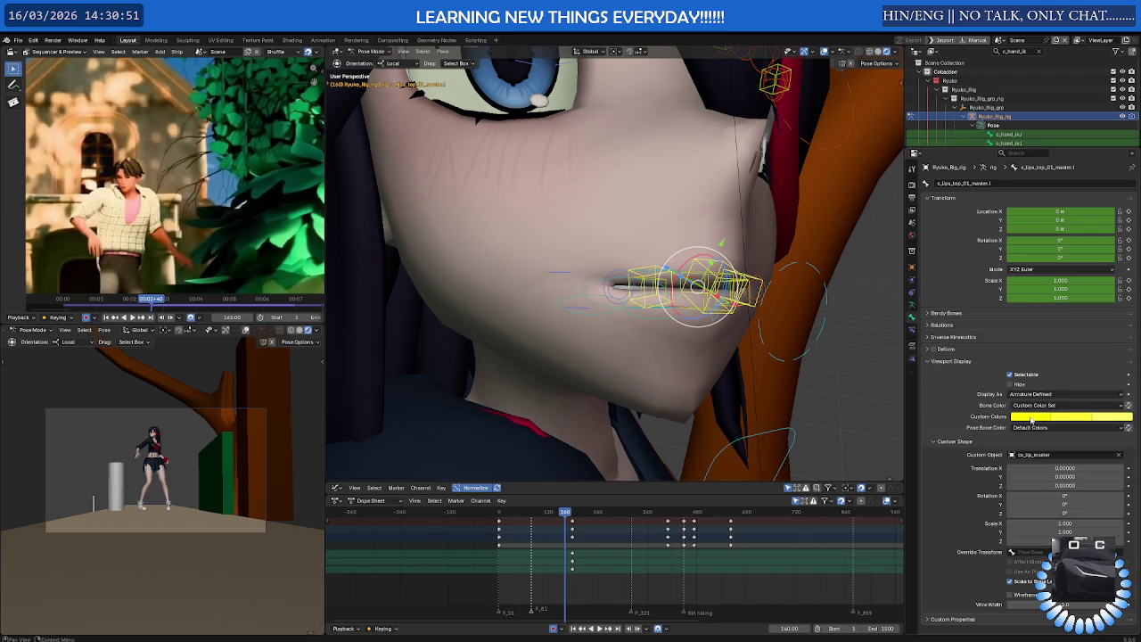
Set Bone Color to 04 - Theme Color Set on the lip bone and c_lips_top_master.x
{"action": "left_click", "coordinate": [1039, 407]}
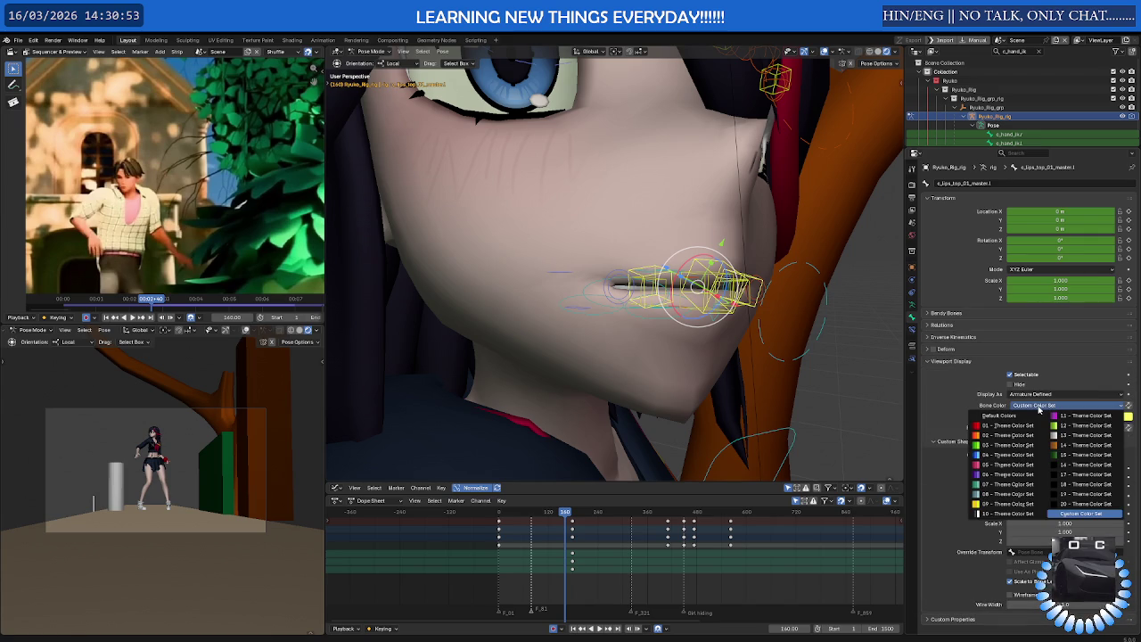
{"action": "left_click", "coordinate": [1005, 455]}
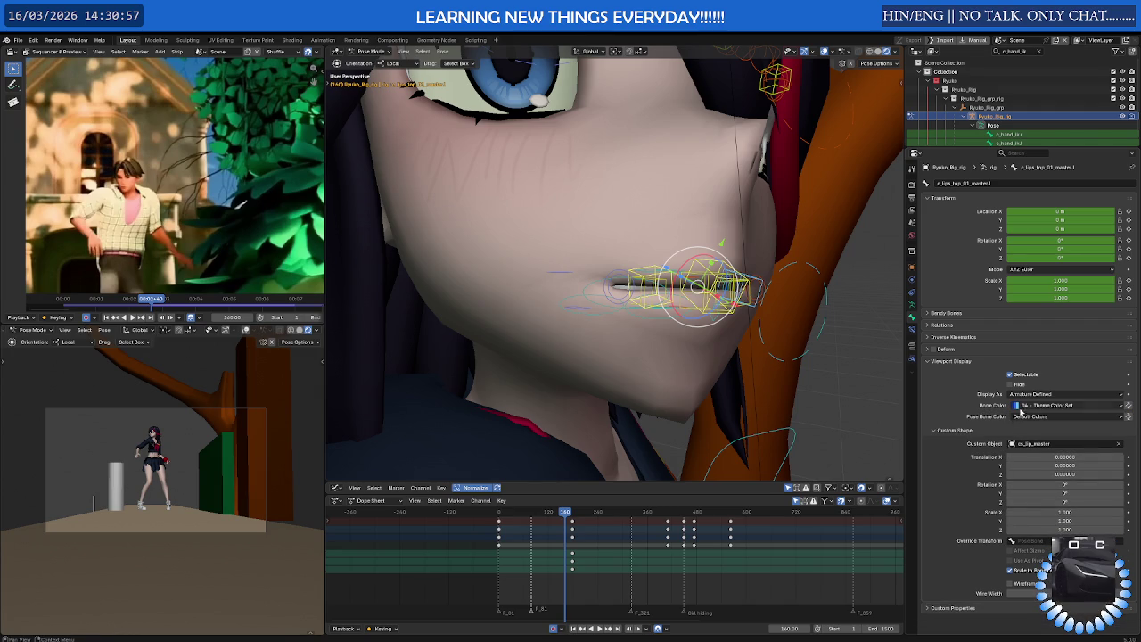
{"action": "middle_click_drag", "start_coordinate": [695, 285], "coordinate": [710, 264]}
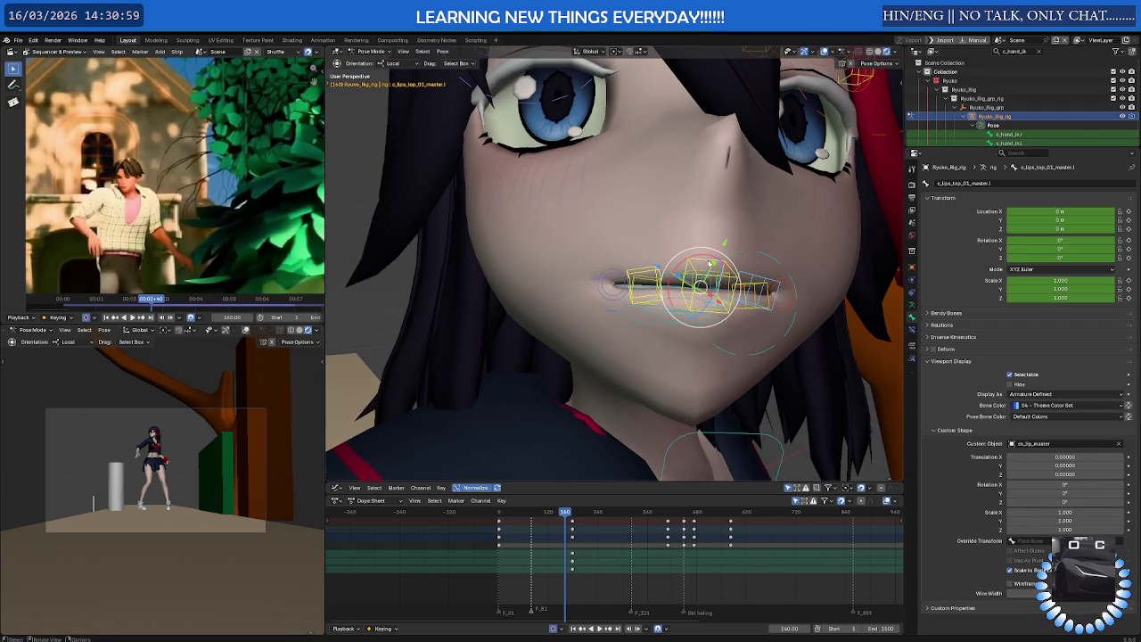
{"action": "left_click", "coordinate": [710, 263]}
{"action": "left_click", "coordinate": [1044, 404]}
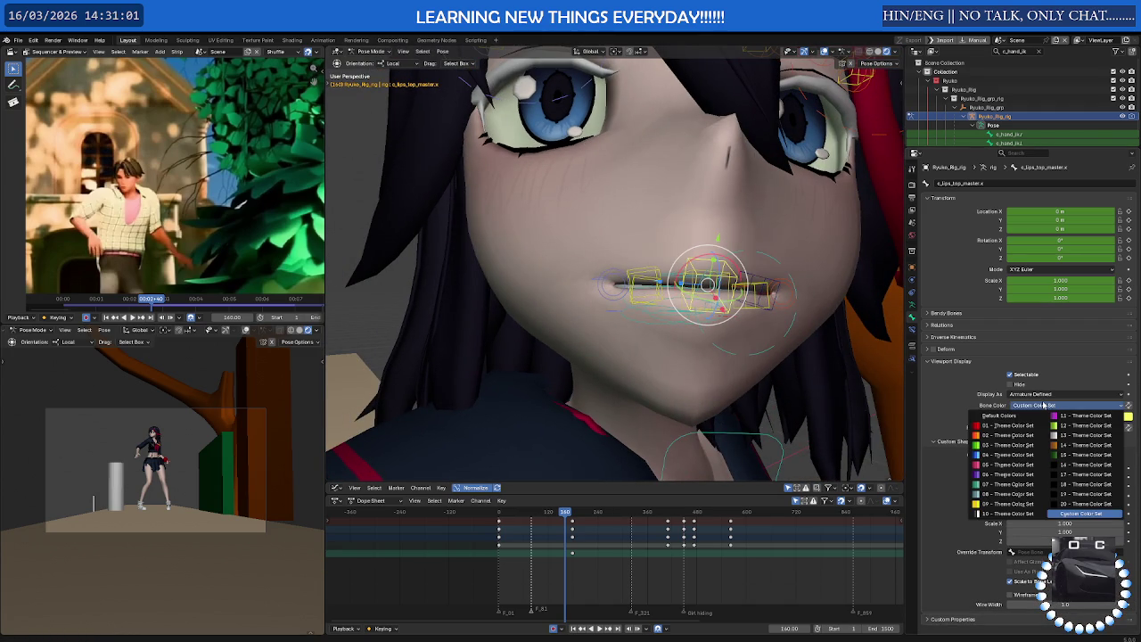
{"action": "left_click", "coordinate": [1004, 456]}
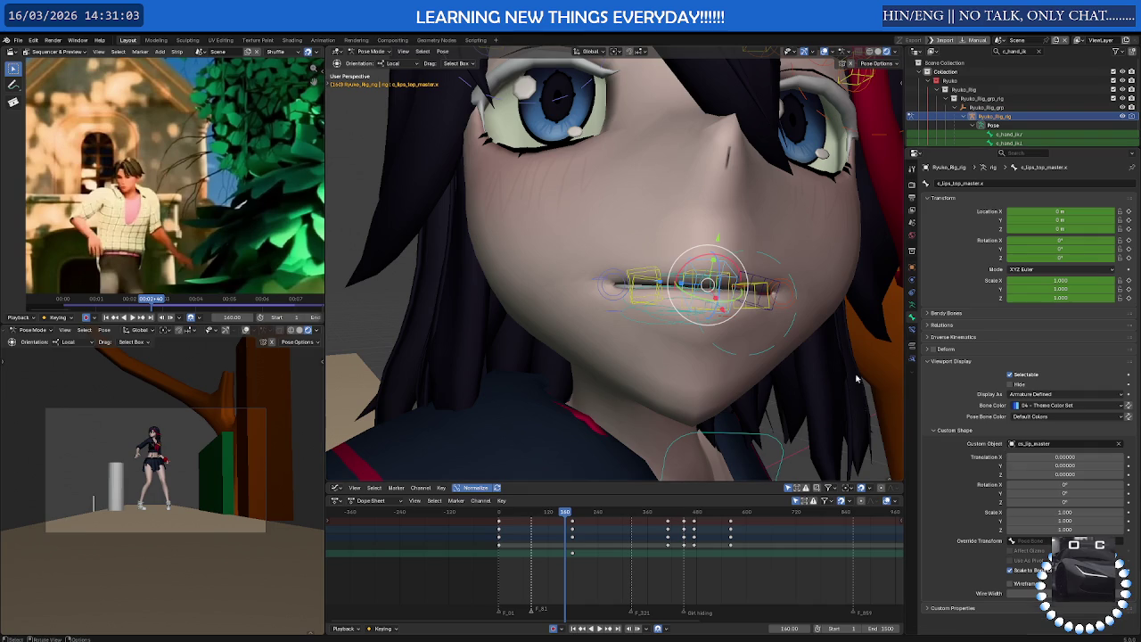
Give the lip-corner and another upper-lip control Bone Color 04 - Theme Color Set
{"action": "mouse_move", "coordinate": [718, 319]}
{"action": "middle_mouse_down"}
{"action": "mouse_move", "coordinate": [725, 337]}
{"action": "mouse_move", "coordinate": [739, 324]}
{"action": "middle_mouse_up"}
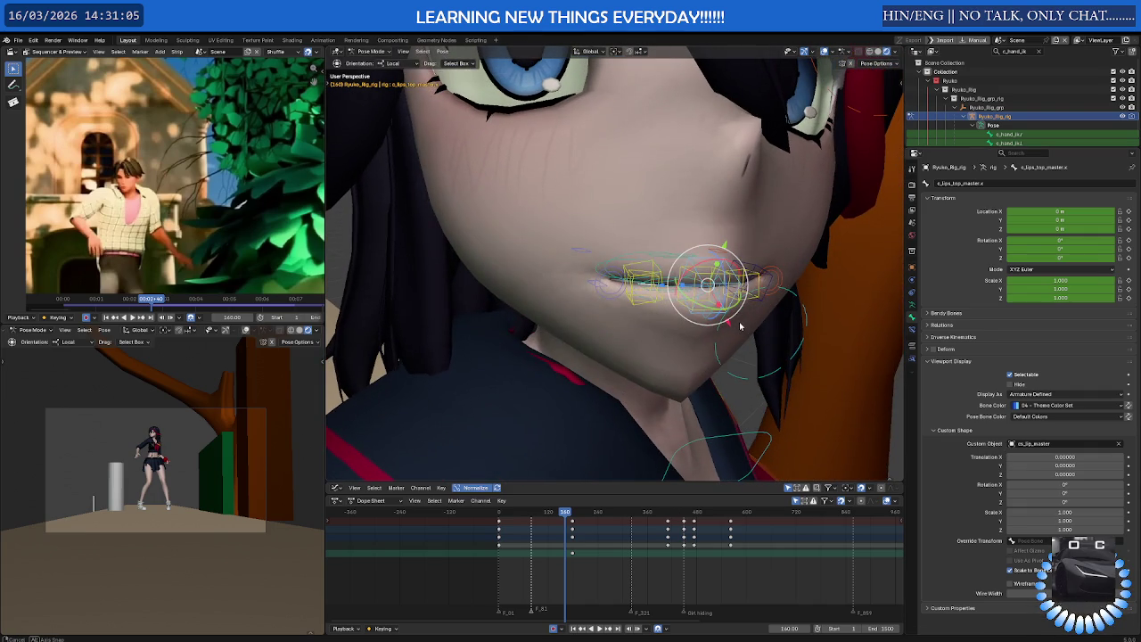
{"action": "left_click", "coordinate": [739, 317]}
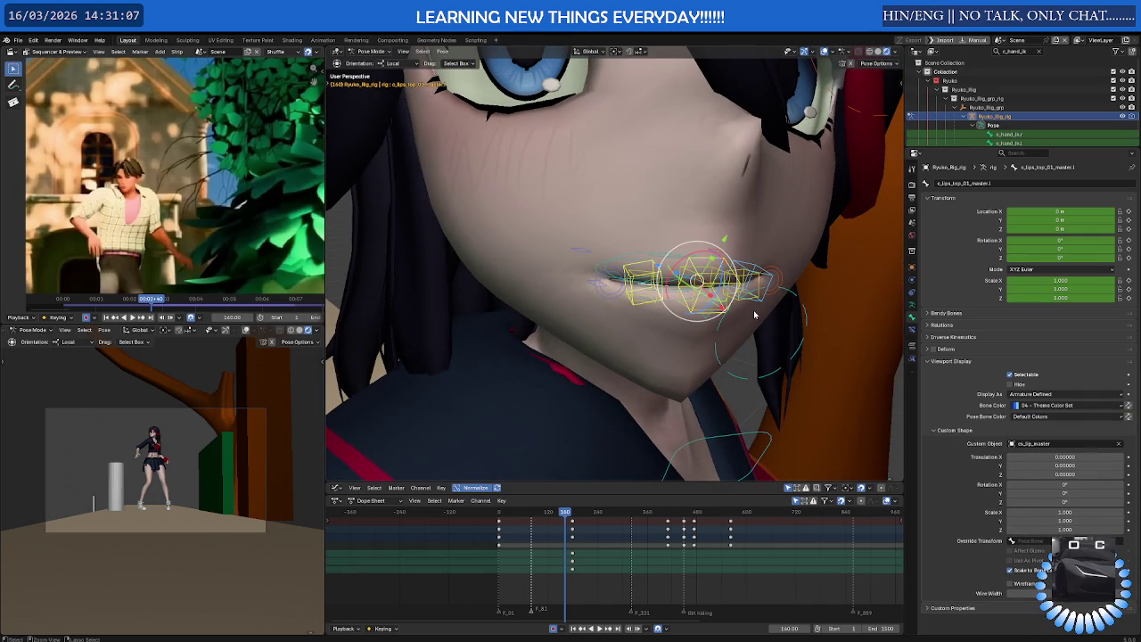
{"action": "middle_click_drag", "start_coordinate": [740, 317], "coordinate": [745, 272]}
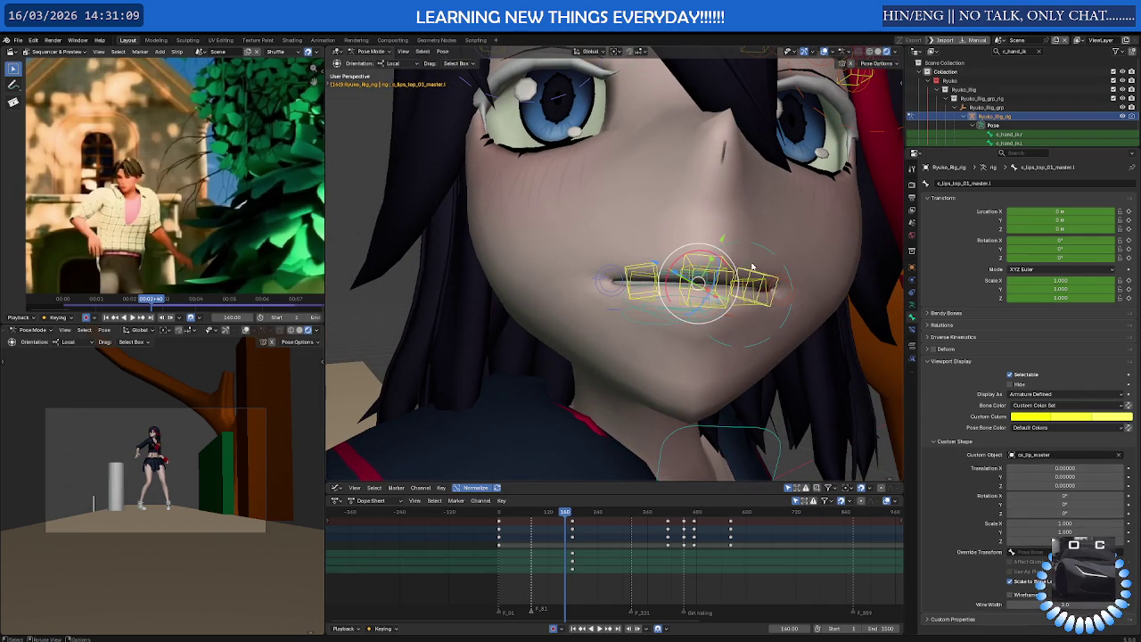
{"action": "left_click", "coordinate": [744, 272]}
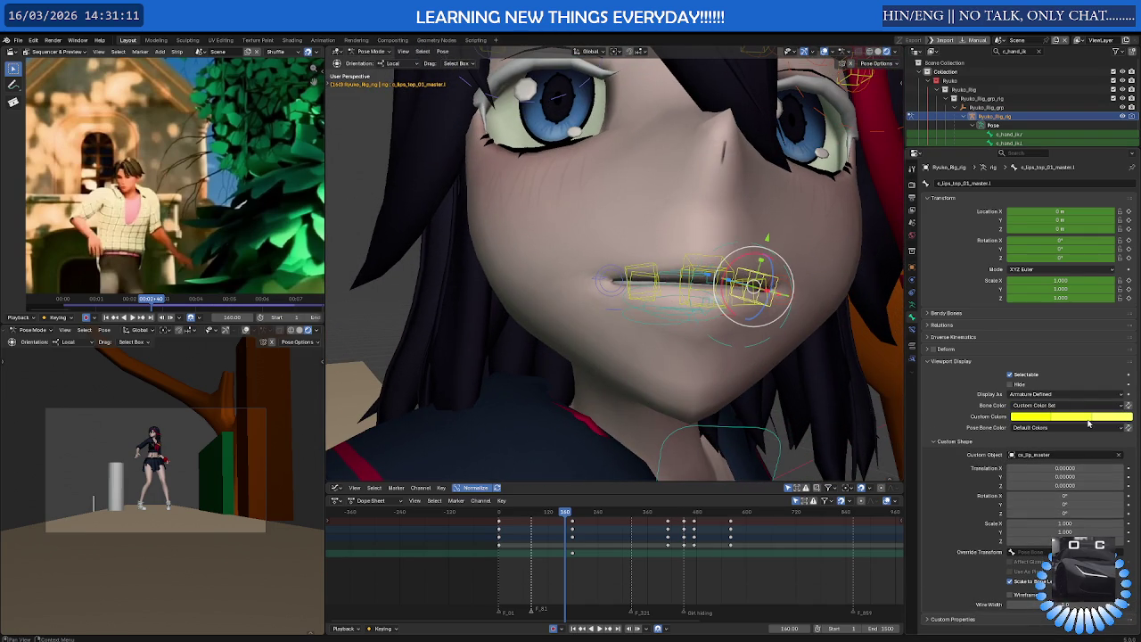
{"action": "left_click", "coordinate": [1051, 405]}
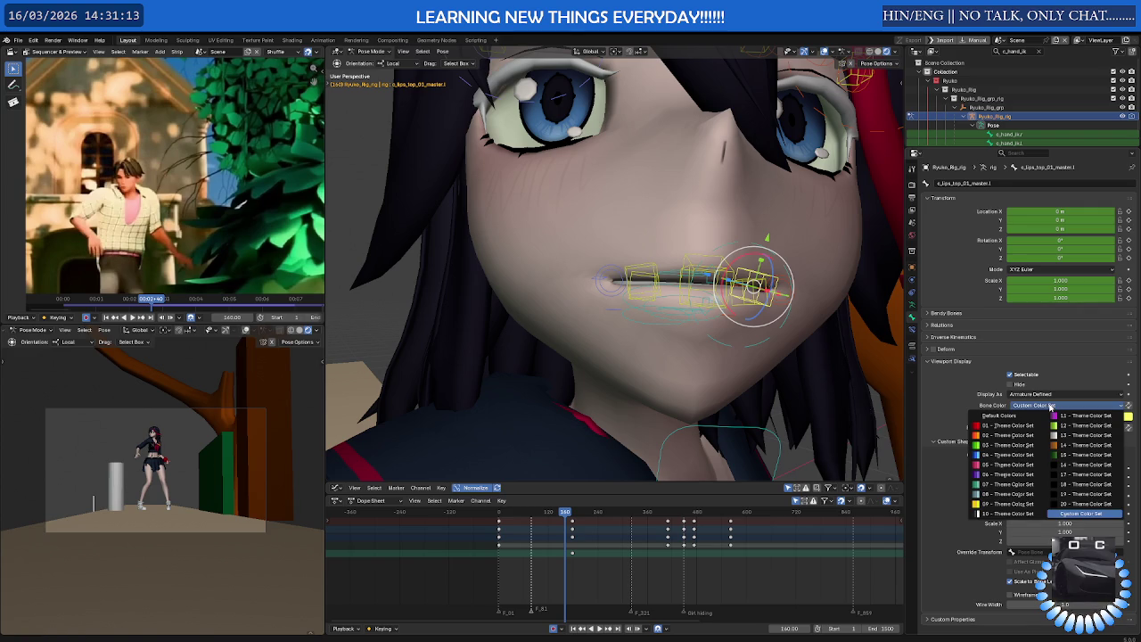
{"action": "left_click", "coordinate": [1006, 455]}
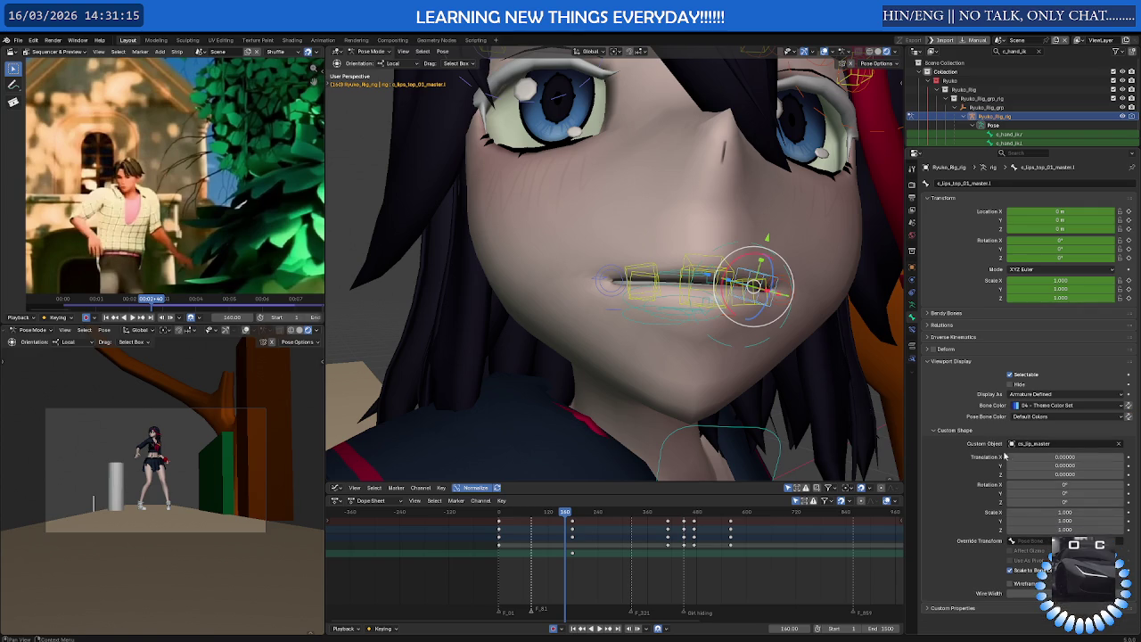
{"action": "left_click", "coordinate": [694, 256]}
{"action": "left_click", "coordinate": [1060, 404]}
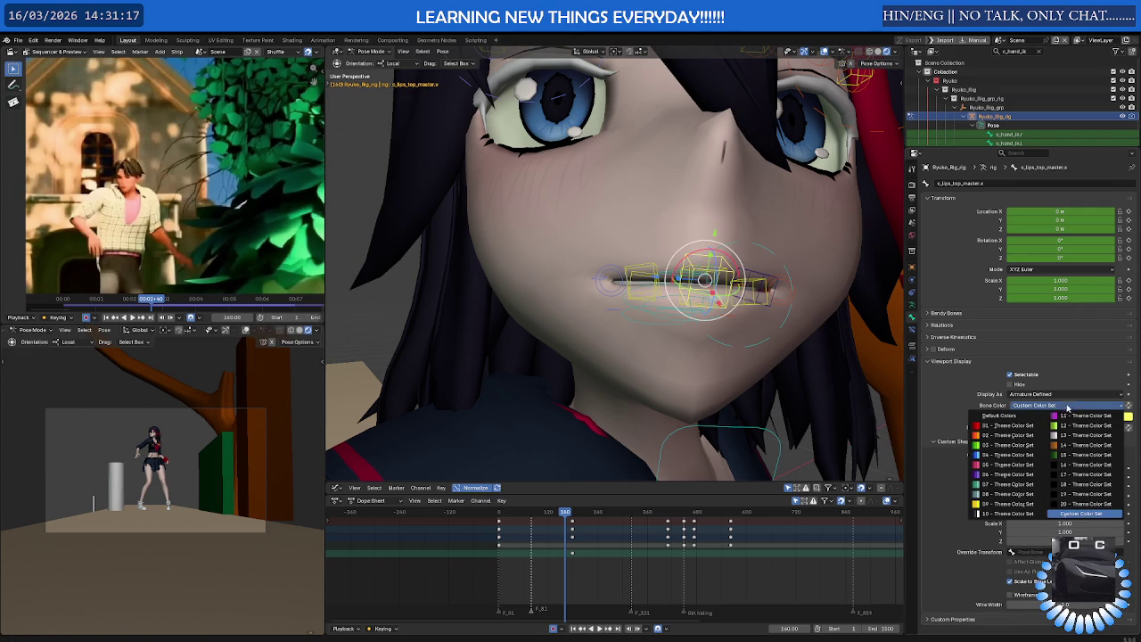
{"action": "left_click", "coordinate": [1006, 455]}
Leave c_lips_top_01_master.l's Pose Bone Color on Default Colors with its custom colours
{"action": "mouse_move", "coordinate": [759, 326]}
{"action": "middle_mouse_down"}
{"action": "mouse_move", "coordinate": [734, 351]}
{"action": "mouse_move", "coordinate": [746, 357]}
{"action": "middle_mouse_up"}
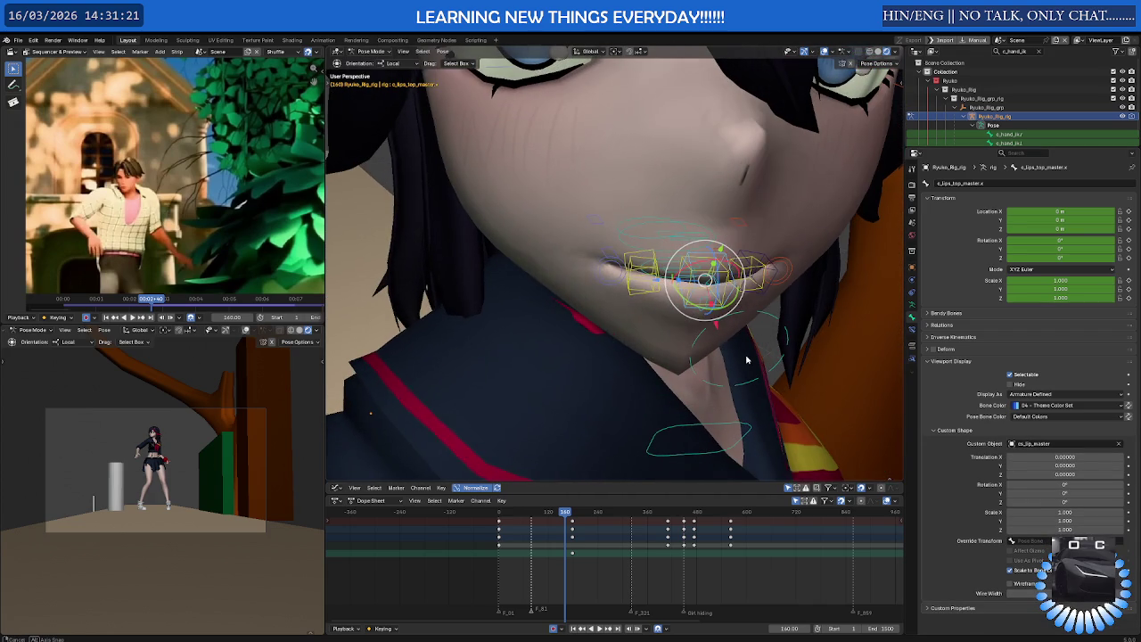
{"action": "left_click", "coordinate": [753, 272]}
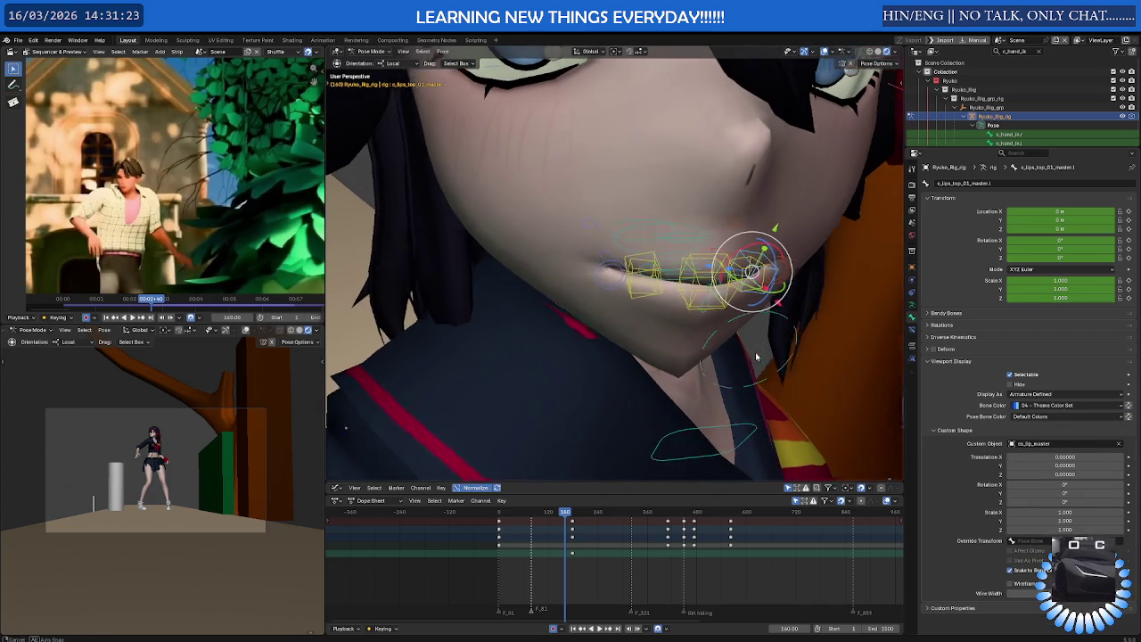
{"action": "middle_click_drag", "start_coordinate": [753, 276], "coordinate": [776, 303]}
{"action": "left_click", "coordinate": [1029, 416]}
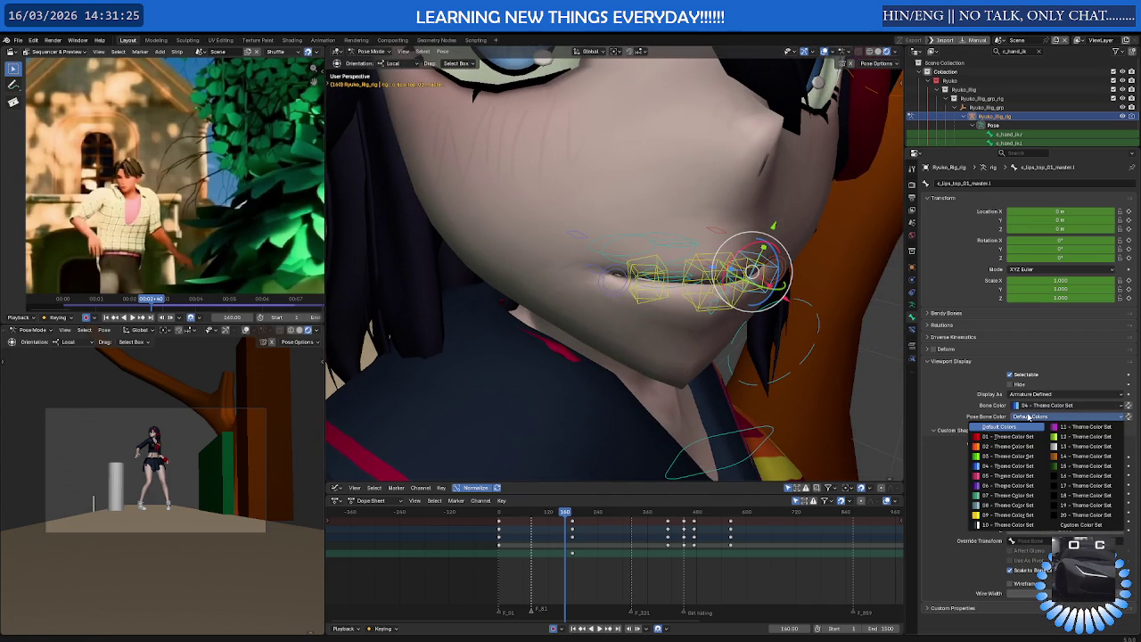
{"action": "left_click", "coordinate": [983, 407]}
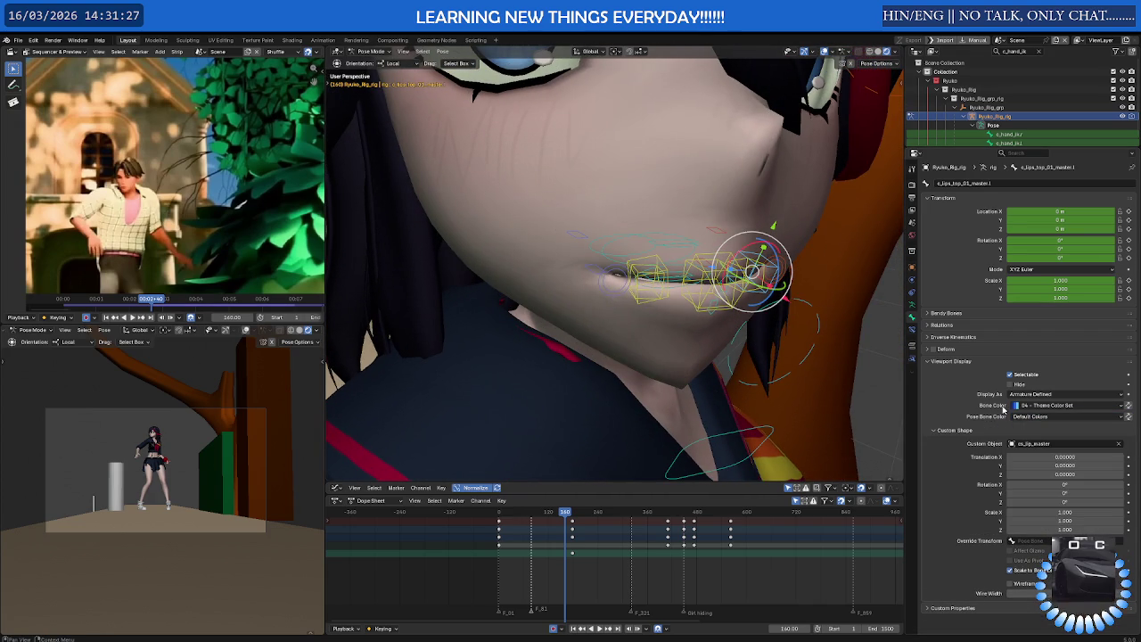
{"action": "left_click", "coordinate": [1017, 408]}
{"action": "left_click", "coordinate": [1051, 416]}
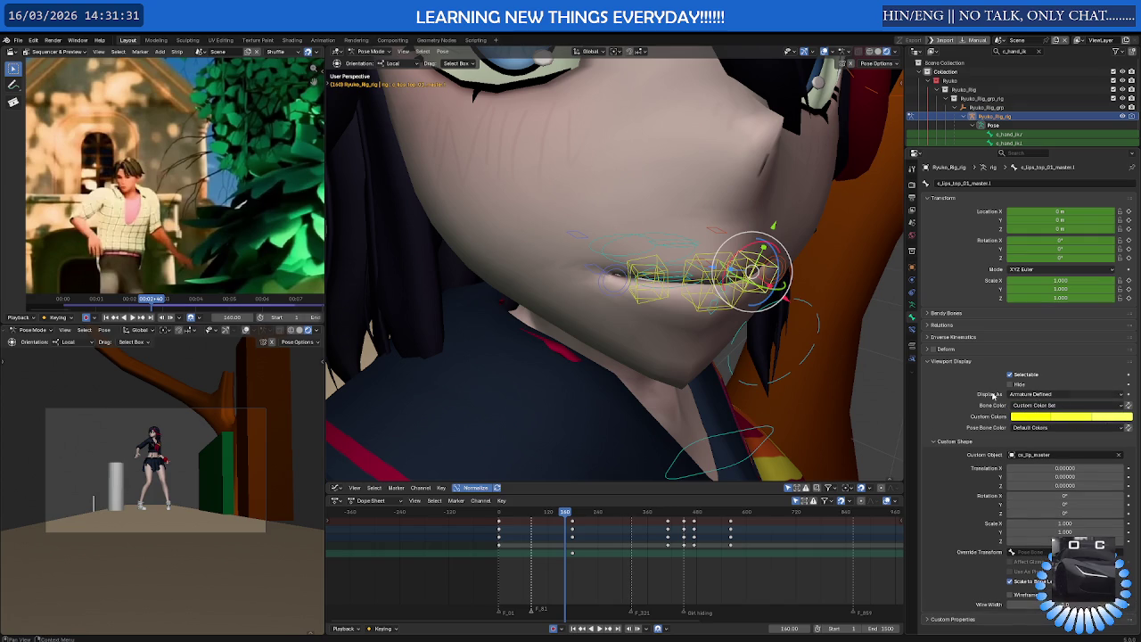
{"action": "mouse_move", "coordinate": [843, 303]}
{"action": "middle_mouse_down"}
{"action": "mouse_move", "coordinate": [851, 354]}
{"action": "mouse_move", "coordinate": [829, 343]}
{"action": "middle_mouse_up"}
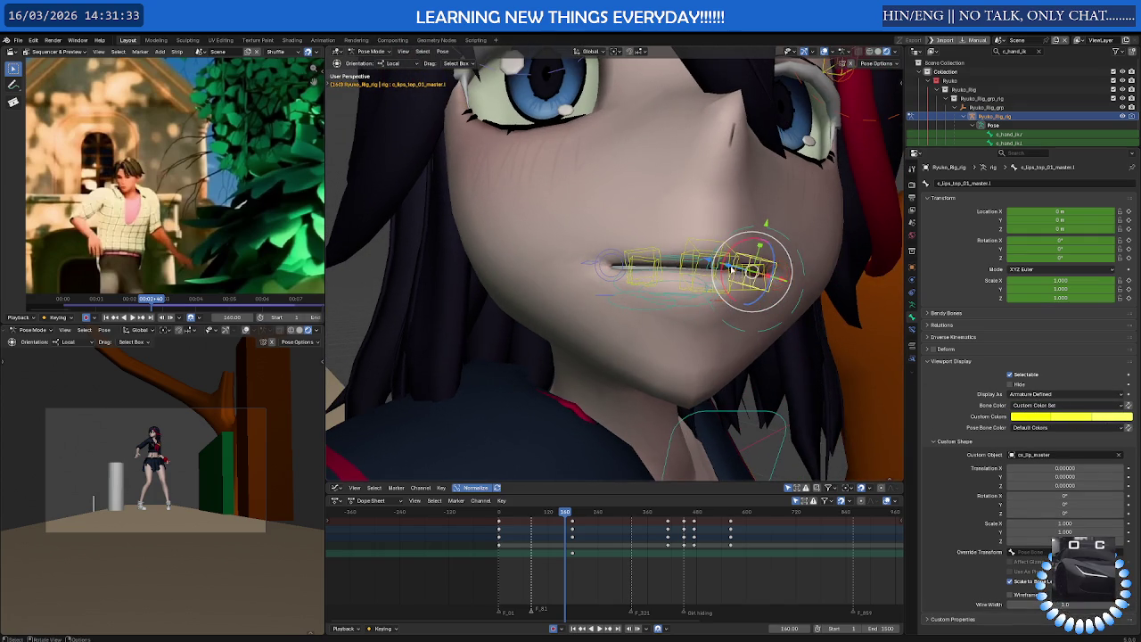
Set the top lip masters' Pose Bone Color to 04 - Theme Color Set, then undo it
{"action": "left_click", "coordinate": [657, 253]}
{"action": "left_click", "coordinate": [641, 255]}
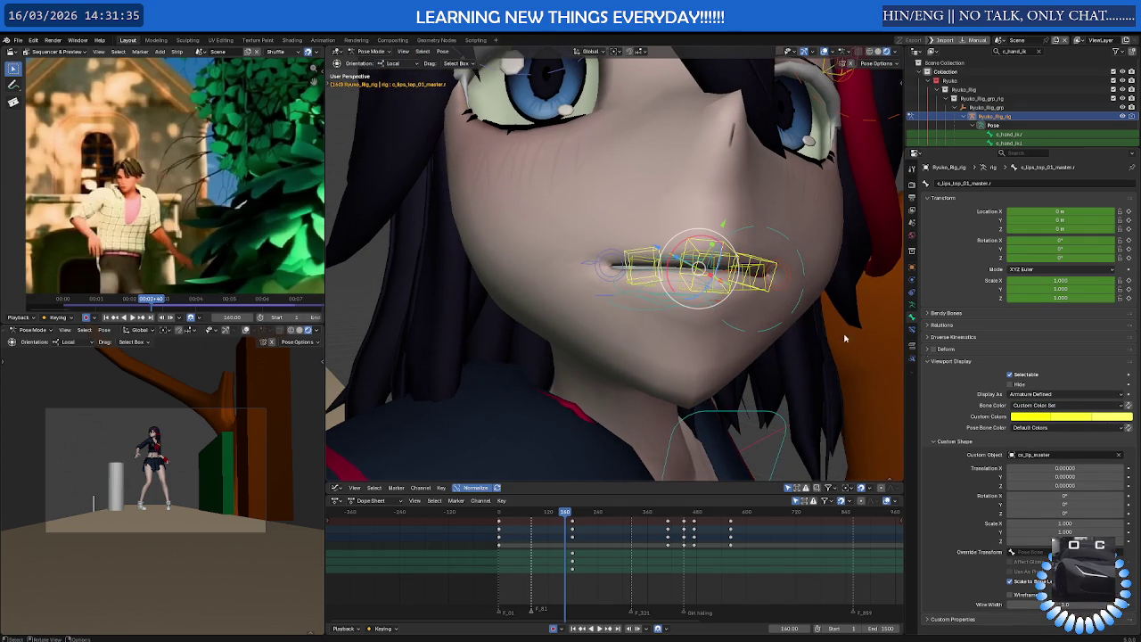
{"action": "left_click", "coordinate": [1042, 428]}
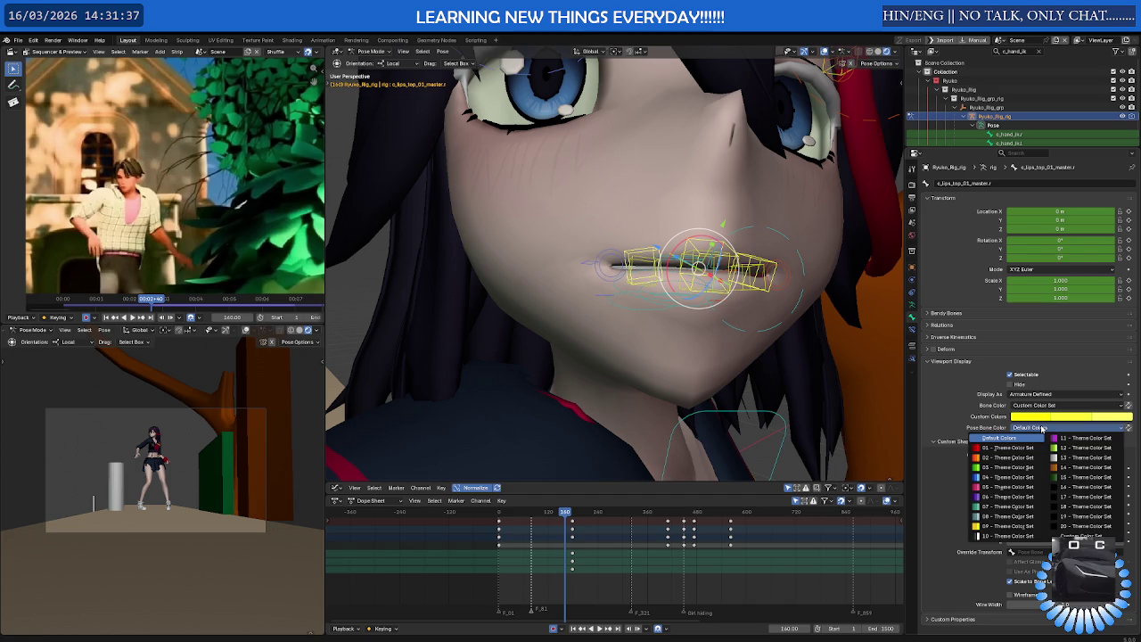
{"action": "left_click", "coordinate": [1005, 478]}
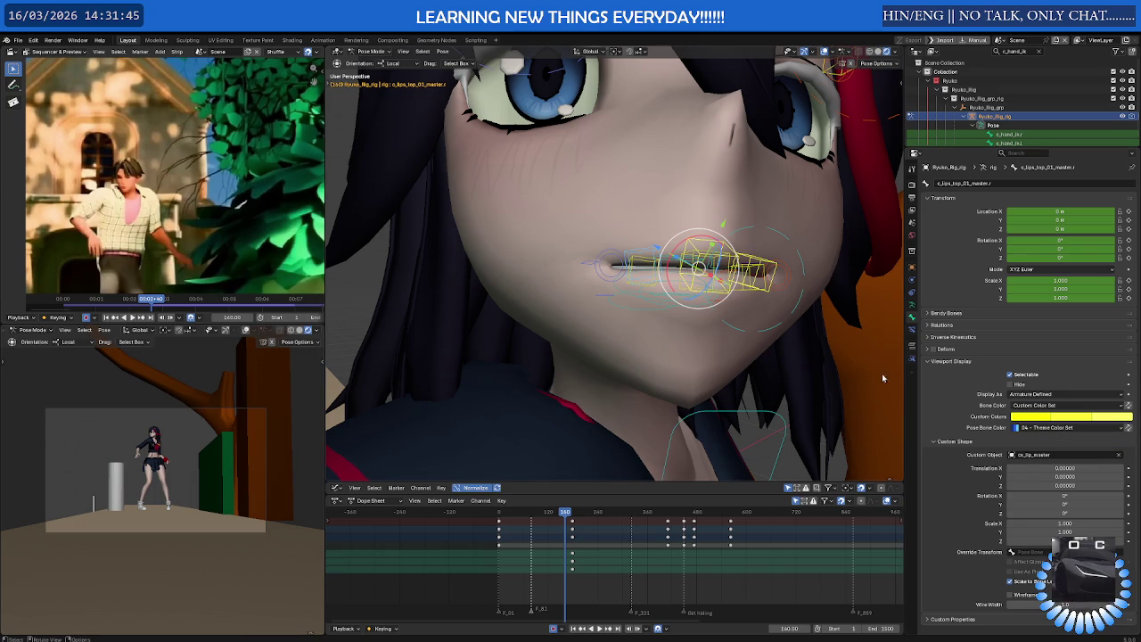
{"action": "key", "text": "ctrl+z"}
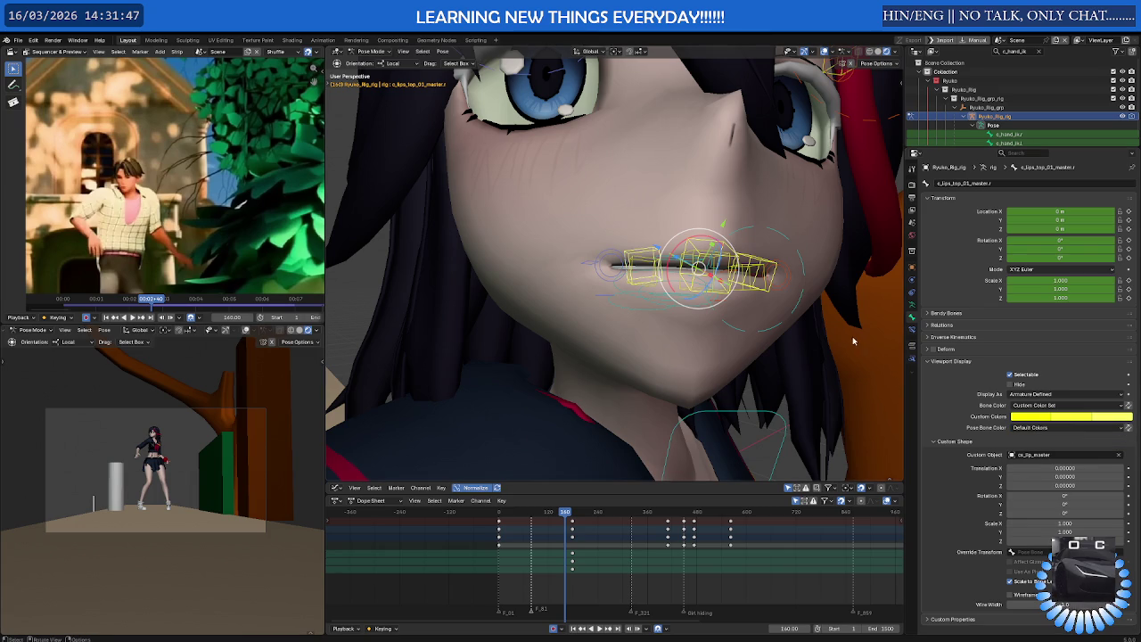
{"action": "middle_click_drag", "start_coordinate": [883, 348], "coordinate": [774, 348]}
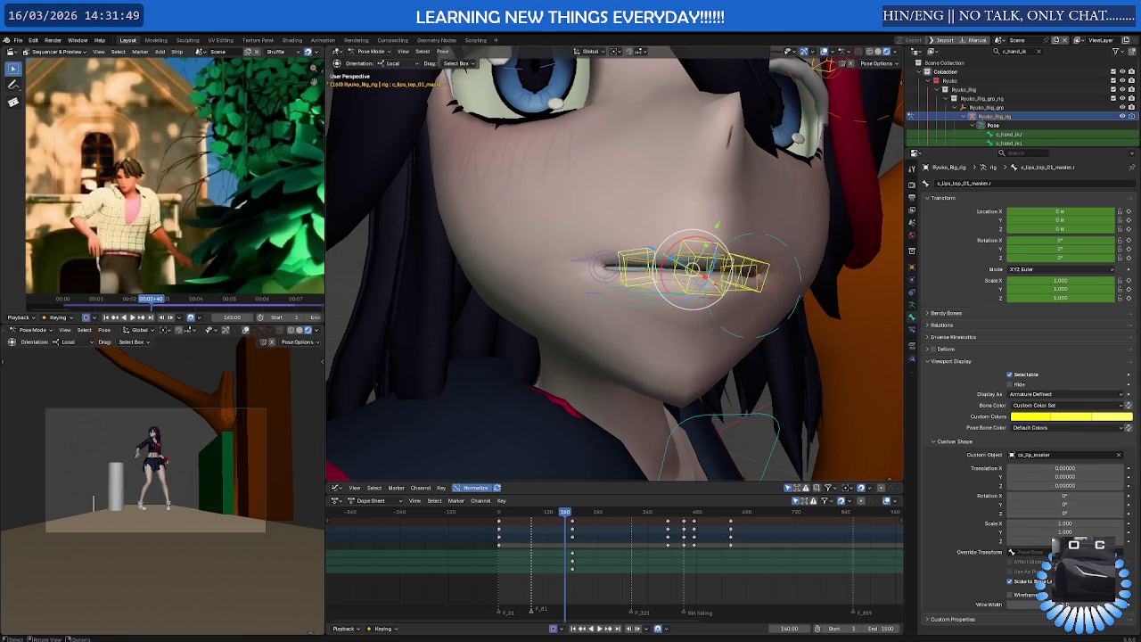
{"action": "scroll", "coordinate": [719, 267], "scroll_direction": "up", "scroll_amount": 3}
Move the selected lip bone down along Z, then freely, to test the lip deformation
{"action": "mouse_move", "coordinate": [719, 267]}
{"action": "middle_mouse_down"}
{"action": "mouse_move", "coordinate": [686, 263]}
{"action": "mouse_move", "coordinate": [645, 293]}
{"action": "middle_mouse_up"}
{"action": "left_click", "coordinate": [1034, 405]}
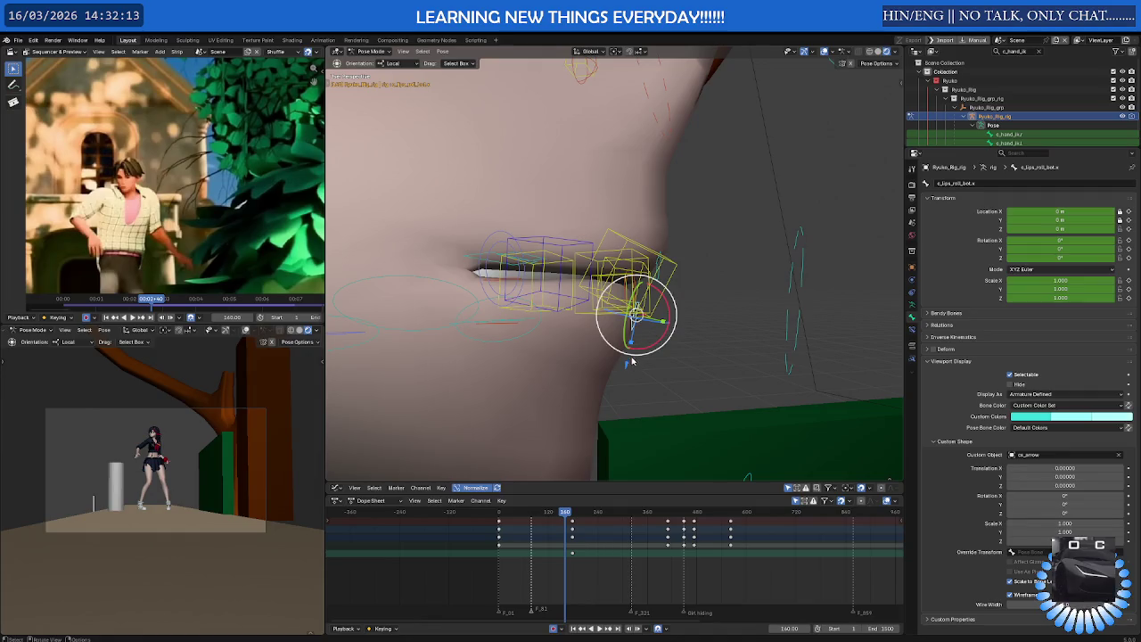
{"action": "key", "text": "g"}
{"action": "key", "text": "z"}
{"action": "left_click", "coordinate": [646, 383]}
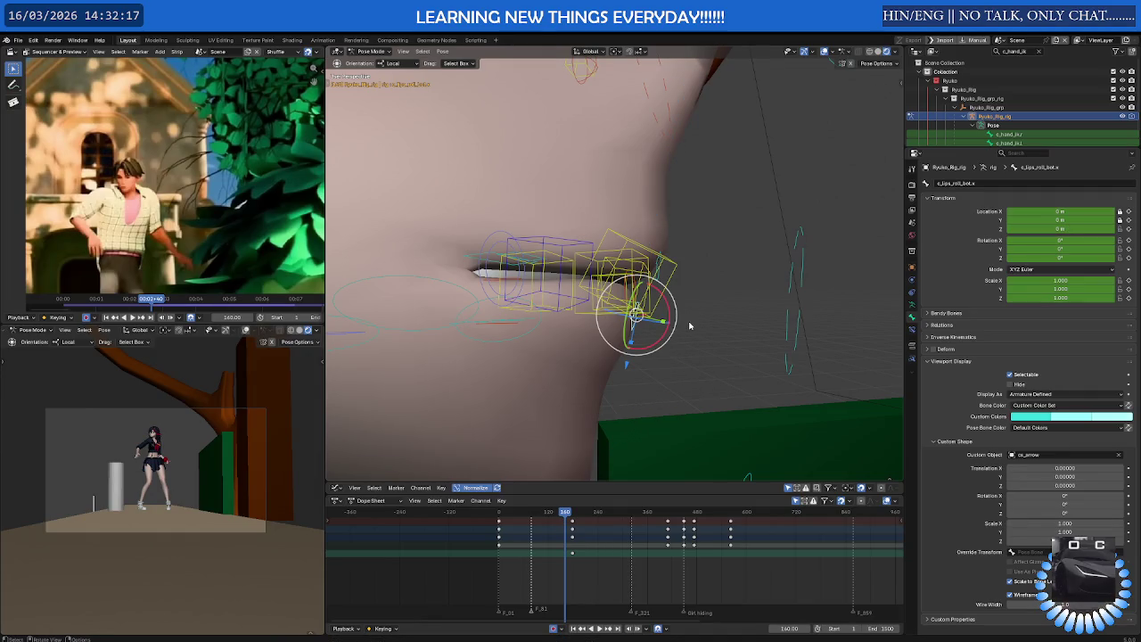
{"action": "key", "text": "g"}
{"action": "left_click", "coordinate": [632, 374]}
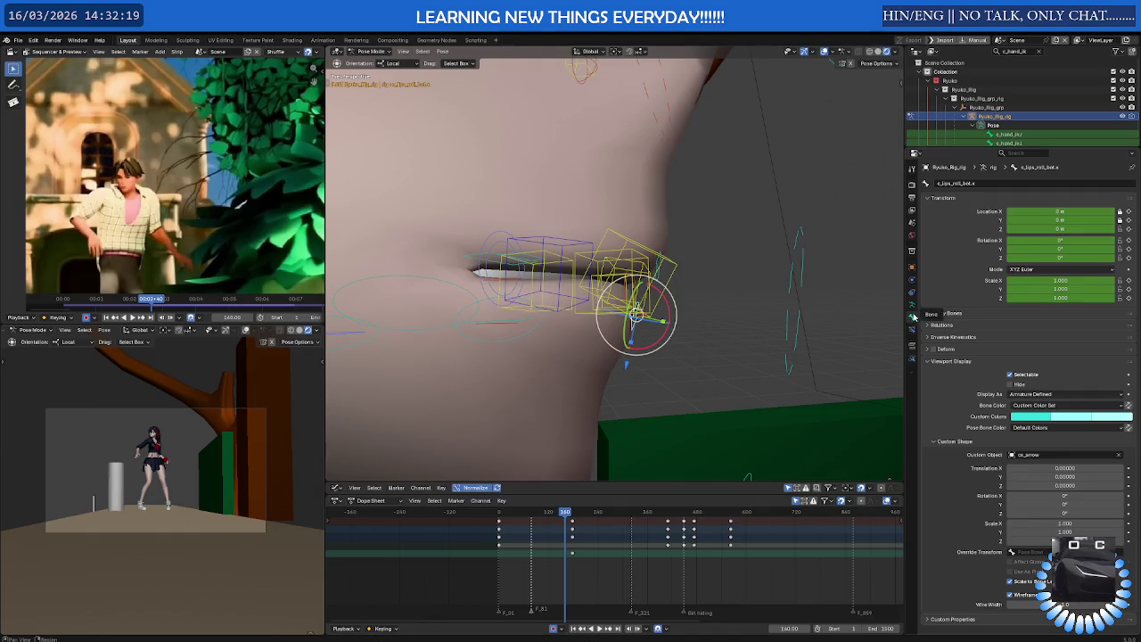
Move the c_lips_bot_master.x lower-lip control to check how the lower lip deforms
{"action": "left_click", "coordinate": [912, 330]}
{"action": "left_click", "coordinate": [912, 317]}
{"action": "middle_click_drag", "start_coordinate": [664, 326], "coordinate": [631, 280]}
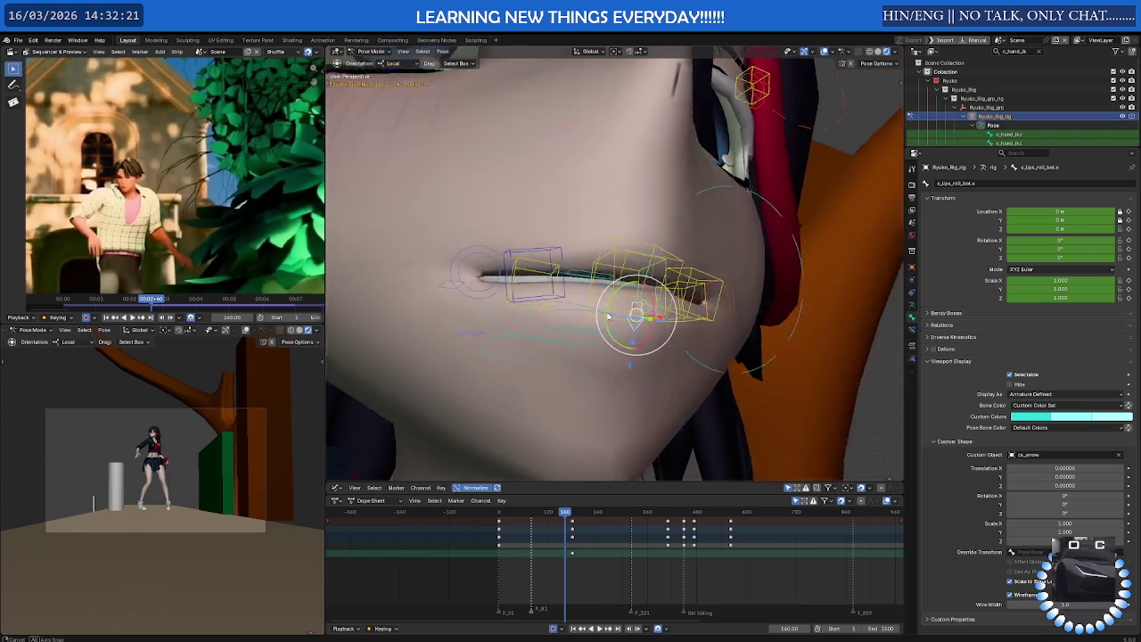
{"action": "left_click", "coordinate": [611, 260]}
{"action": "key", "text": "g"}
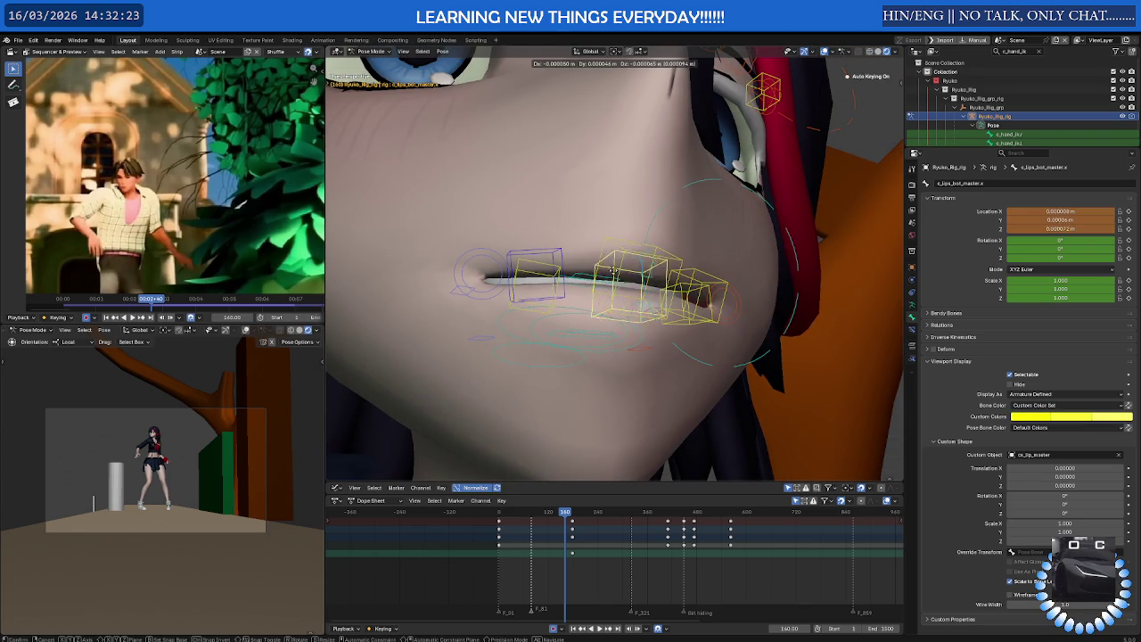
{"action": "left_click", "coordinate": [611, 302]}
Move c_lips_roll_bot.x vertically and c_lips_offset.x down to test the lower lip
{"action": "left_click", "coordinate": [580, 374]}
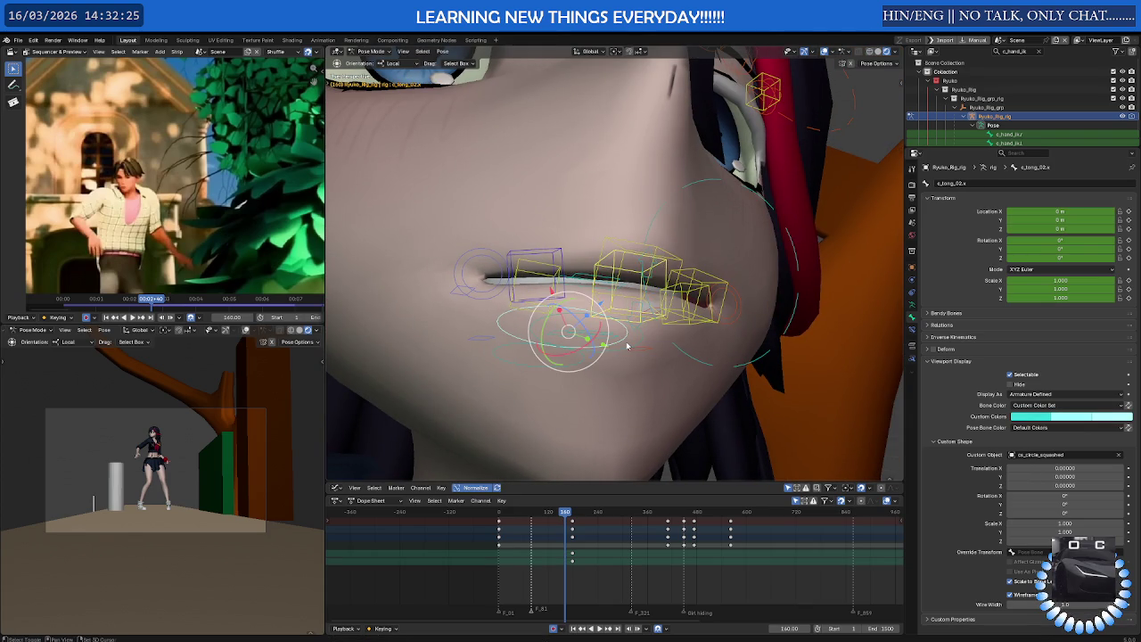
{"action": "middle_click_drag", "start_coordinate": [579, 374], "coordinate": [650, 348]}
{"action": "left_click", "coordinate": [701, 348]}
{"action": "key", "text": "g"}
{"action": "key", "text": "z"}
{"action": "left_click", "coordinate": [758, 355]}
{"action": "left_click", "coordinate": [801, 323]}
{"action": "key", "text": "g"}
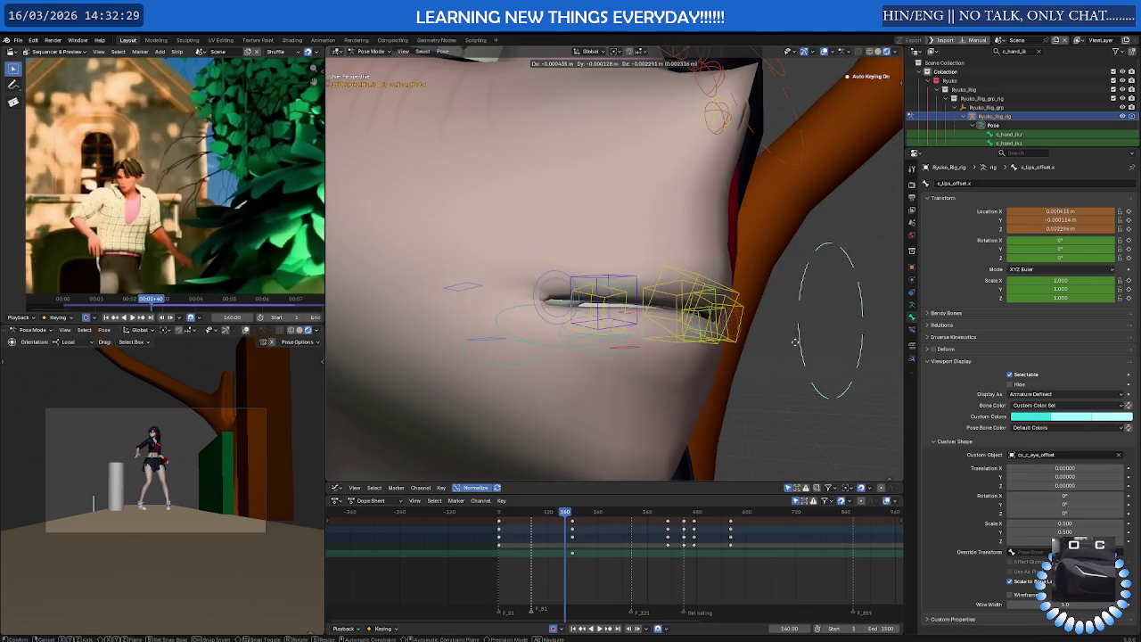
{"action": "left_click", "coordinate": [708, 317]}
Raise c_lips_roll_top.x, then show c_lips_top_01_master's four Action constraints
{"action": "left_click", "coordinate": [691, 323]}
{"action": "key", "text": "g"}
{"action": "left_click", "coordinate": [722, 214]}
{"action": "left_click", "coordinate": [691, 328]}
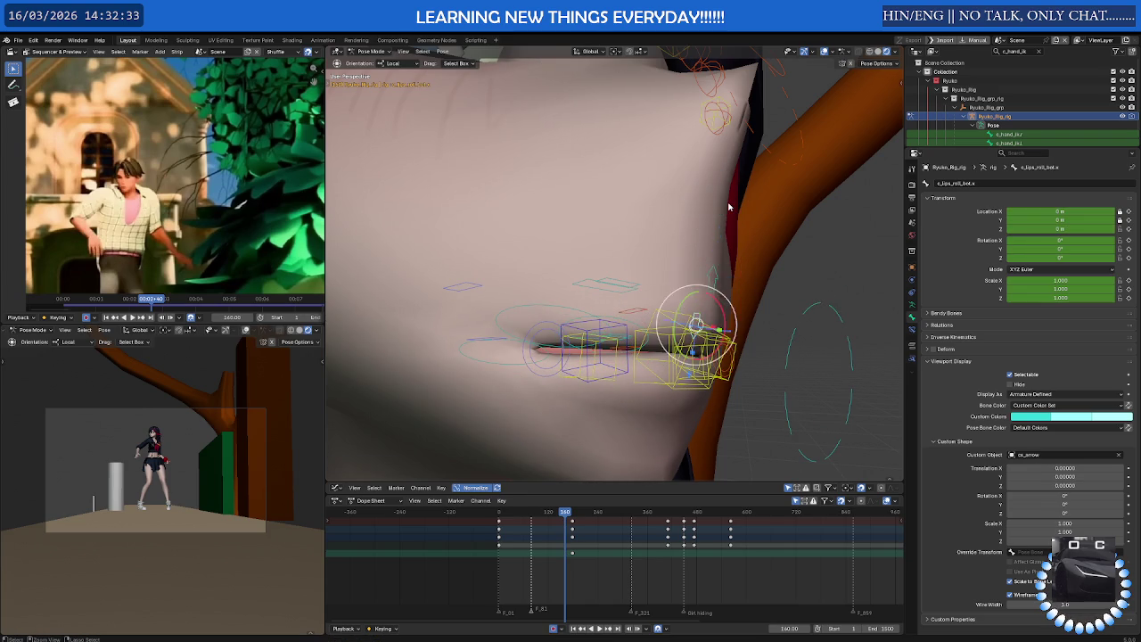
{"action": "middle_click_drag", "start_coordinate": [730, 223], "coordinate": [691, 243]}
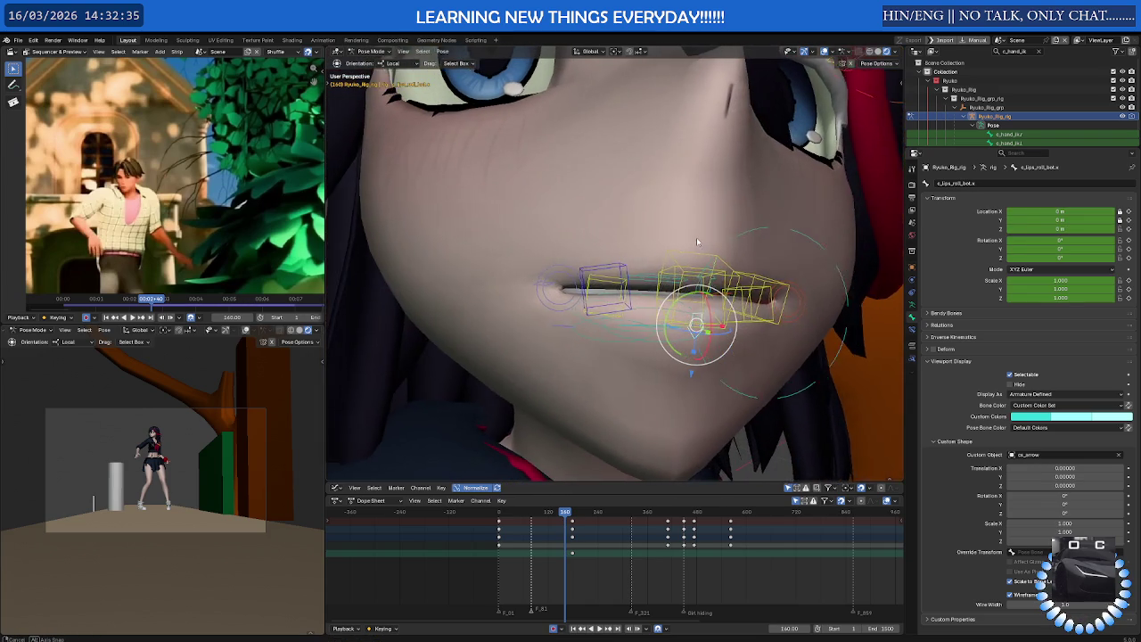
{"action": "left_click", "coordinate": [607, 268]}
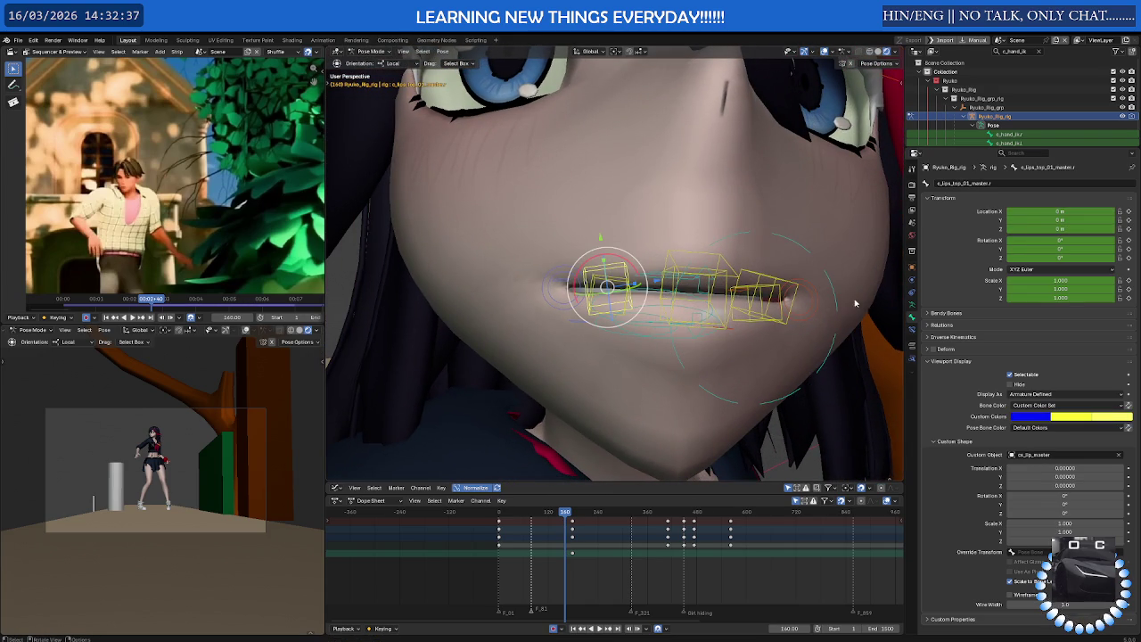
{"action": "left_click", "coordinate": [911, 331]}
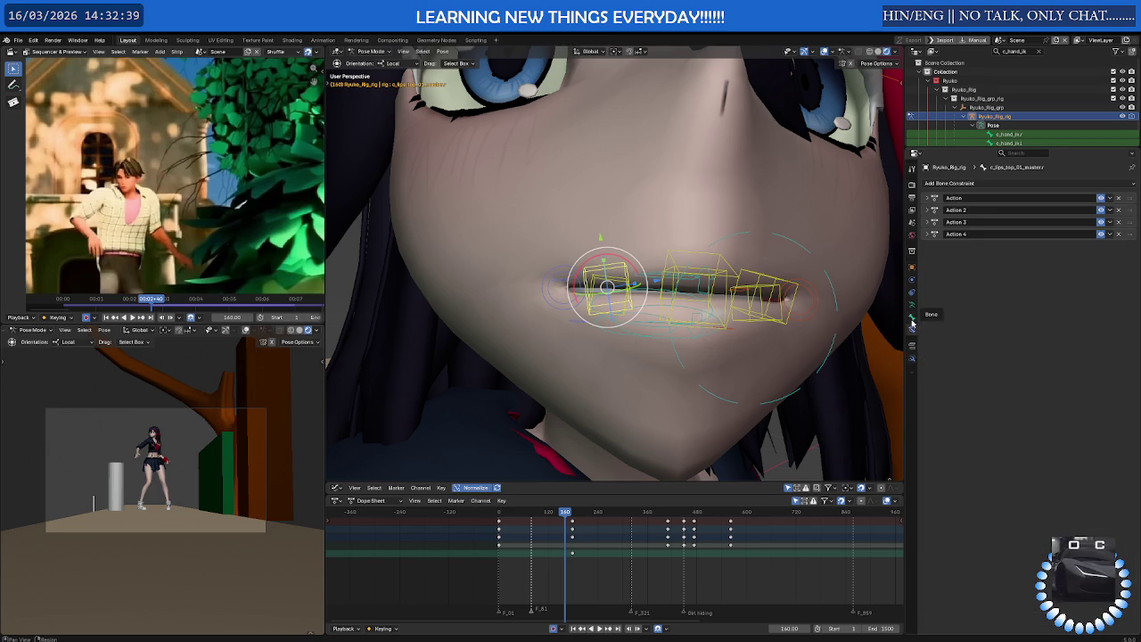
Show the Face Rigs Extras bone collection, then test-lower the lower-lip control and undo
{"action": "left_click", "coordinate": [911, 319]}
{"action": "left_click", "coordinate": [911, 307]}
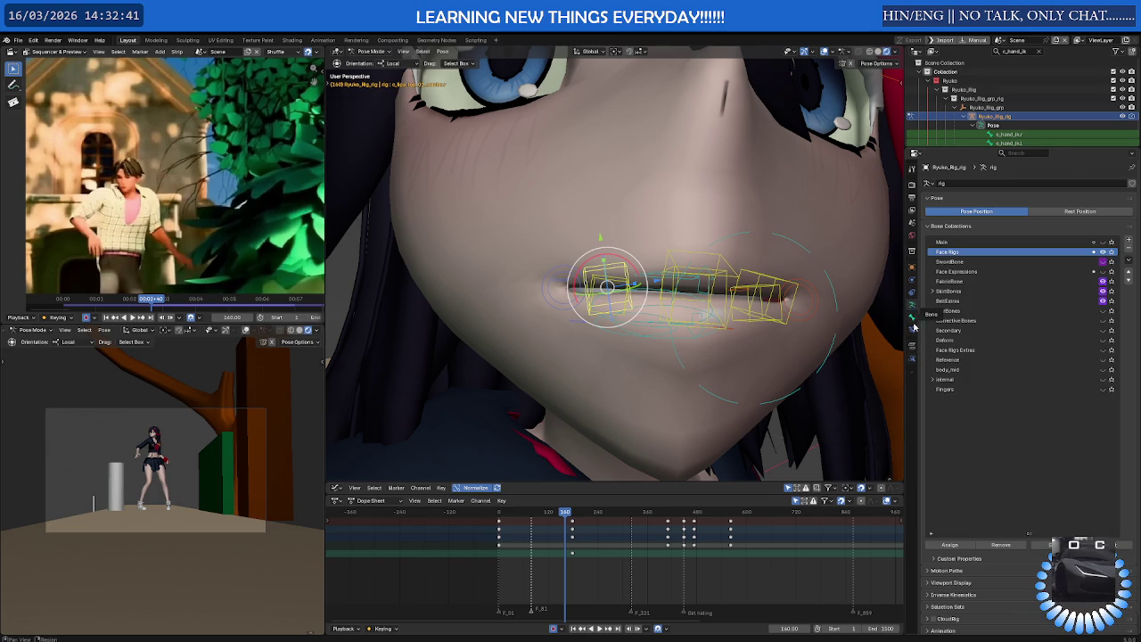
{"action": "left_click", "coordinate": [1103, 350]}
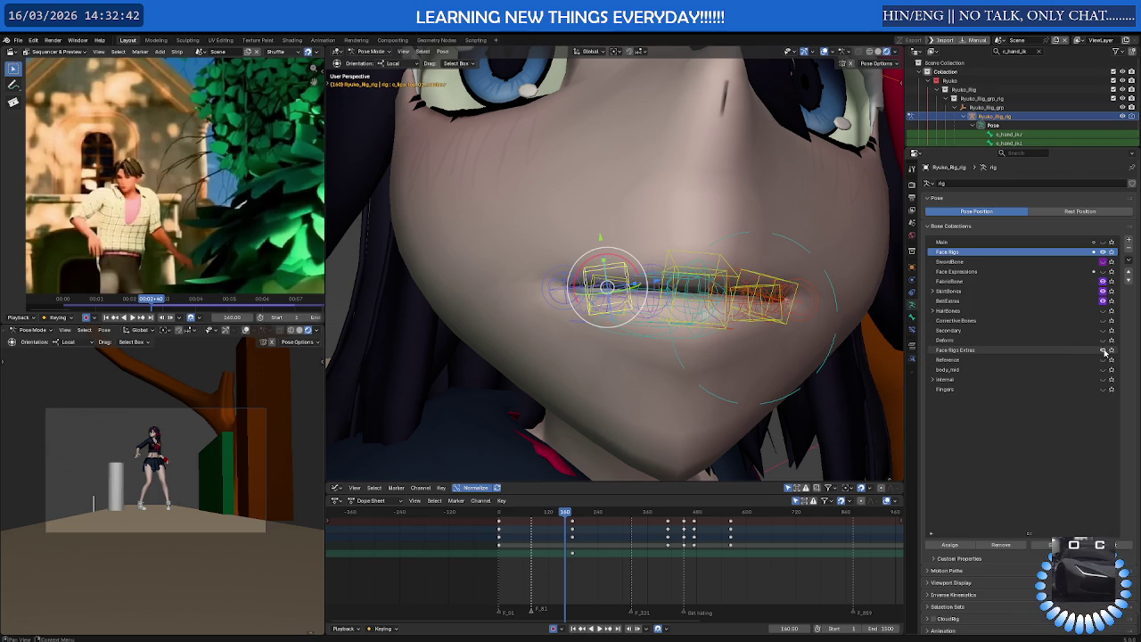
{"action": "left_click", "coordinate": [695, 287]}
{"action": "middle_click_drag", "start_coordinate": [696, 290], "coordinate": [716, 332]}
{"action": "left_click", "coordinate": [700, 328]}
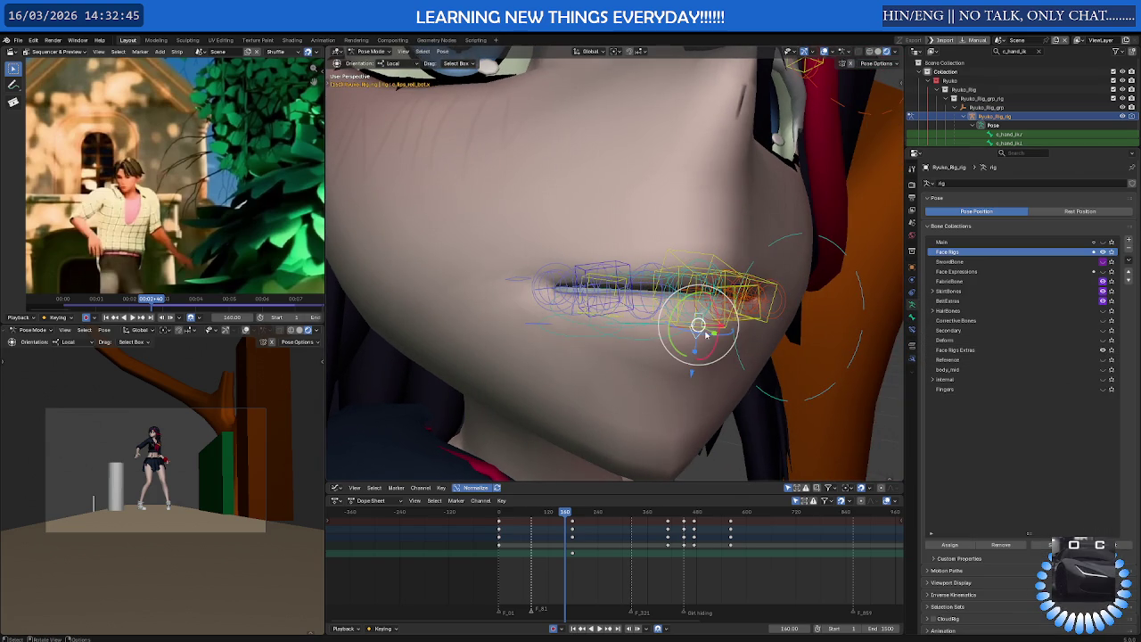
{"action": "key", "text": "g"}
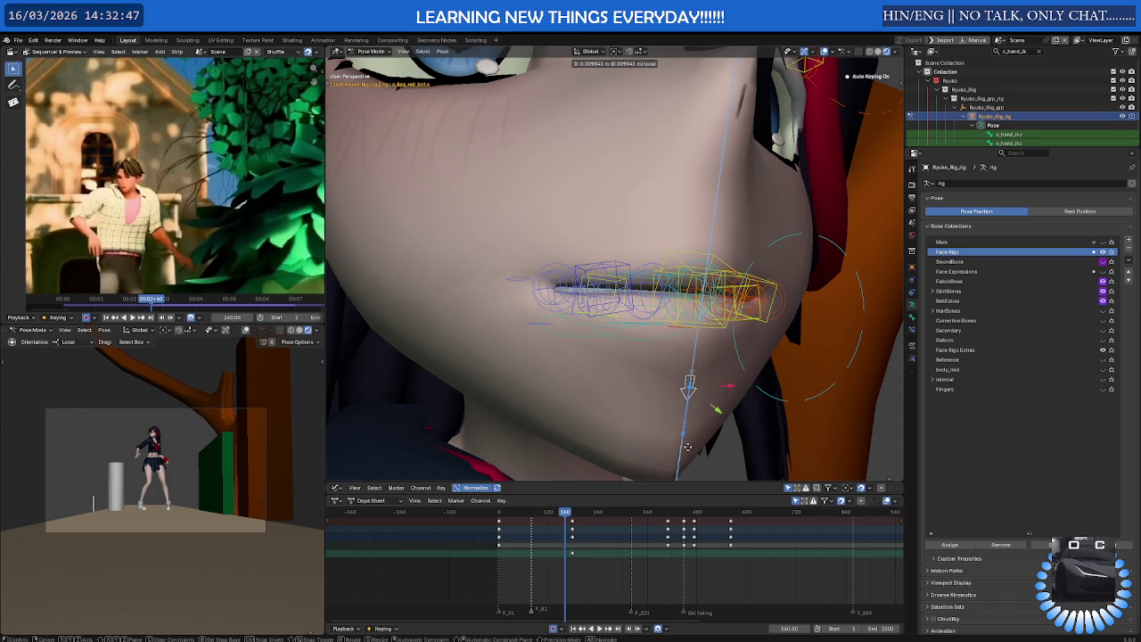
{"action": "left_click", "coordinate": [700, 422]}
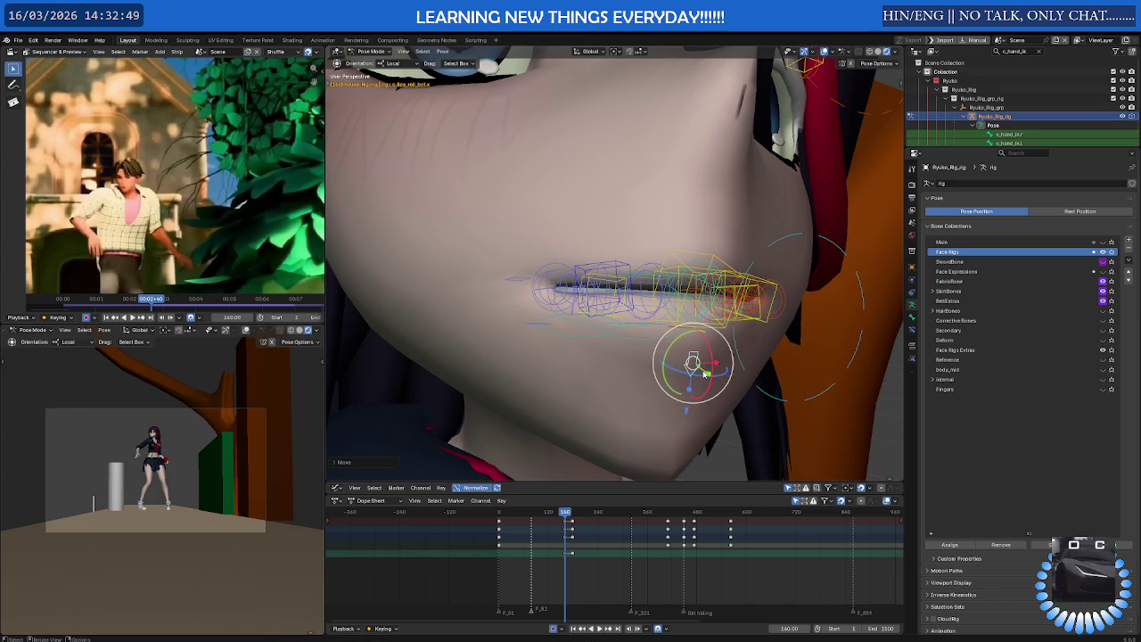
{"action": "key", "text": "ctrl+z"}
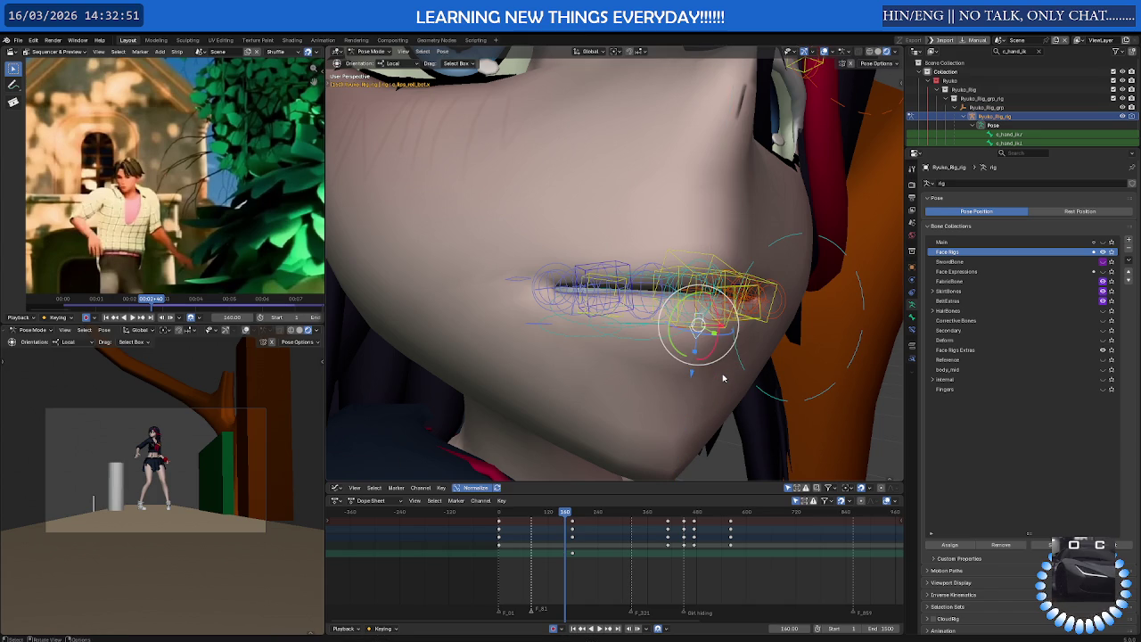
Rotate the lip bone around its local Y axis, then return to the move tool
{"action": "key", "text": "shift+space"}
{"action": "left_click", "coordinate": [700, 347]}
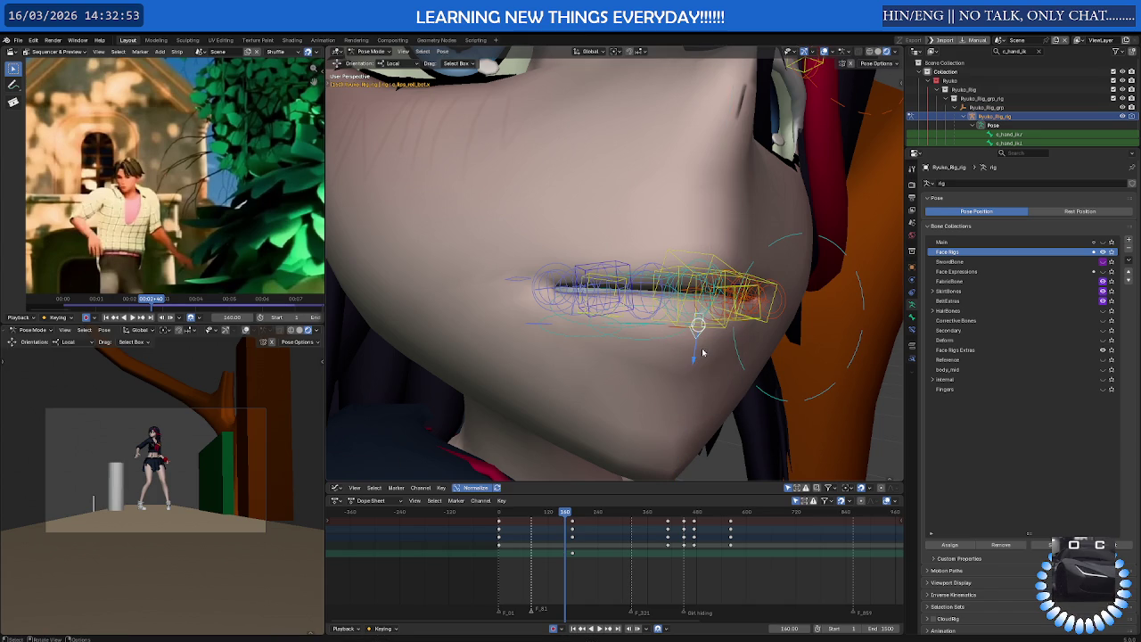
{"action": "middle_click_drag", "start_coordinate": [712, 353], "coordinate": [748, 364]}
{"action": "key", "text": "shift+space"}
{"action": "left_click", "coordinate": [748, 364]}
{"action": "key", "text": "r"}
{"action": "key", "text": "y"}
{"action": "key", "text": "y"}
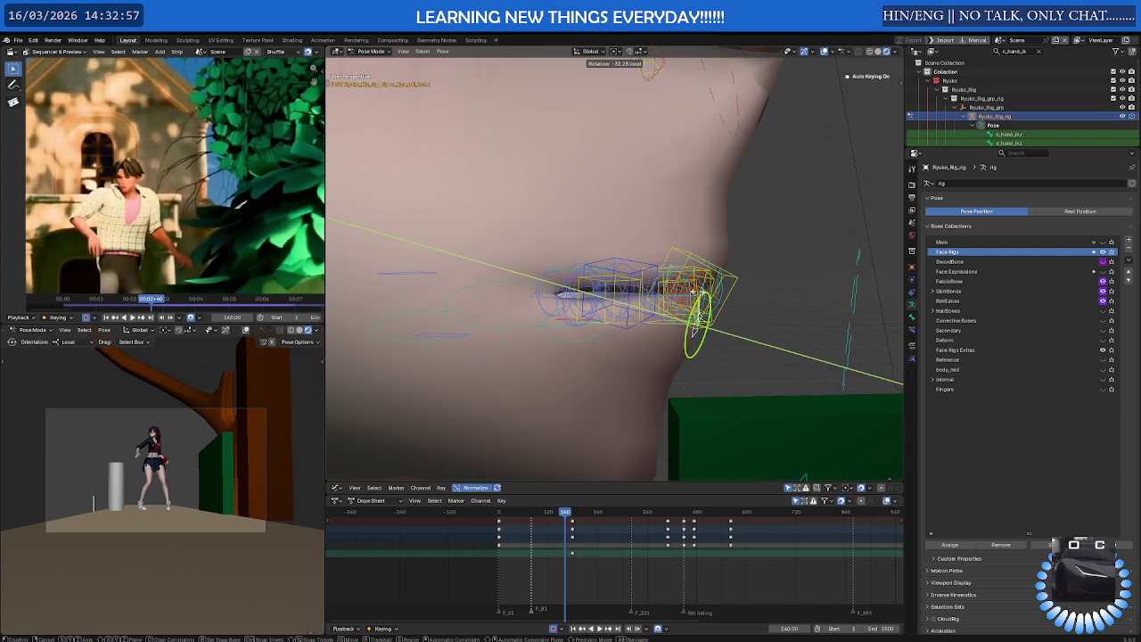
{"action": "left_click", "coordinate": [701, 285]}
{"action": "key", "text": "shift+space"}
{"action": "left_click", "coordinate": [704, 323]}
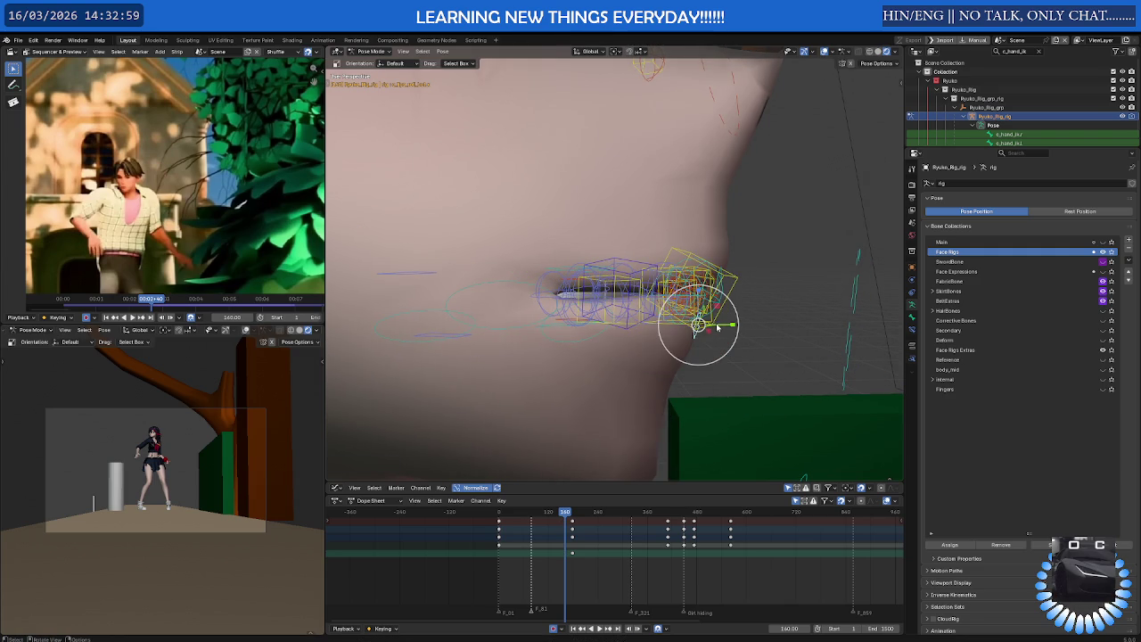
{"action": "middle_click_drag", "start_coordinate": [777, 334], "coordinate": [675, 337]}
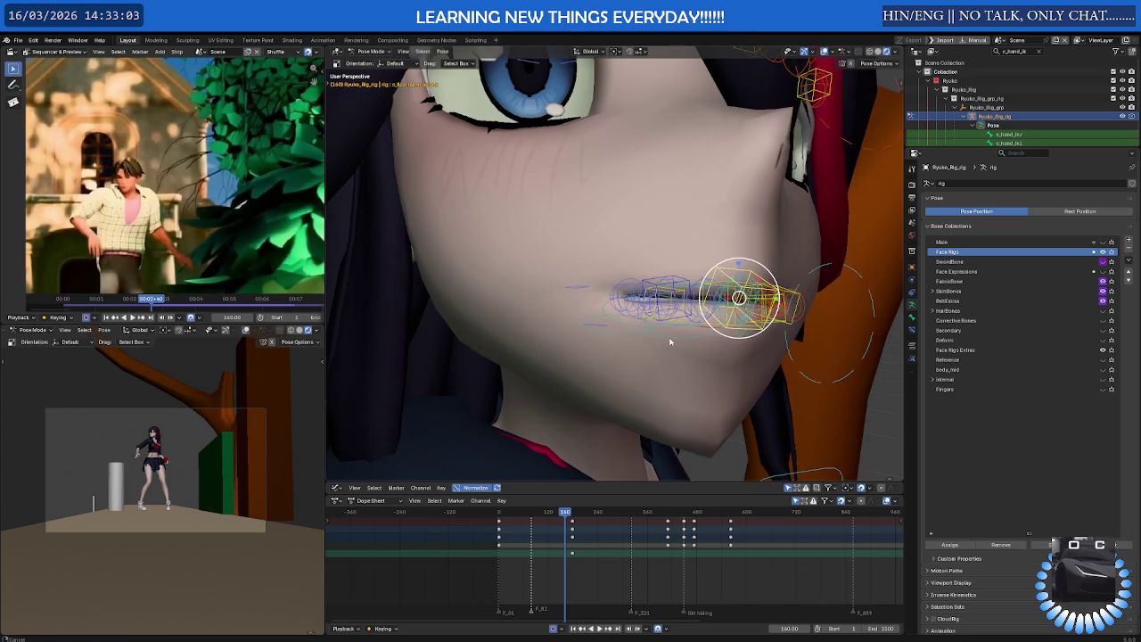
Hide the Face Rigs Extras collection and show c_lips_top_01_master.r's bone properties
{"action": "scroll", "coordinate": [740, 549], "scroll_direction": "down", "scroll_amount": 5}
{"action": "scroll", "coordinate": [741, 548], "scroll_direction": "up", "scroll_amount": 5}
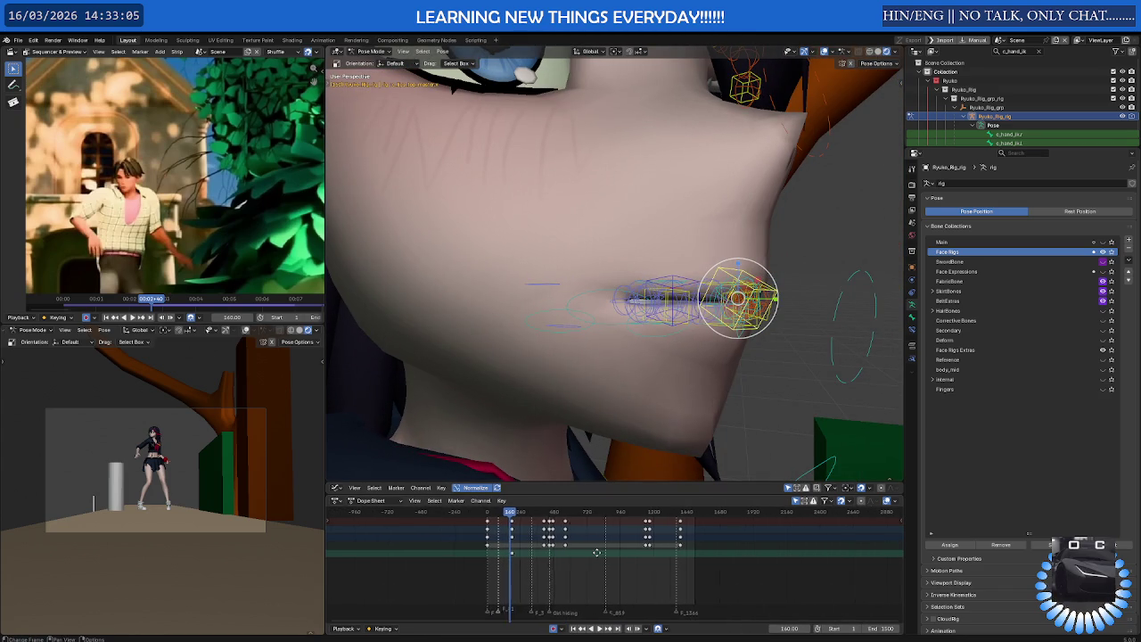
{"action": "scroll", "coordinate": [501, 545], "scroll_direction": "up", "scroll_amount": 2}
{"action": "scroll", "coordinate": [500, 545], "scroll_direction": "up", "scroll_amount": 1}
{"action": "scroll", "coordinate": [500, 545], "scroll_direction": "up", "scroll_amount": 1}
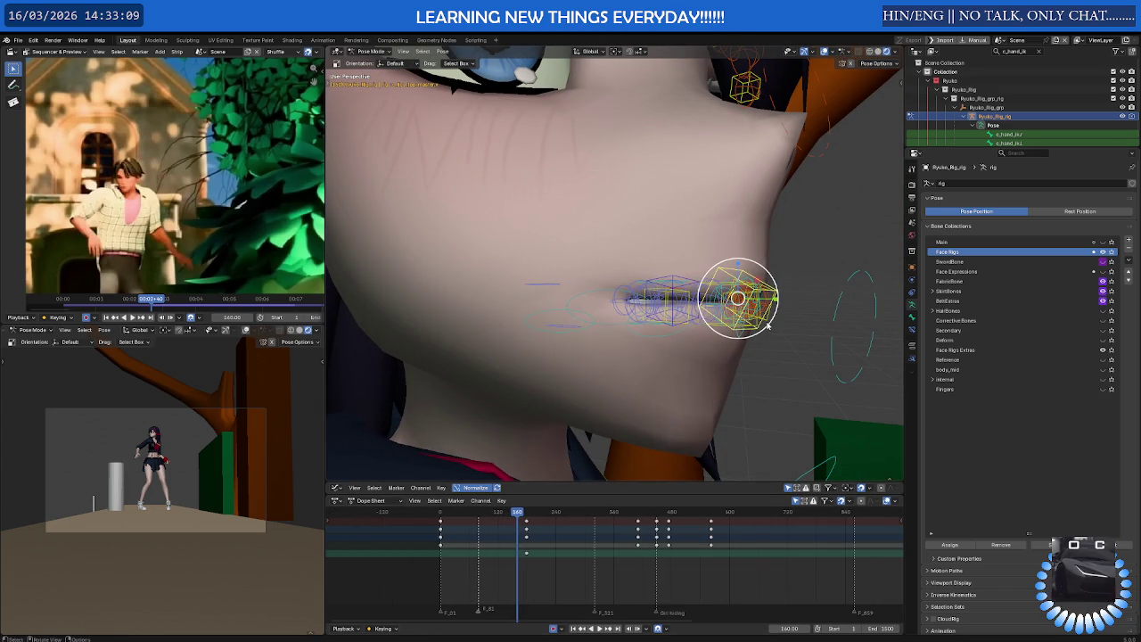
{"action": "middle_click_drag", "start_coordinate": [701, 361], "coordinate": [771, 327]}
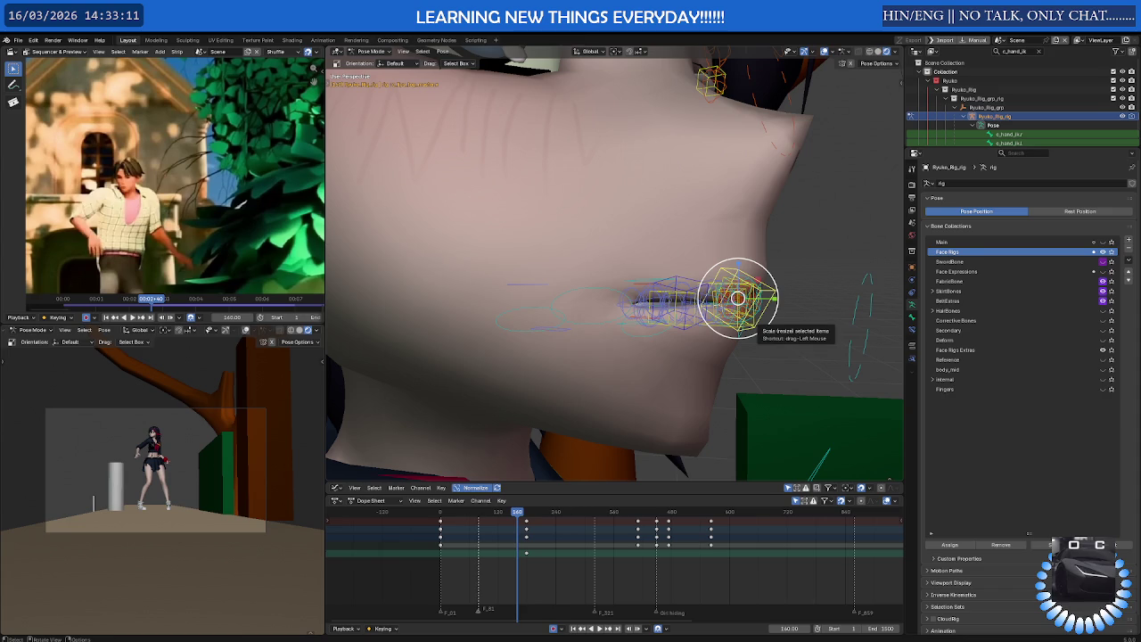
{"action": "middle_click_drag", "start_coordinate": [761, 326], "coordinate": [784, 326]}
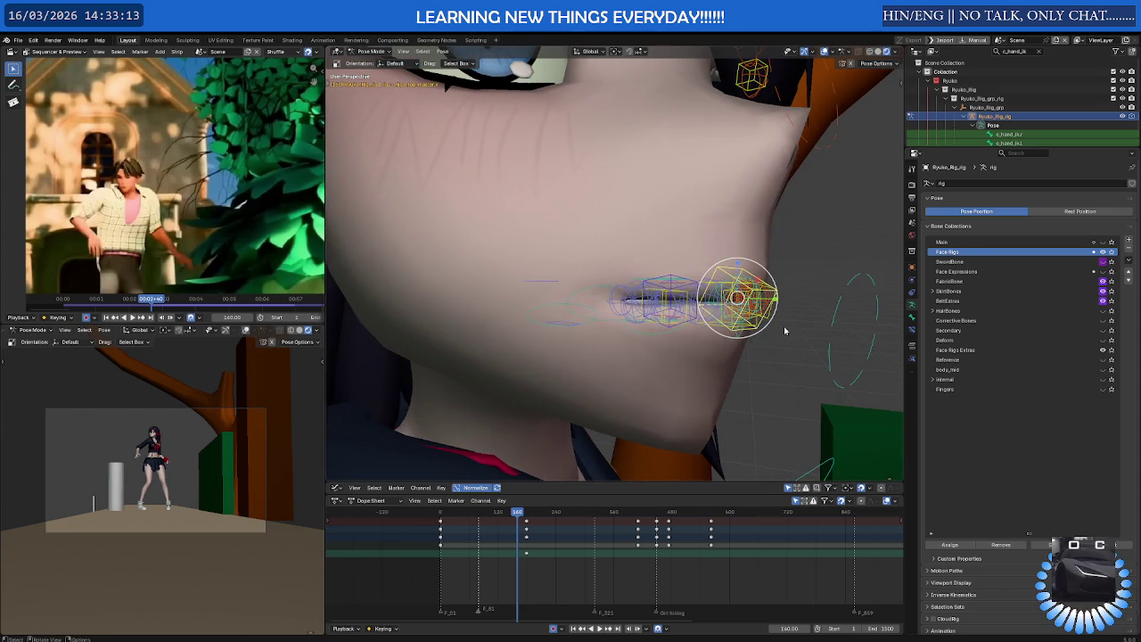
{"action": "left_click", "coordinate": [1103, 350]}
{"action": "middle_click_drag", "start_coordinate": [694, 281], "coordinate": [684, 277]}
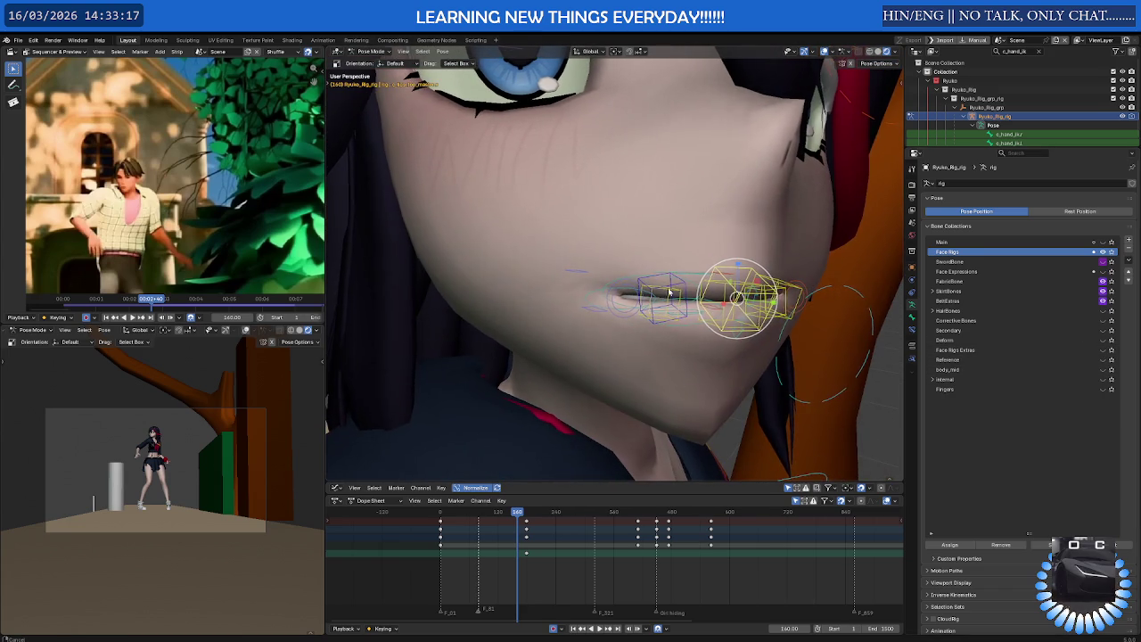
{"action": "left_click", "coordinate": [675, 282]}
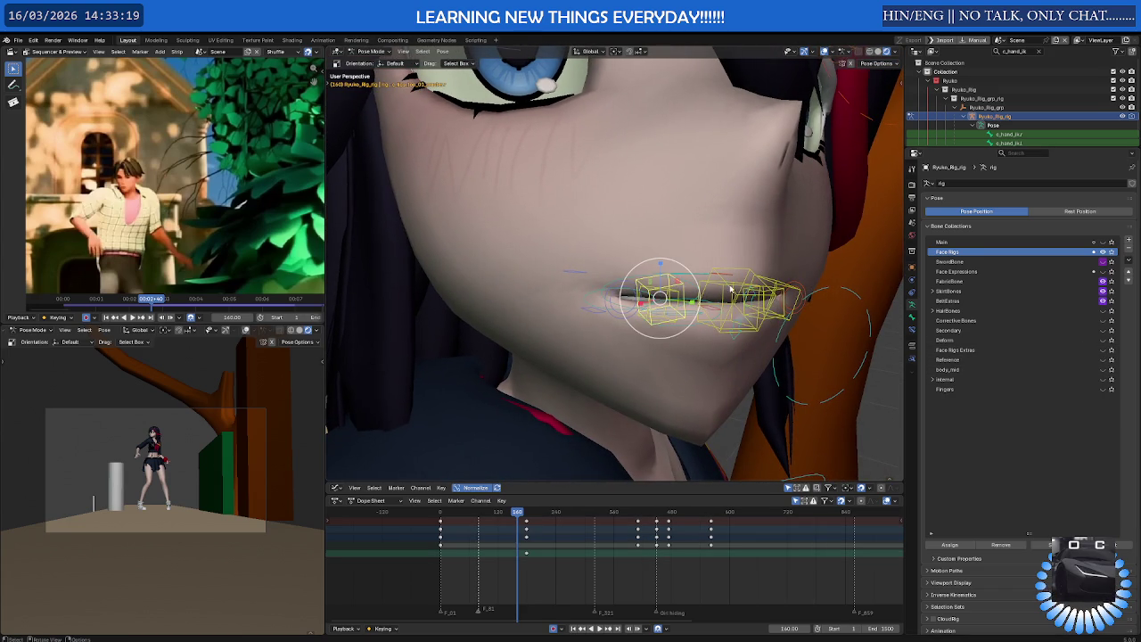
{"action": "left_click", "coordinate": [912, 315]}
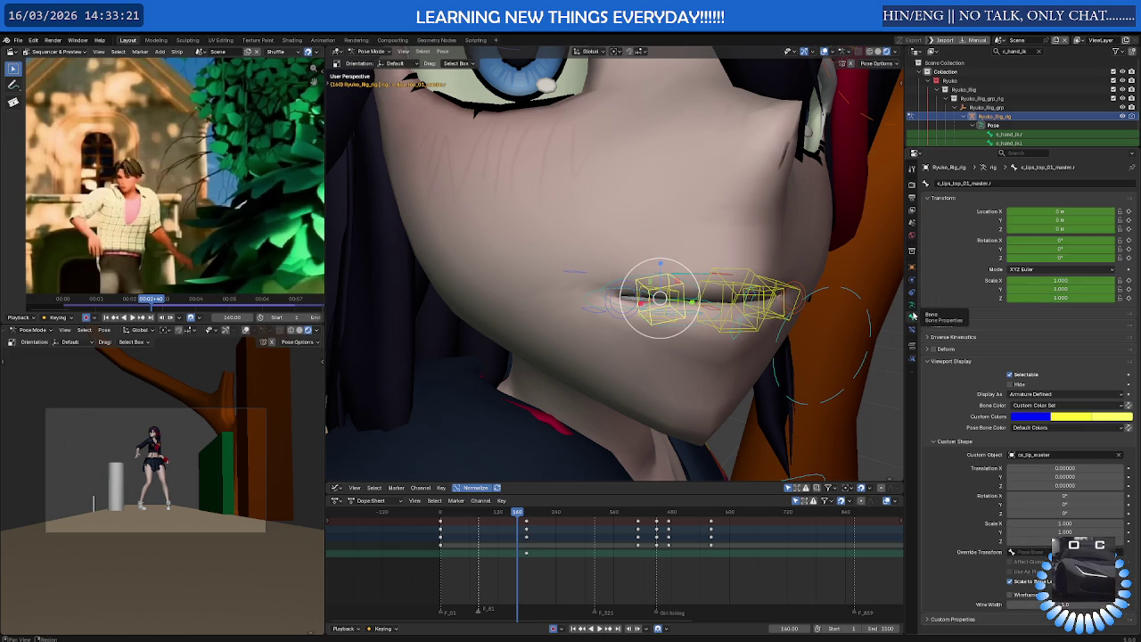
Set c_lips_top_01_master.r's custom bone colour to blue #0016FF
{"action": "left_click", "coordinate": [723, 275]}
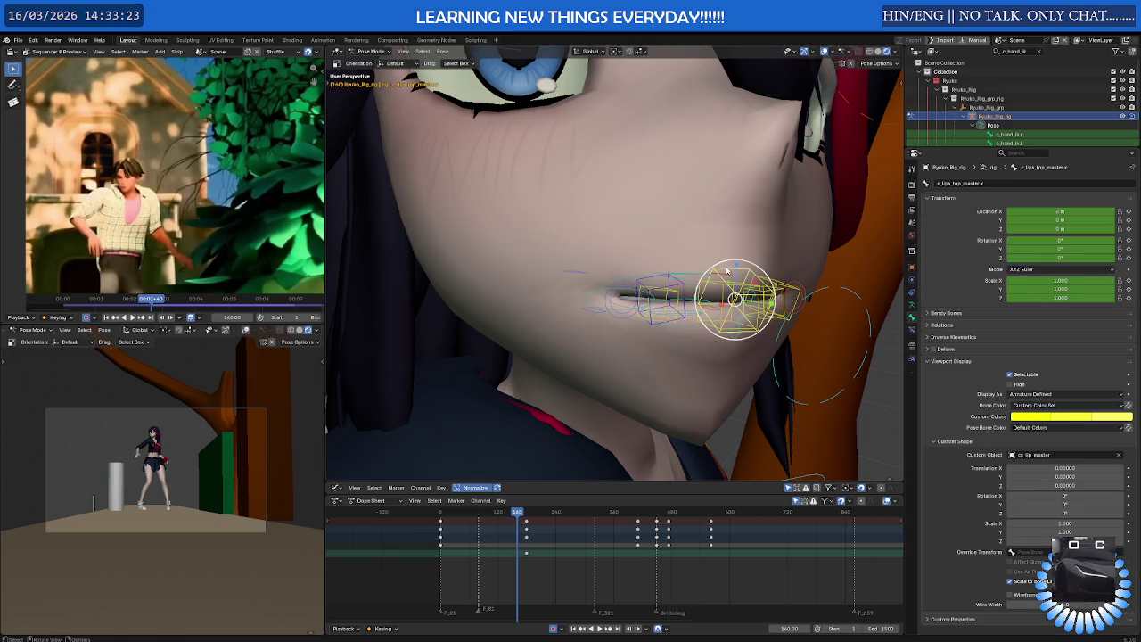
{"action": "left_click", "coordinate": [1035, 418]}
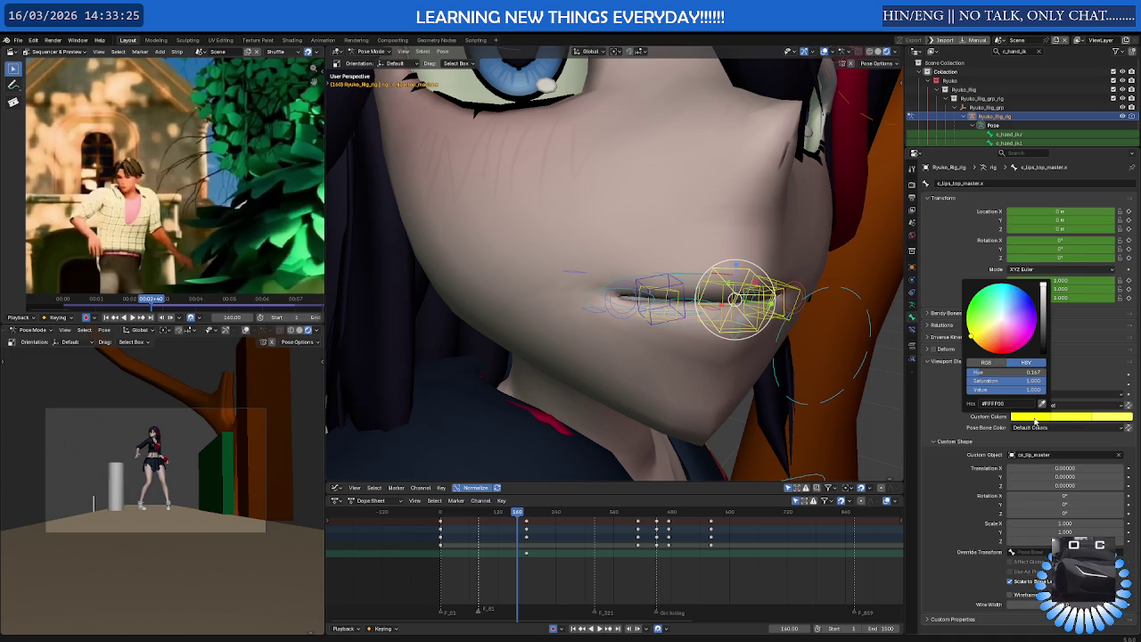
{"action": "left_click", "coordinate": [654, 282]}
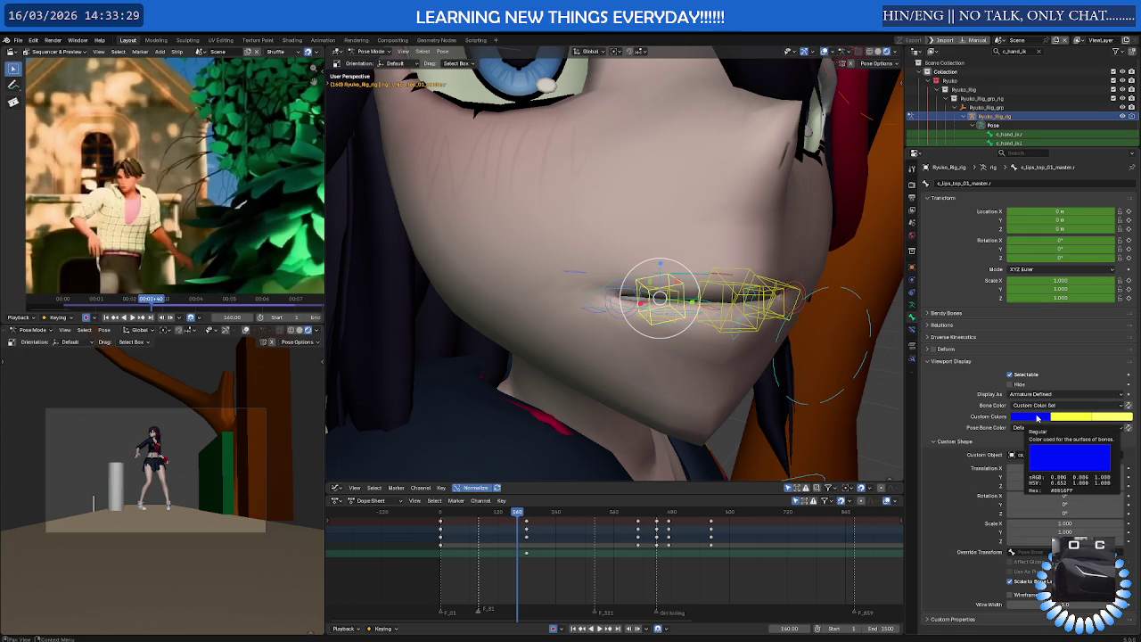
{"action": "left_click", "coordinate": [1037, 418]}
{"action": "left_click", "coordinate": [1027, 406]}
{"action": "key", "text": "Return"}
Apply blue #0016FF to the middle c_lips_top_master.x and left c_lips_top_01_master.l controls
{"action": "left_click", "coordinate": [729, 273]}
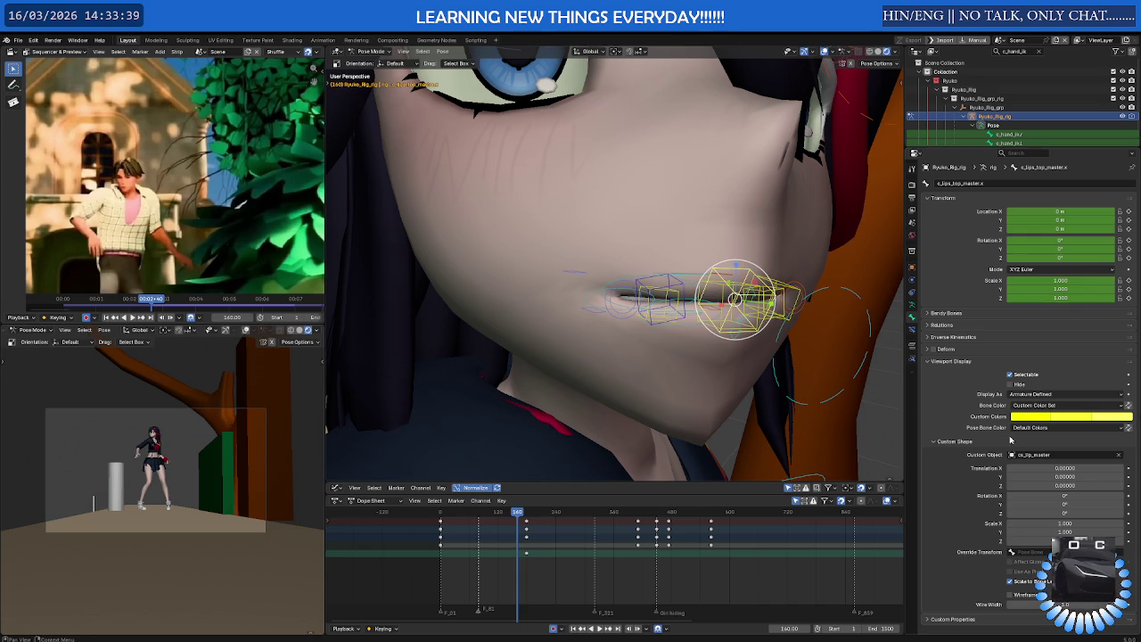
{"action": "left_click", "coordinate": [1025, 420]}
{"action": "left_click", "coordinate": [1012, 403]}
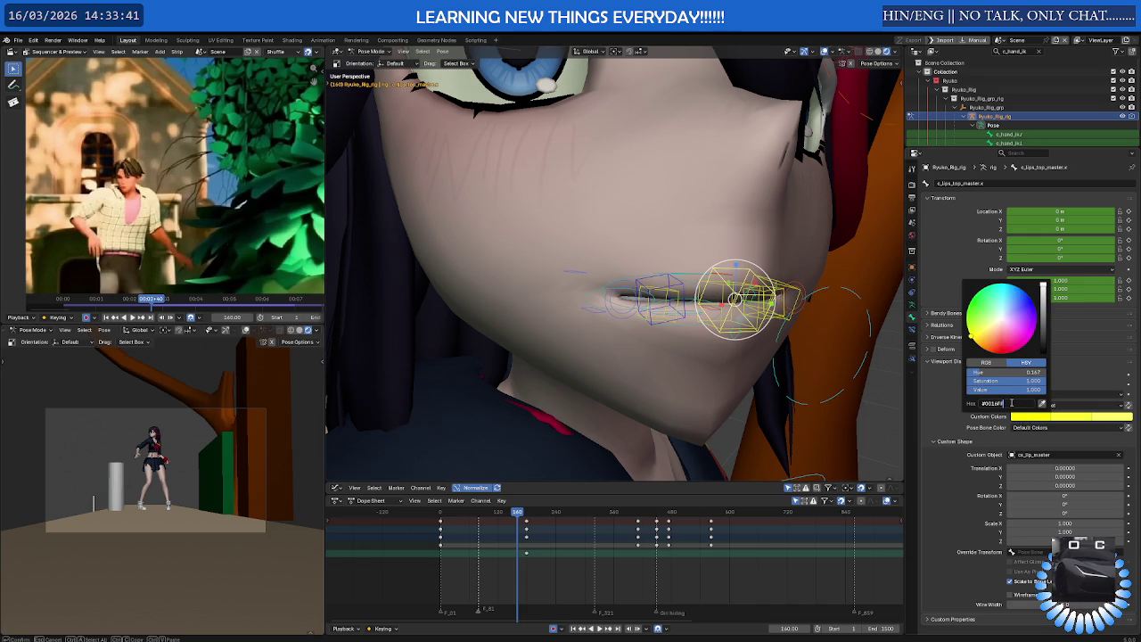
{"action": "key", "text": "Return"}
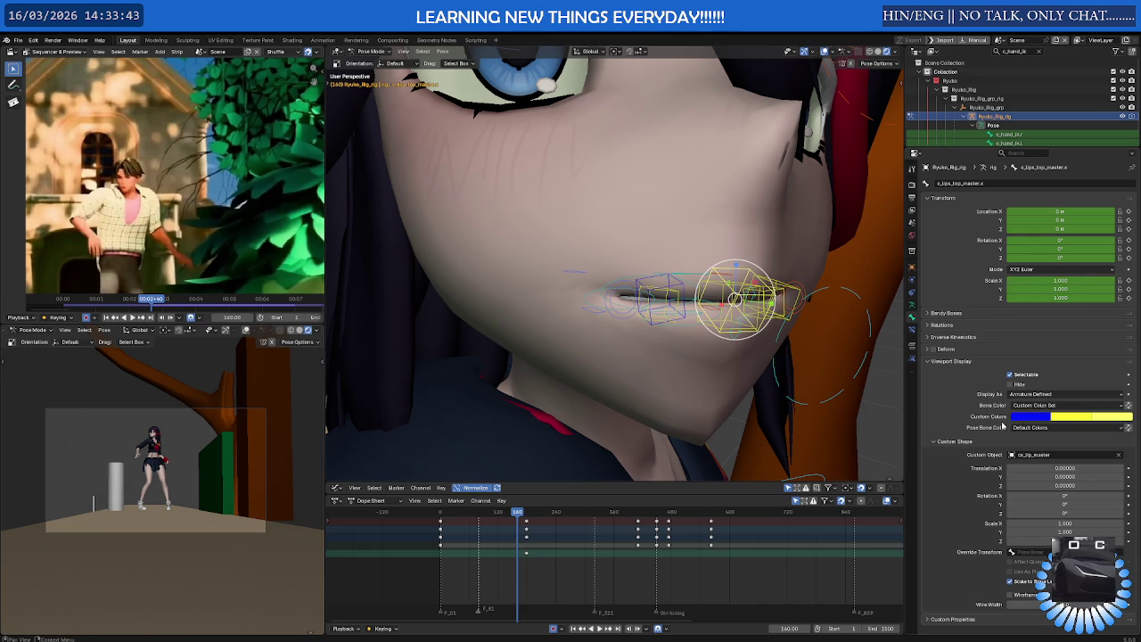
{"action": "left_click", "coordinate": [779, 283]}
{"action": "left_click", "coordinate": [774, 284]}
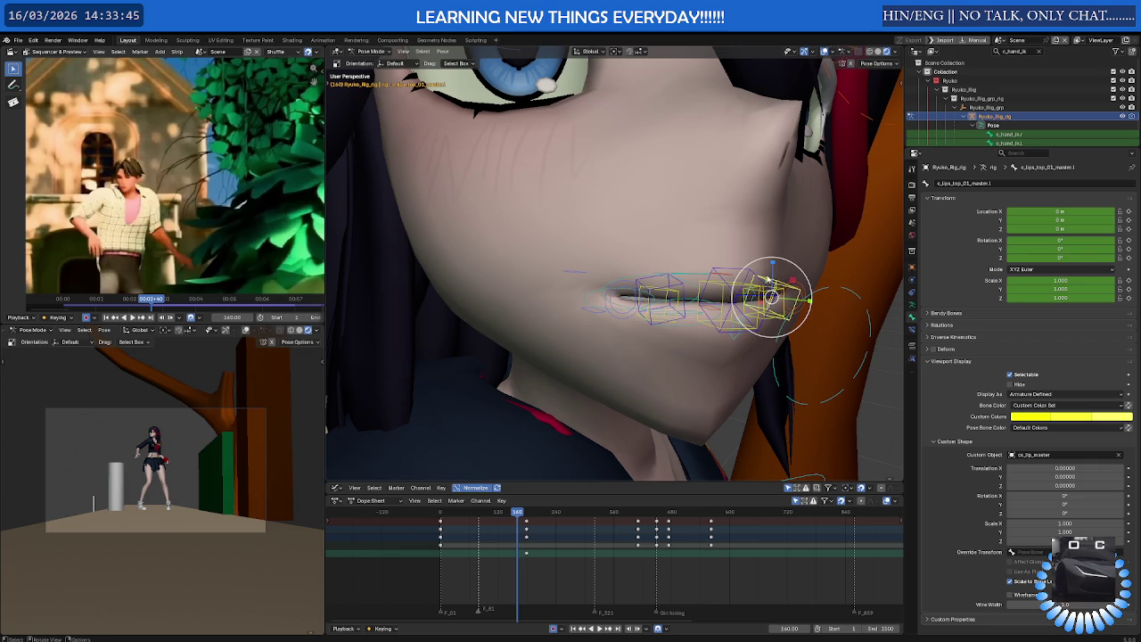
{"action": "left_click", "coordinate": [1035, 418]}
{"action": "left_click", "coordinate": [1010, 403]}
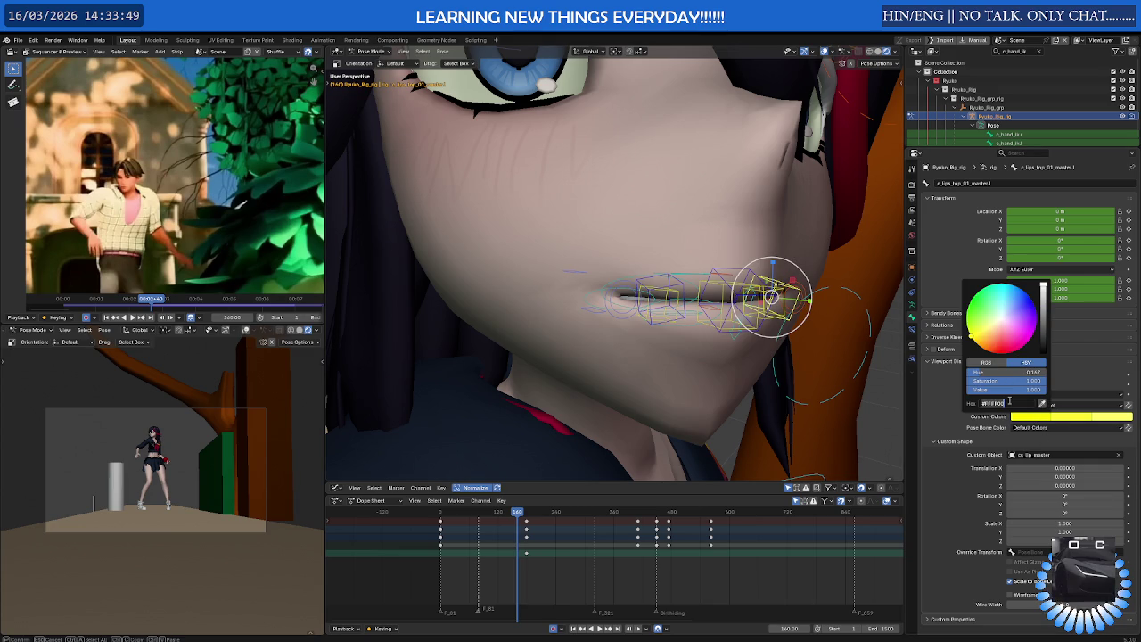
{"action": "key", "text": "Return"}
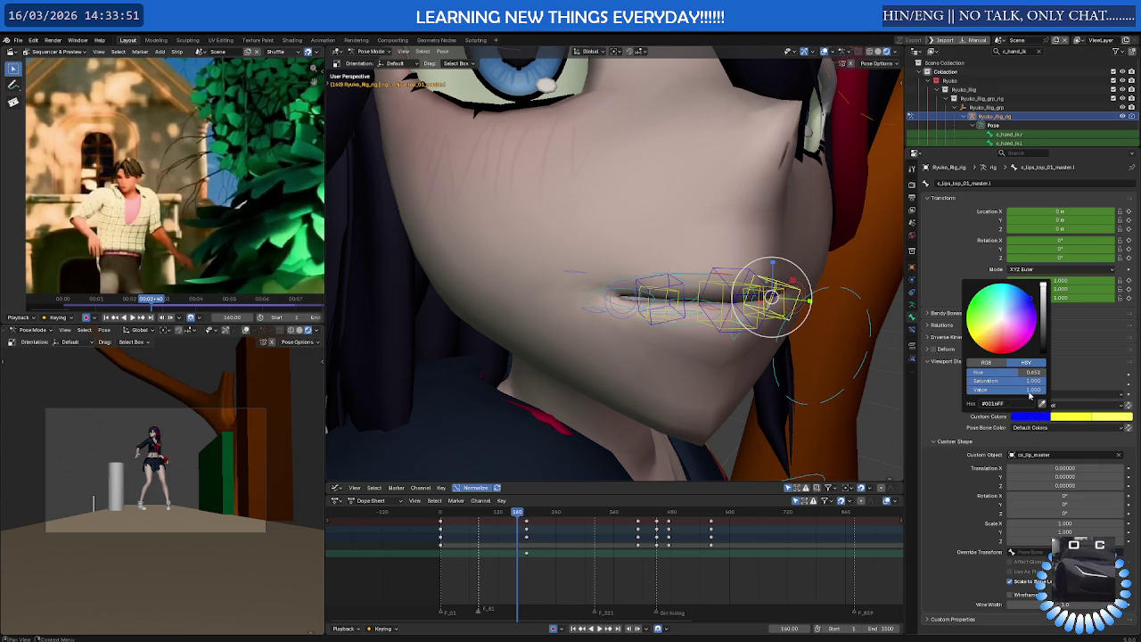
Rotate the middle top-lip control to test the pose
{"action": "mouse_move", "coordinate": [788, 366]}
{"action": "middle_mouse_down"}
{"action": "mouse_move", "coordinate": [764, 380]}
{"action": "mouse_move", "coordinate": [811, 320]}
{"action": "mouse_move", "coordinate": [732, 313]}
{"action": "middle_mouse_up"}
{"action": "left_click", "coordinate": [811, 273]}
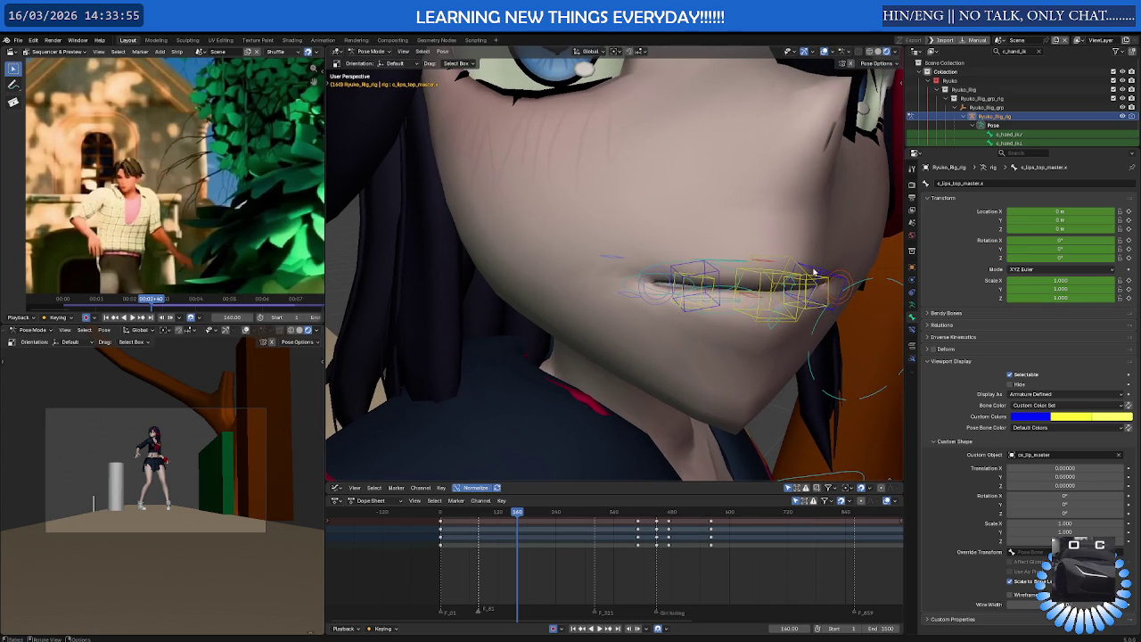
{"action": "key", "text": "r"}
{"action": "mouse_move", "coordinate": [801, 264]}
{"action": "middle_mouse_down"}
{"action": "mouse_move", "coordinate": [624, 275]}
{"action": "mouse_move", "coordinate": [683, 326]}
{"action": "mouse_move", "coordinate": [740, 327]}
{"action": "middle_mouse_up"}
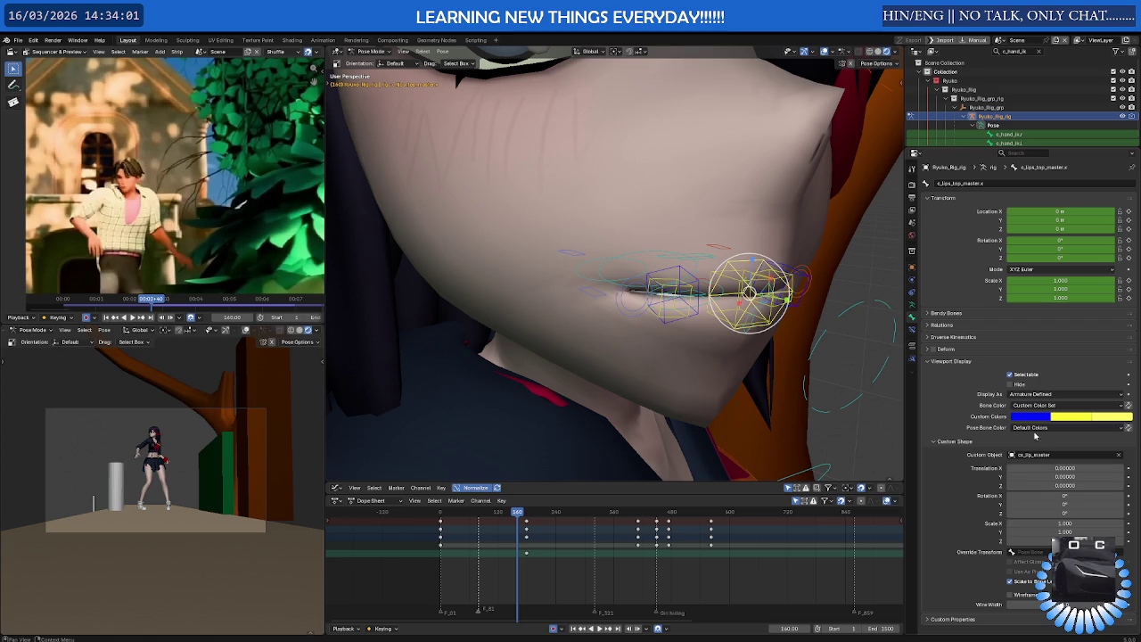
Cancel the top-lip rotation and select the lower-lip master control
{"action": "middle_click_drag", "start_coordinate": [785, 295], "coordinate": [807, 284]}
{"action": "left_click", "coordinate": [813, 282]}
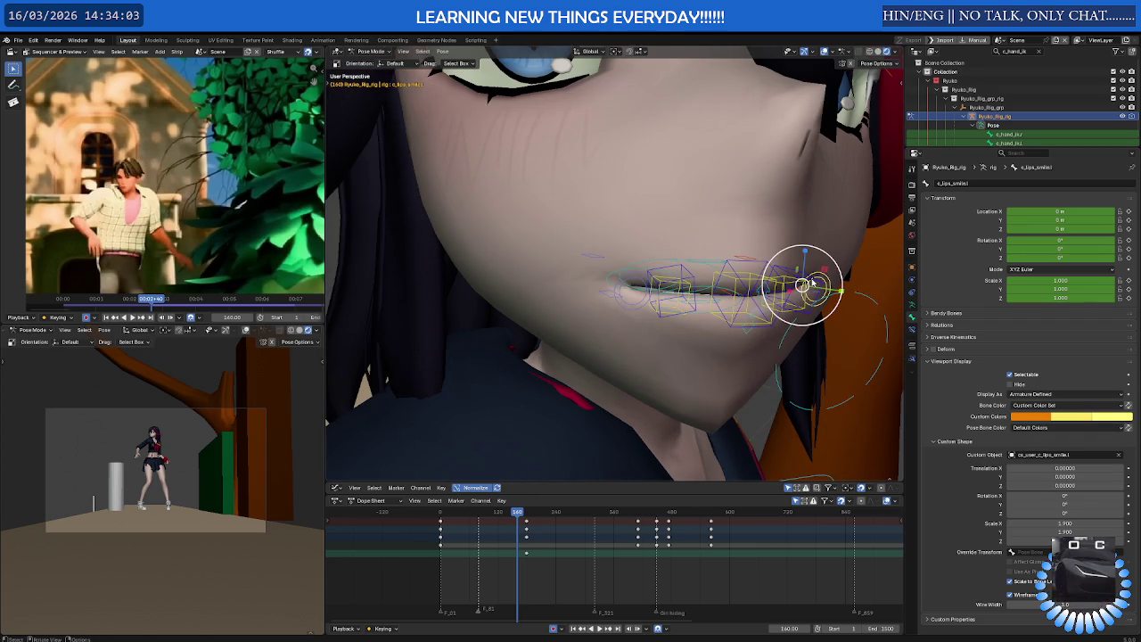
{"action": "right_click", "coordinate": [793, 267]}
{"action": "left_click", "coordinate": [787, 273]}
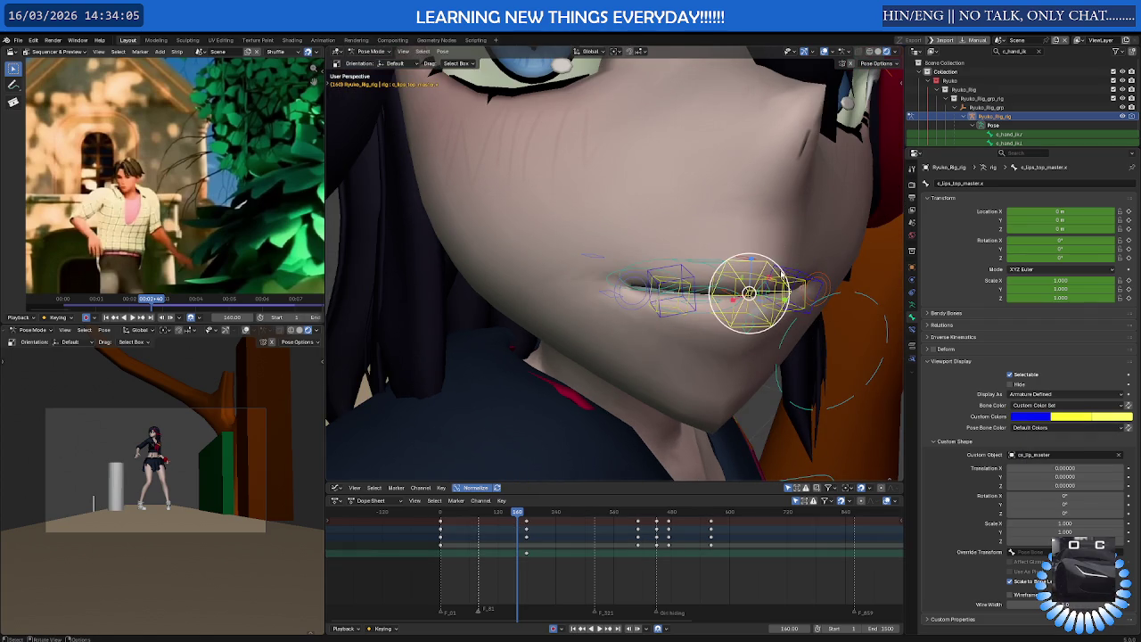
{"action": "mouse_move", "coordinate": [789, 277]}
{"action": "middle_mouse_down", "text": "shift"}
{"action": "mouse_move", "coordinate": [788, 174]}
{"action": "mouse_move", "coordinate": [757, 198]}
{"action": "middle_mouse_up", "text": "shift"}
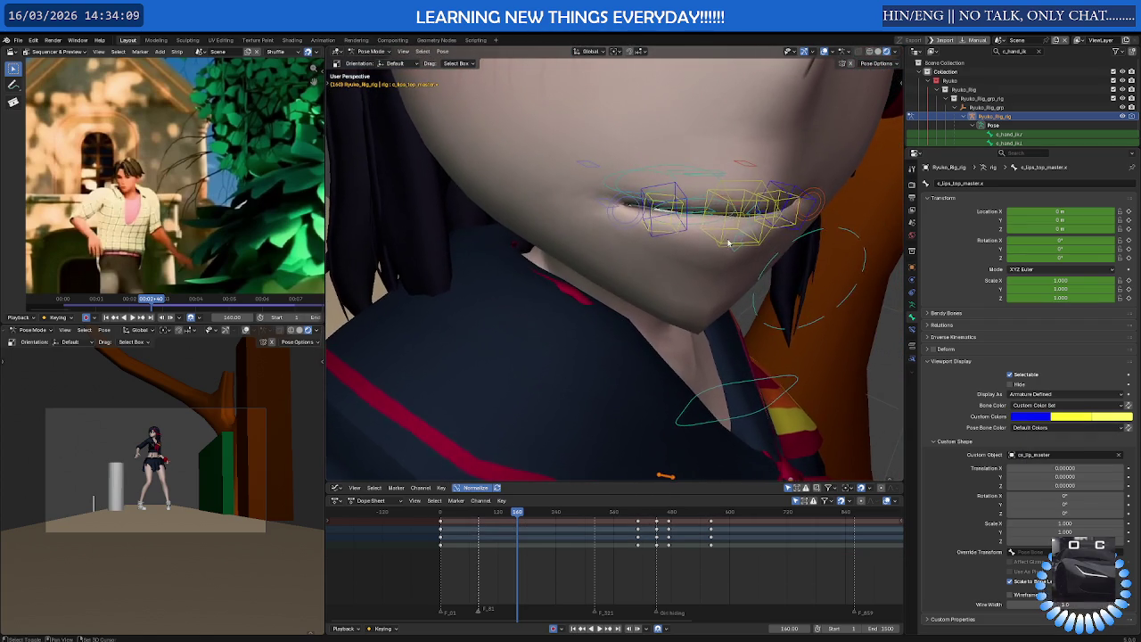
{"action": "scroll", "coordinate": [757, 198], "scroll_direction": "up", "scroll_amount": 2}
{"action": "scroll", "coordinate": [757, 198], "scroll_direction": "up", "scroll_amount": 3}
{"action": "left_click", "coordinate": [757, 198]}
{"action": "middle_click_drag", "start_coordinate": [757, 196], "coordinate": [720, 239], "text": "shift"}
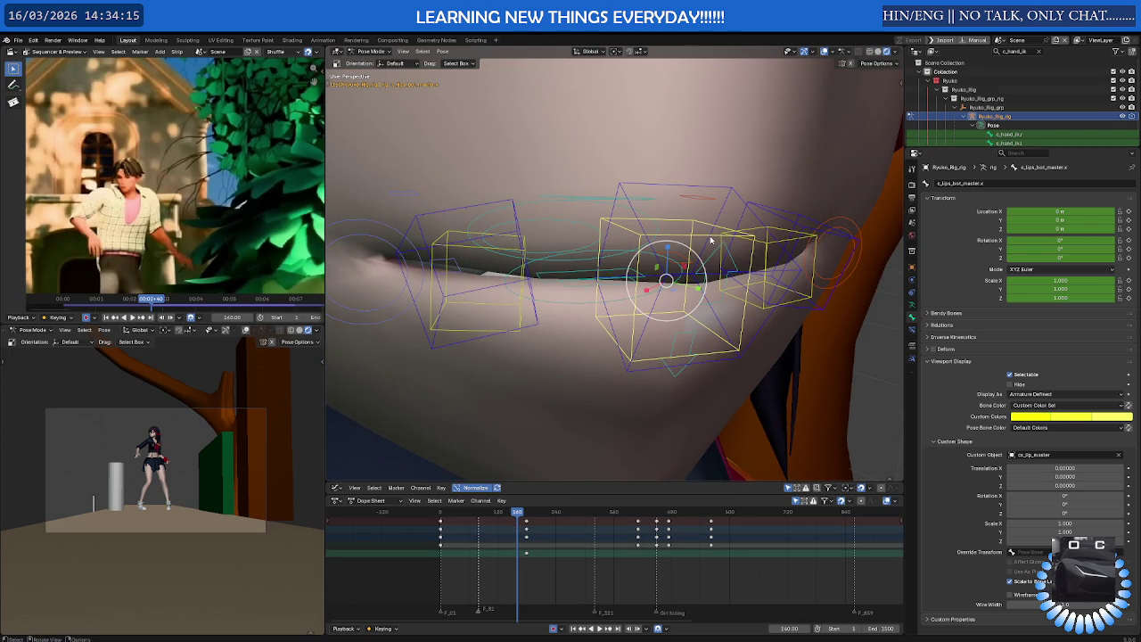
Inspect the lower-lip controls' bone colour, then try moving the upper-lip master along Y and cancel
{"action": "left_click", "coordinate": [457, 251]}
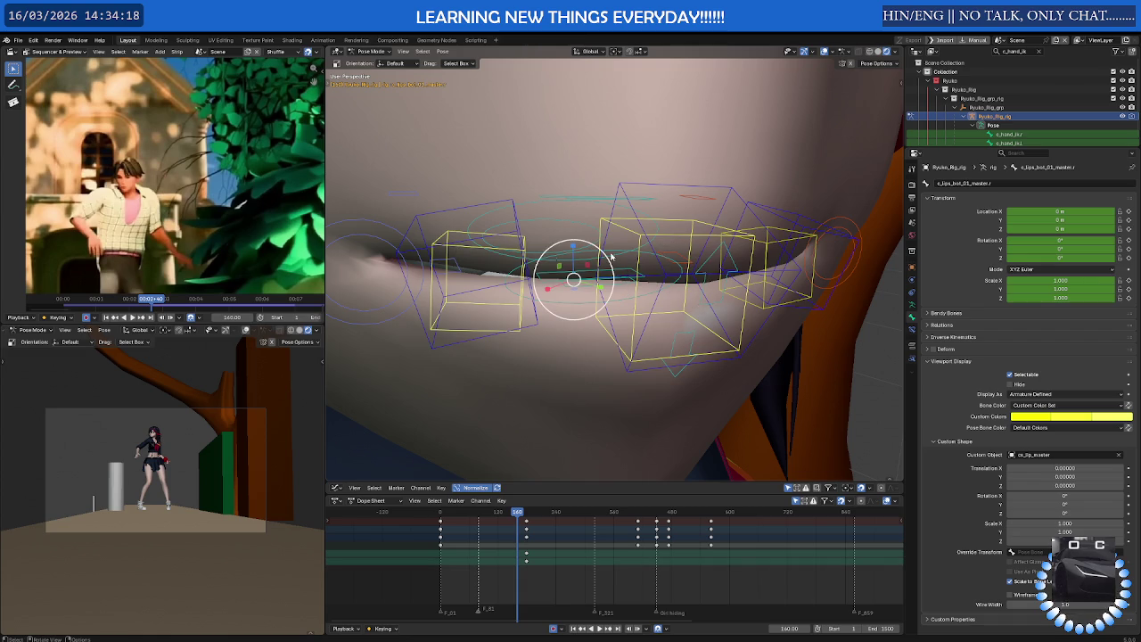
{"action": "left_click", "coordinate": [765, 250], "text": "shift"}
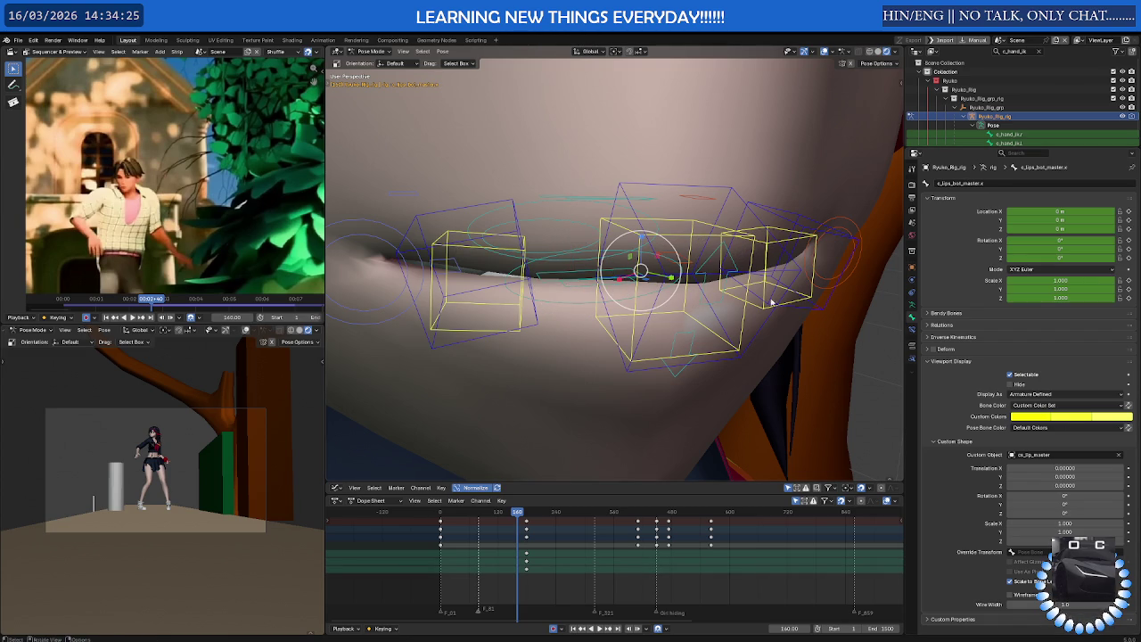
{"action": "left_click", "coordinate": [1025, 419]}
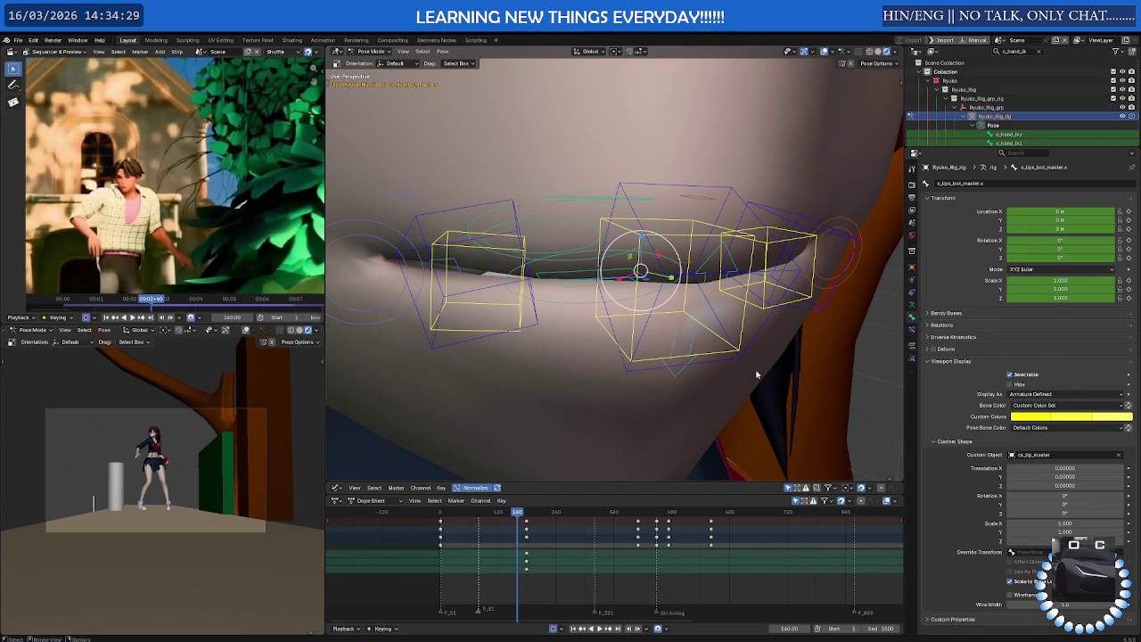
{"action": "scroll", "coordinate": [756, 370], "scroll_direction": "down", "scroll_amount": 3}
{"action": "mouse_move", "coordinate": [756, 370]}
{"action": "middle_mouse_down"}
{"action": "mouse_move", "coordinate": [713, 357]}
{"action": "mouse_move", "coordinate": [691, 327]}
{"action": "middle_mouse_up"}
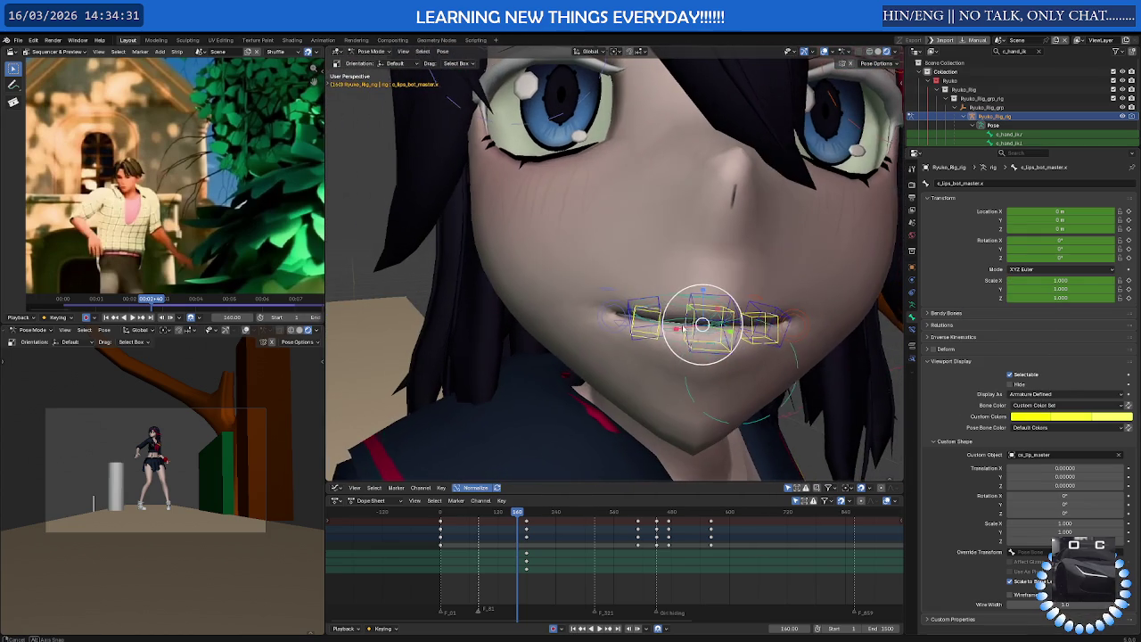
{"action": "left_click", "coordinate": [706, 303]}
{"action": "key", "text": "shift+space"}
{"action": "left_click", "coordinate": [700, 296]}
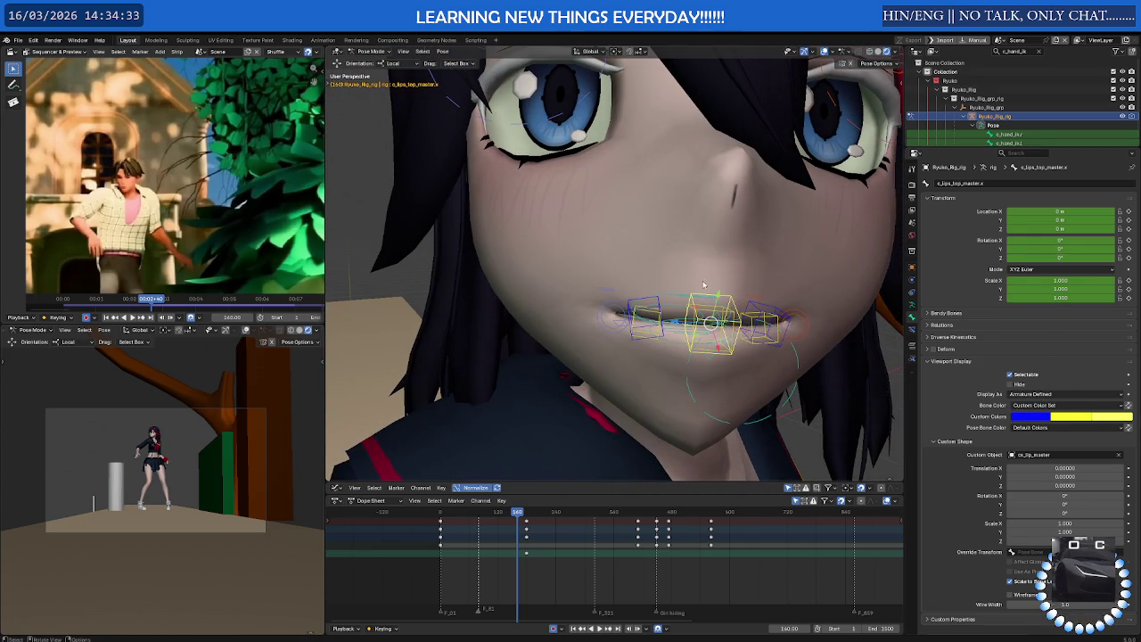
{"action": "key", "text": "g"}
{"action": "key", "text": "y"}
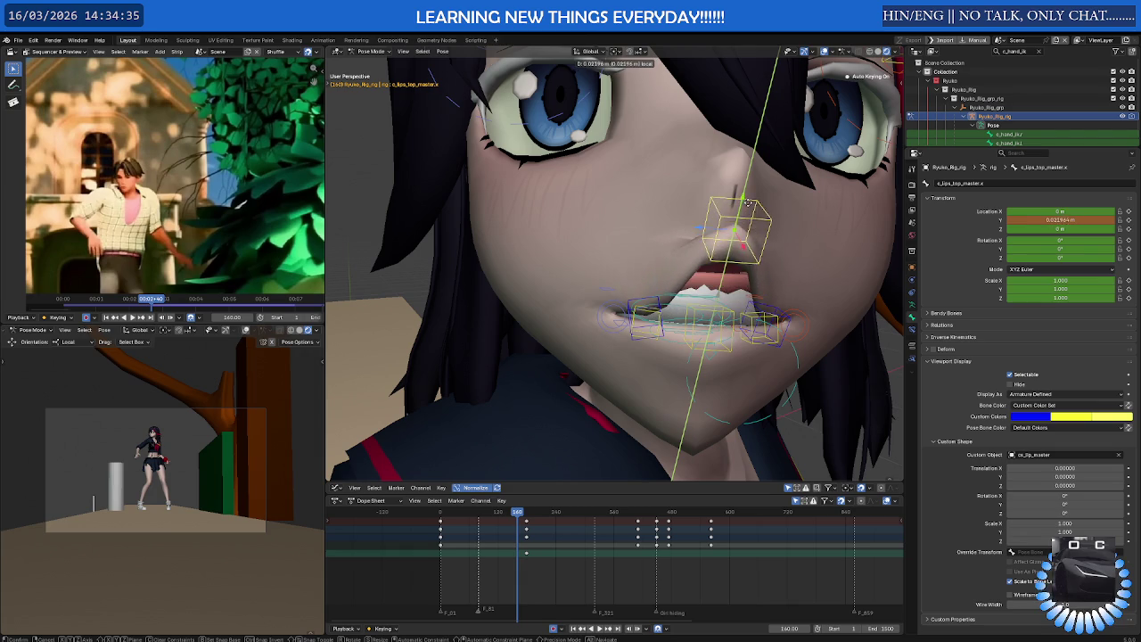
{"action": "key", "text": "Escape"}
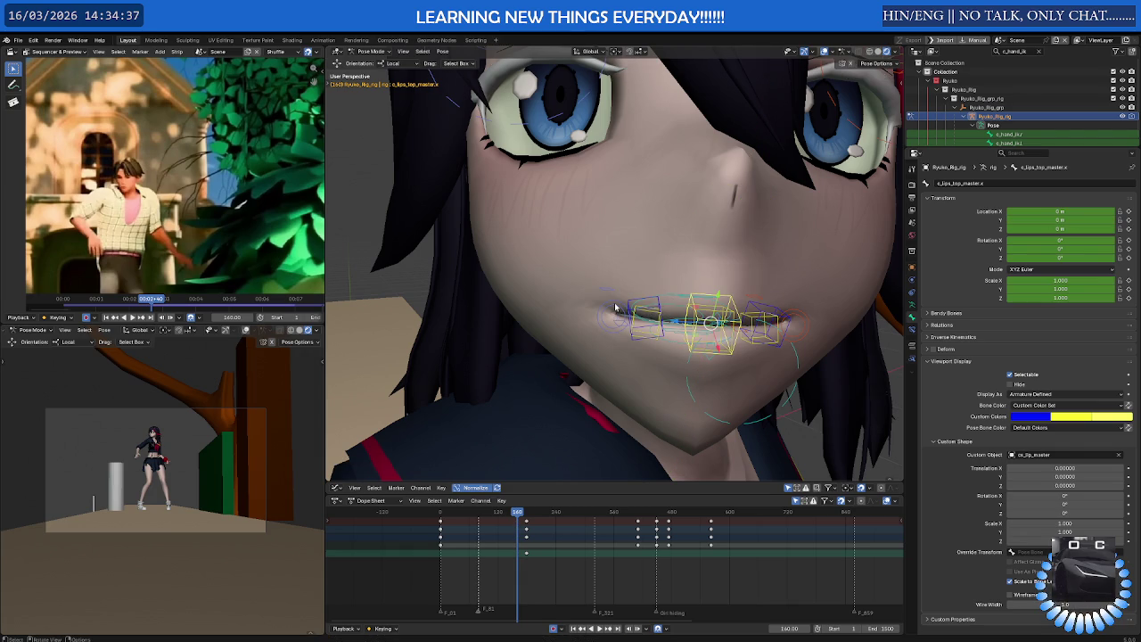
Shift the mouth-corner smile control along X, reset it, then nudge it slightly down on Z
{"action": "left_click", "coordinate": [615, 307]}
{"action": "middle_click_drag", "start_coordinate": [615, 308], "coordinate": [659, 321]}
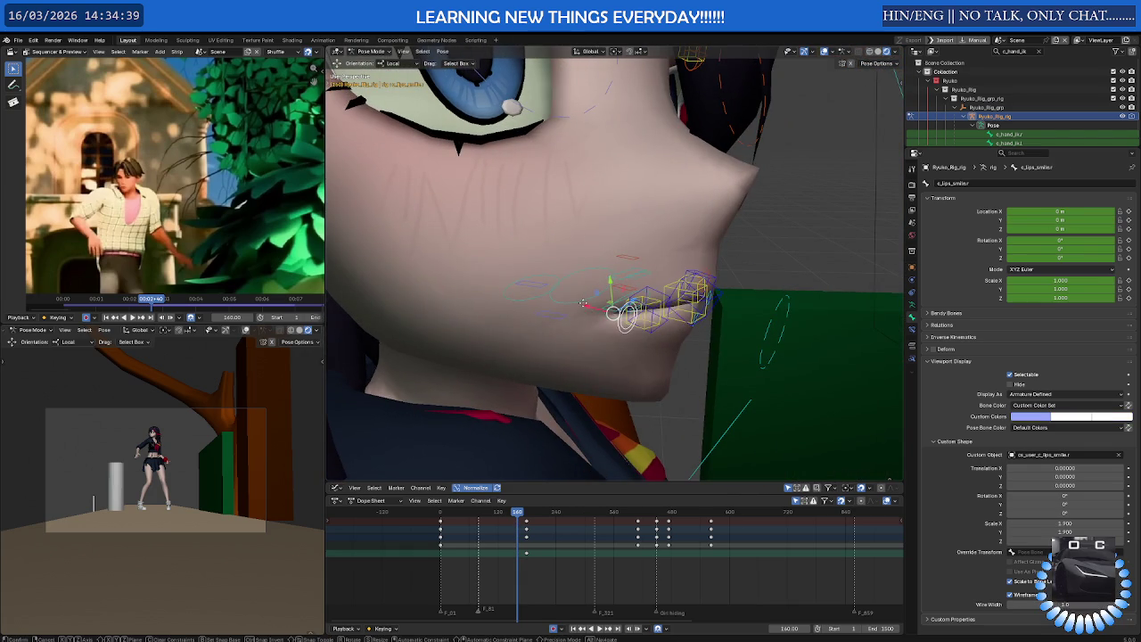
{"action": "key", "text": "g"}
{"action": "key", "text": "x"}
{"action": "left_click", "coordinate": [593, 314]}
{"action": "mouse_move", "coordinate": [592, 314]}
{"action": "middle_mouse_down"}
{"action": "mouse_move", "coordinate": [567, 356]}
{"action": "mouse_move", "coordinate": [515, 332]}
{"action": "middle_mouse_up"}
{"action": "key", "text": "alt+g"}
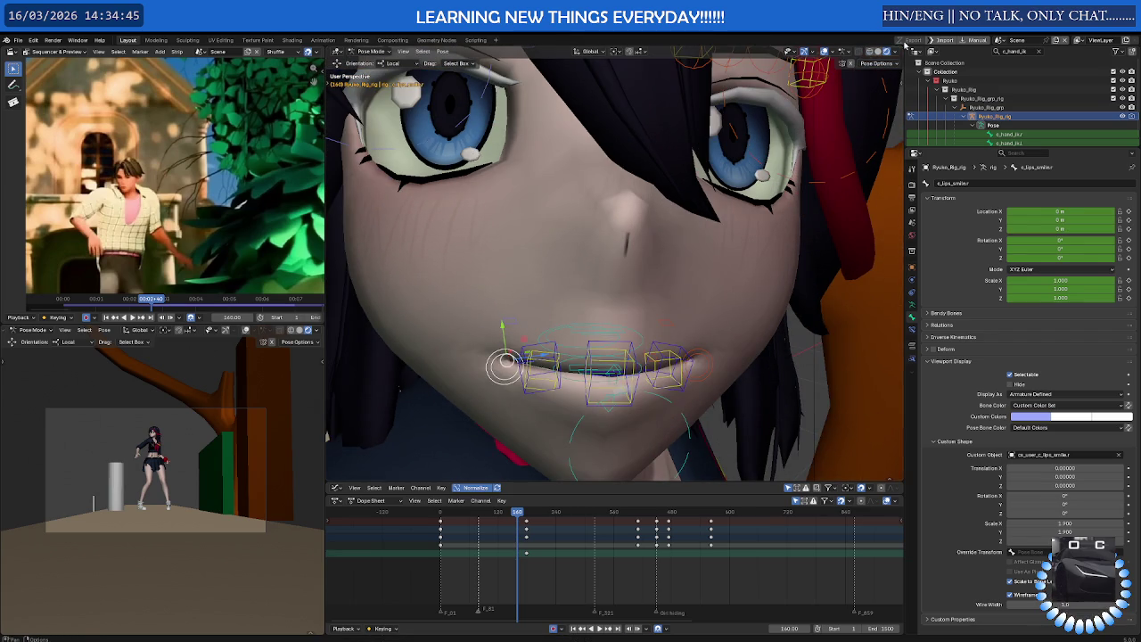
{"action": "key", "text": "g"}
{"action": "key", "text": "z"}
{"action": "left_click", "coordinate": [535, 353]}
Move the smile control outward on X and upward on Y so the lip corner lifts
{"action": "middle_click_drag", "start_coordinate": [535, 353], "coordinate": [481, 358]}
{"action": "key", "text": "g"}
{"action": "key", "text": "x"}
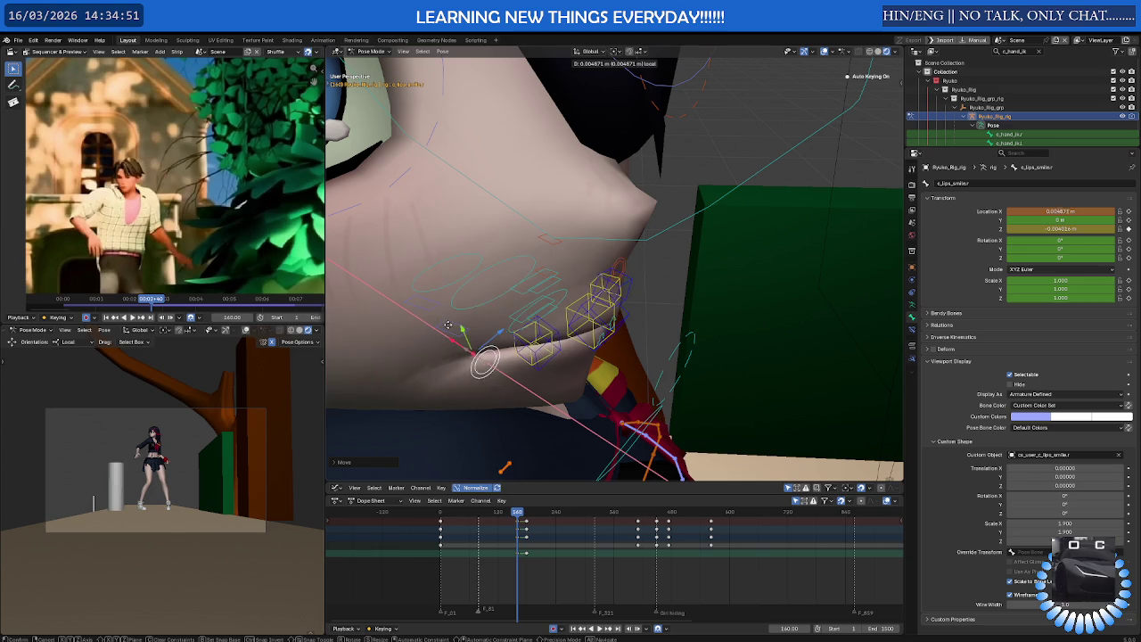
{"action": "left_click", "coordinate": [442, 320]}
{"action": "mouse_move", "coordinate": [442, 320]}
{"action": "middle_mouse_down"}
{"action": "mouse_move", "coordinate": [502, 305]}
{"action": "mouse_move", "coordinate": [471, 318]}
{"action": "middle_mouse_up"}
{"action": "key", "text": "g"}
{"action": "key", "text": "y"}
{"action": "left_click", "coordinate": [463, 306]}
Fine-tune the smile control's position along X and Y, checking from different angles
{"action": "middle_click_drag", "start_coordinate": [464, 306], "coordinate": [453, 335]}
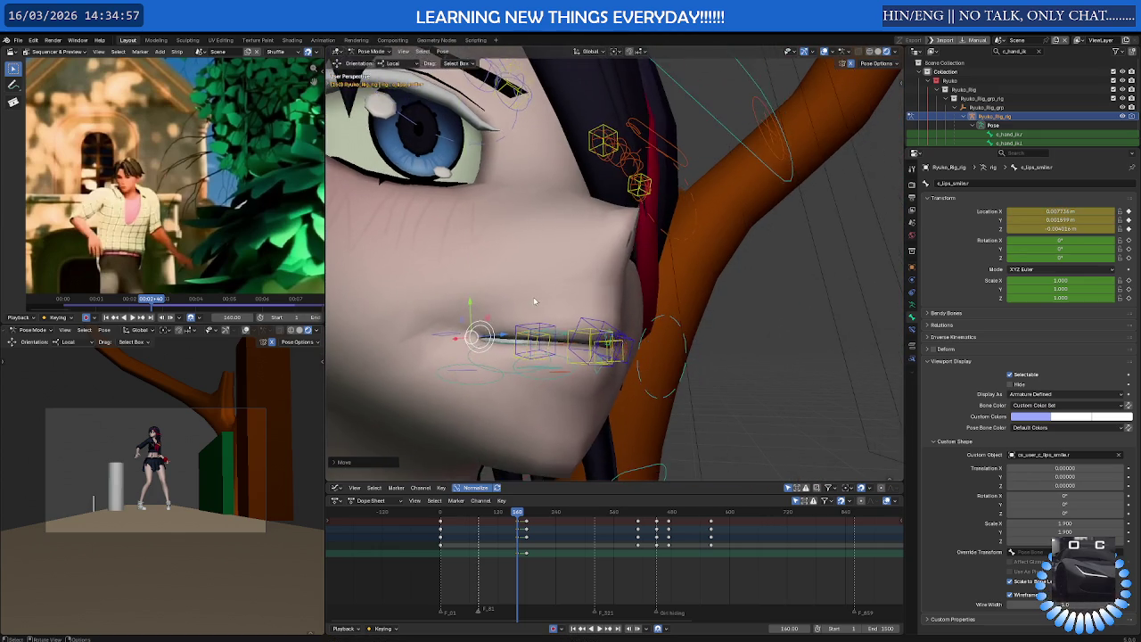
{"action": "key", "text": "x"}
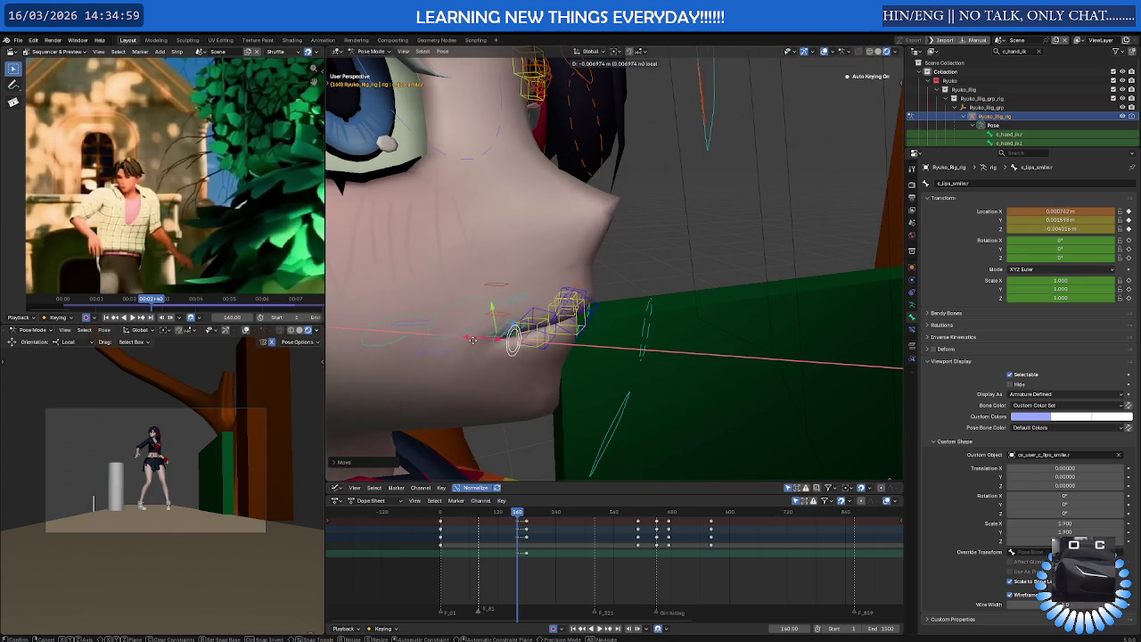
{"action": "left_click", "coordinate": [482, 331]}
{"action": "key", "text": "g"}
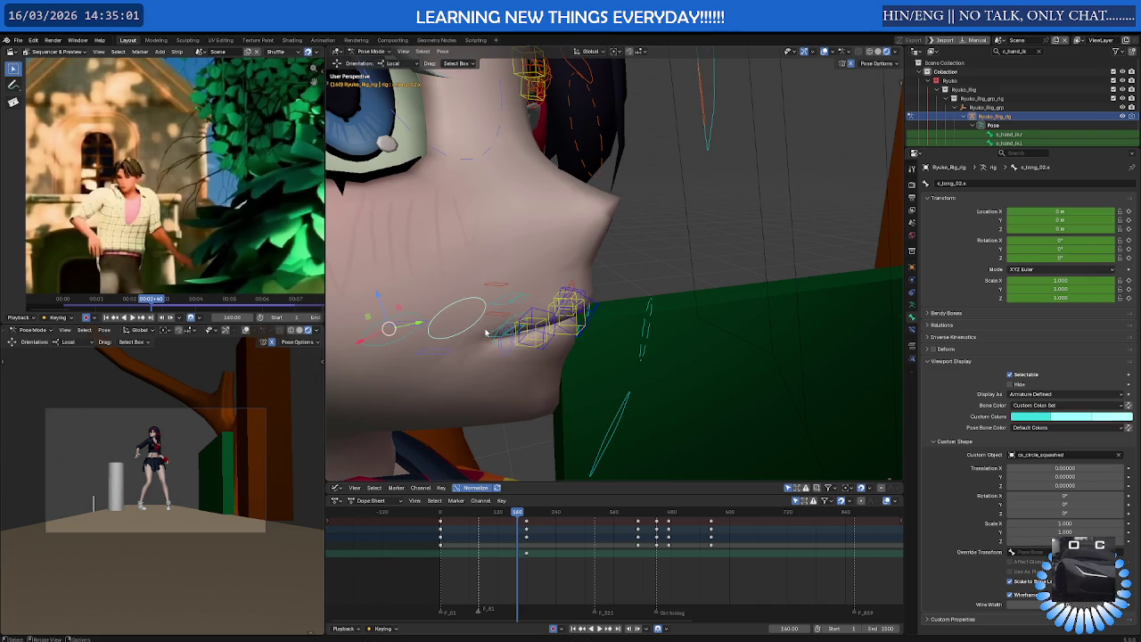
{"action": "right_click", "coordinate": [501, 344]}
{"action": "key", "text": "g"}
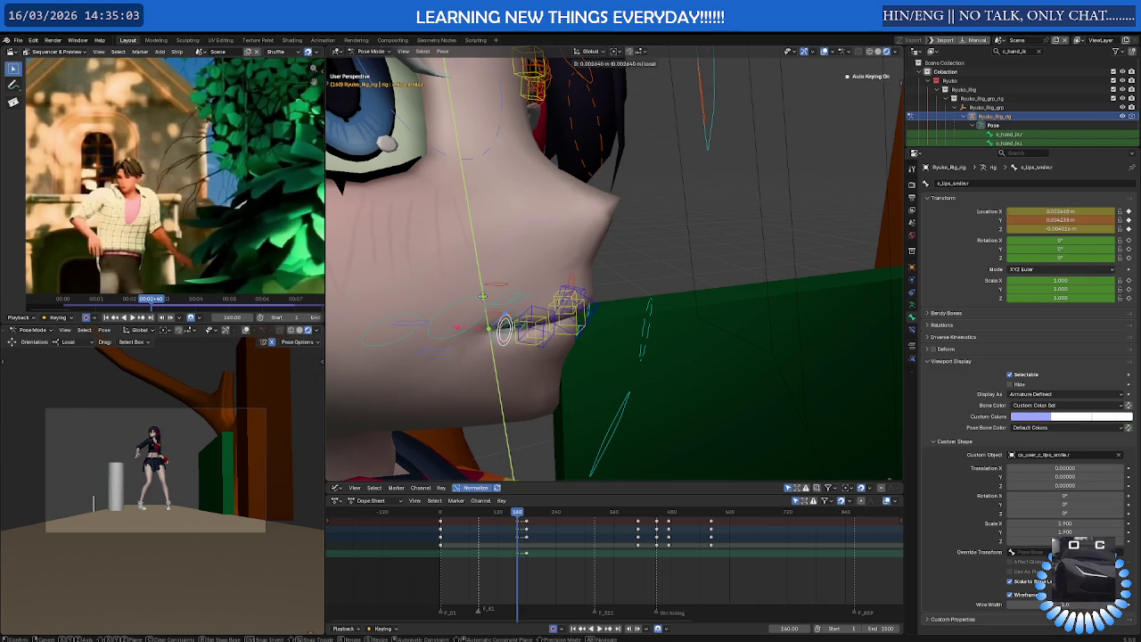
{"action": "left_click", "coordinate": [500, 322]}
{"action": "middle_click_drag", "start_coordinate": [499, 323], "coordinate": [564, 359]}
{"action": "left_click", "coordinate": [593, 376]}
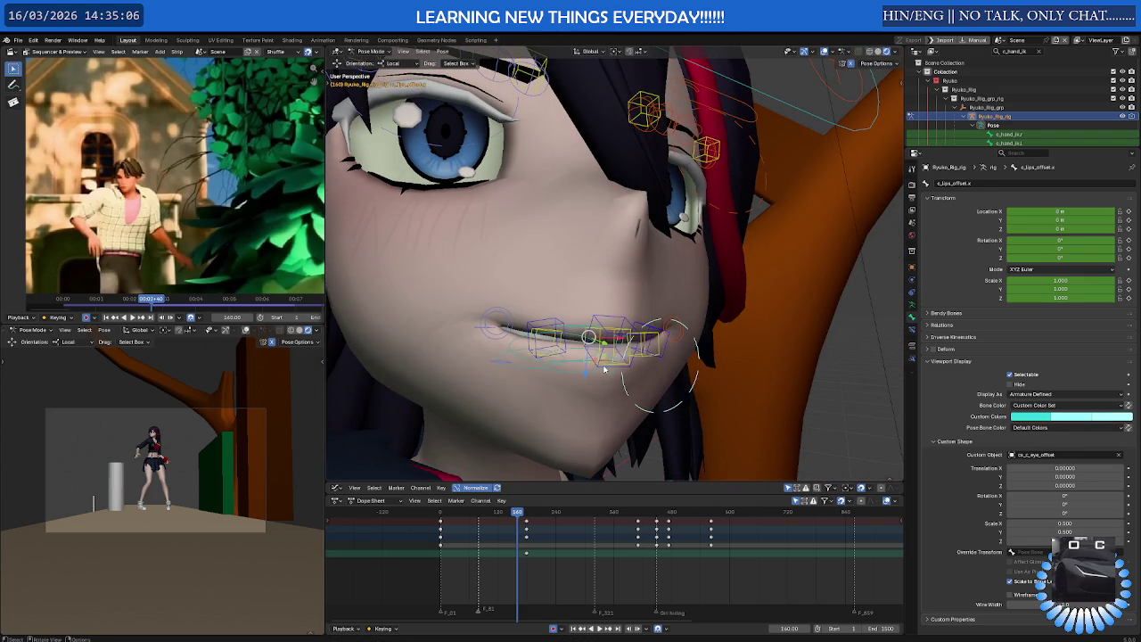
Try moving the right upper and lower lip controls, then undo the move
{"action": "left_click", "coordinate": [548, 350], "text": "shift"}
{"action": "left_click", "coordinate": [658, 358], "text": "shift"}
{"action": "left_click", "coordinate": [660, 358], "text": "shift"}
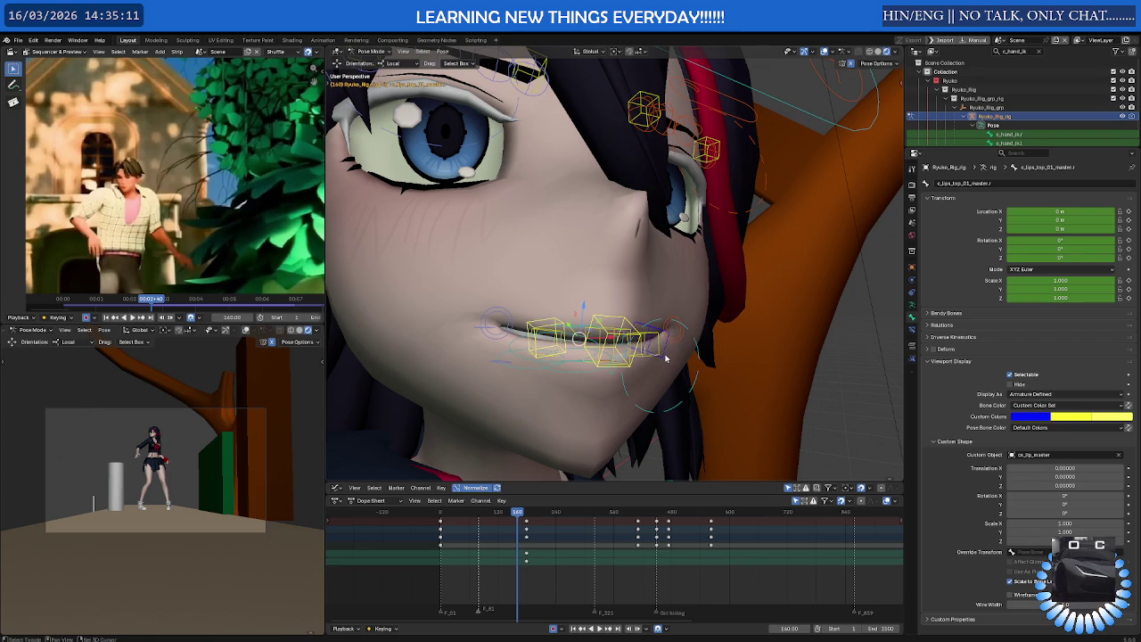
{"action": "left_click", "coordinate": [657, 354], "text": "shift"}
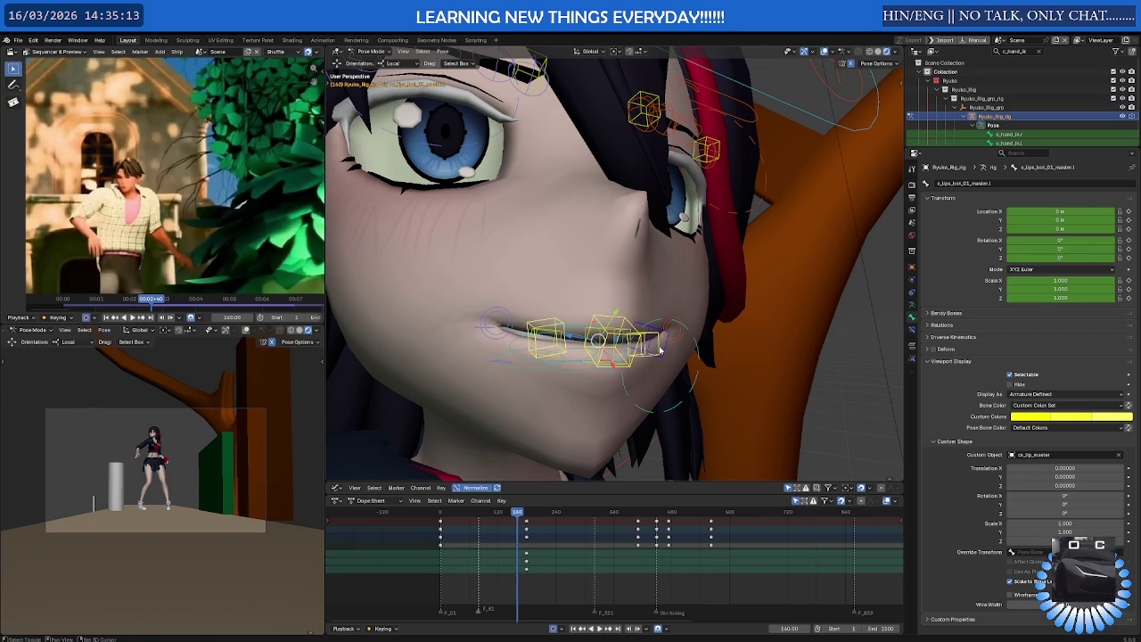
{"action": "key", "text": "g"}
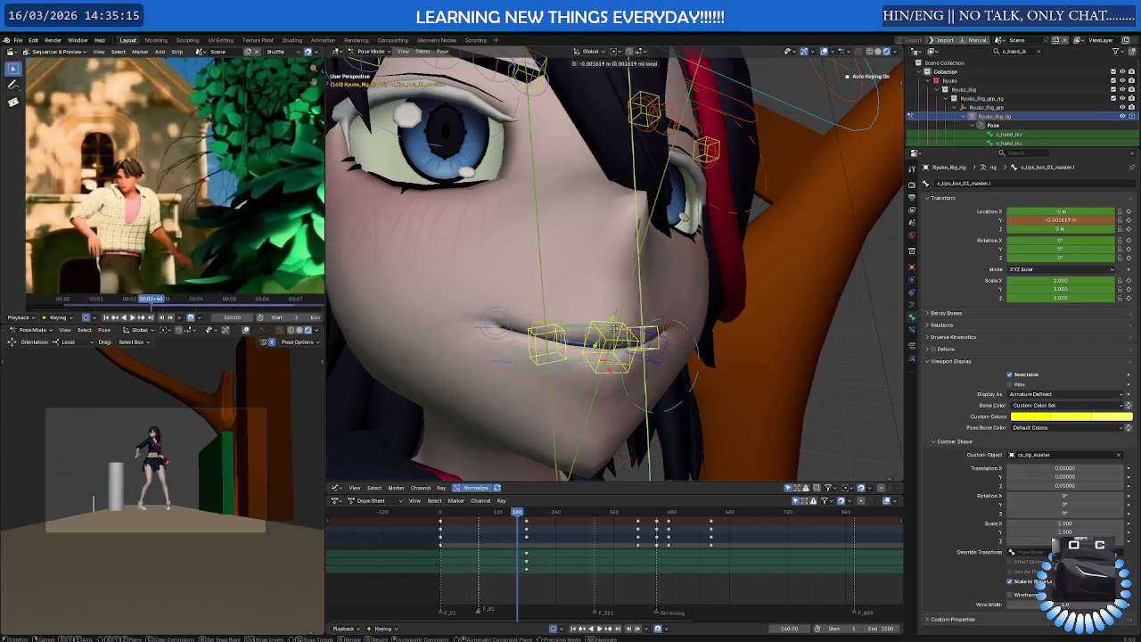
{"action": "left_click", "coordinate": [614, 350]}
{"action": "key", "text": "ctrl+z"}
{"action": "key", "text": "ctrl+z"}
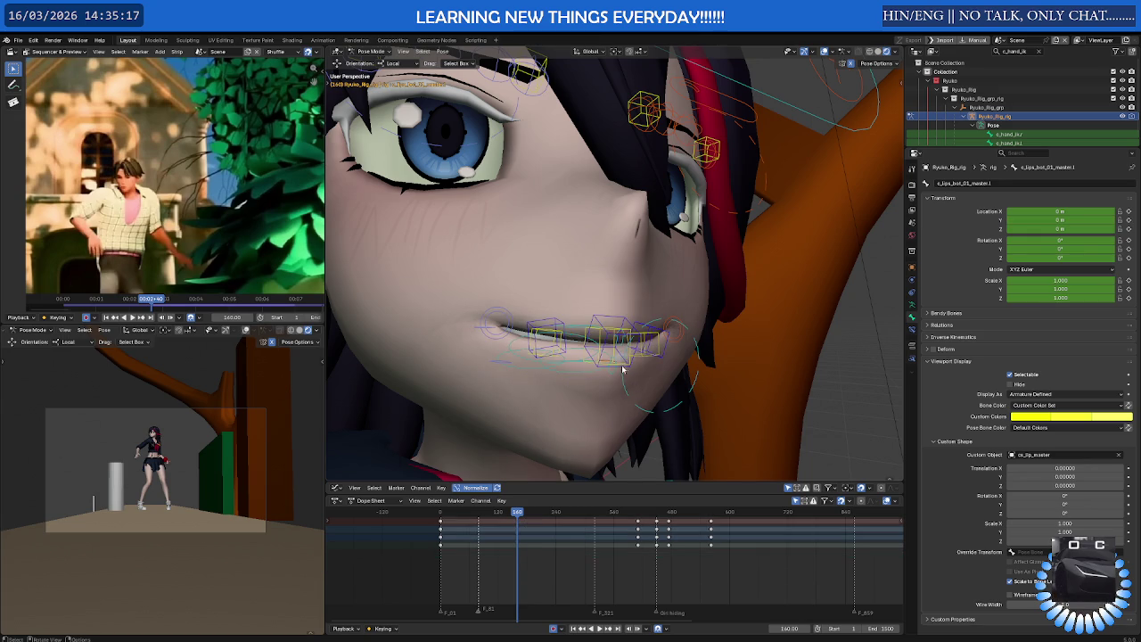
Select the right upper-lip and left lower-lip controls and set Transform Orientation to Global
{"action": "left_click", "coordinate": [563, 353]}
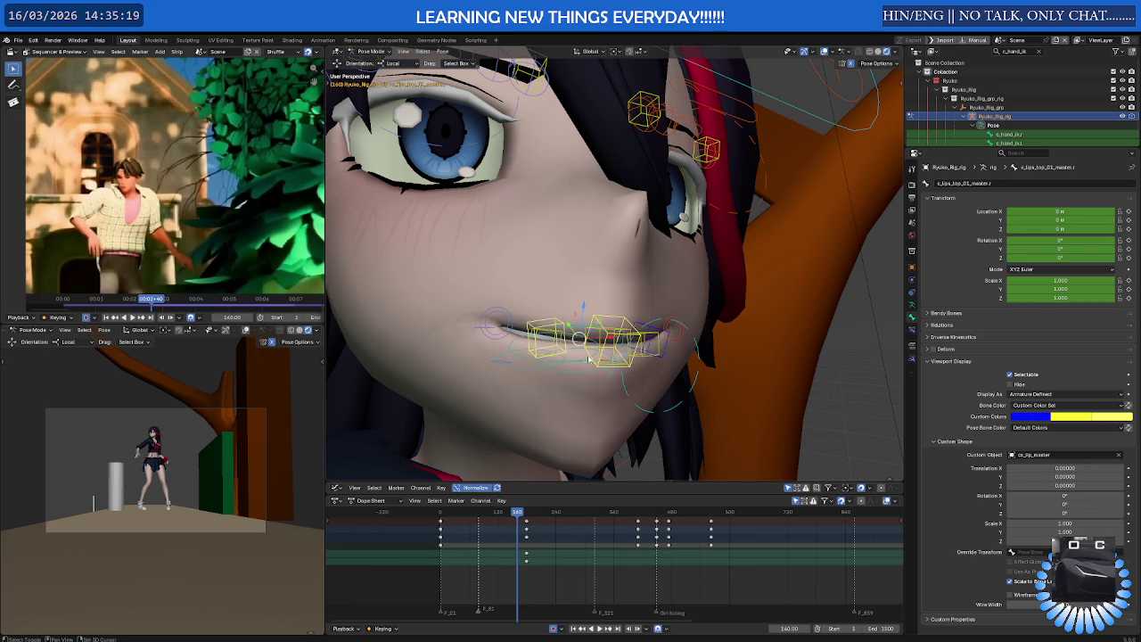
{"action": "left_click", "coordinate": [646, 362]}
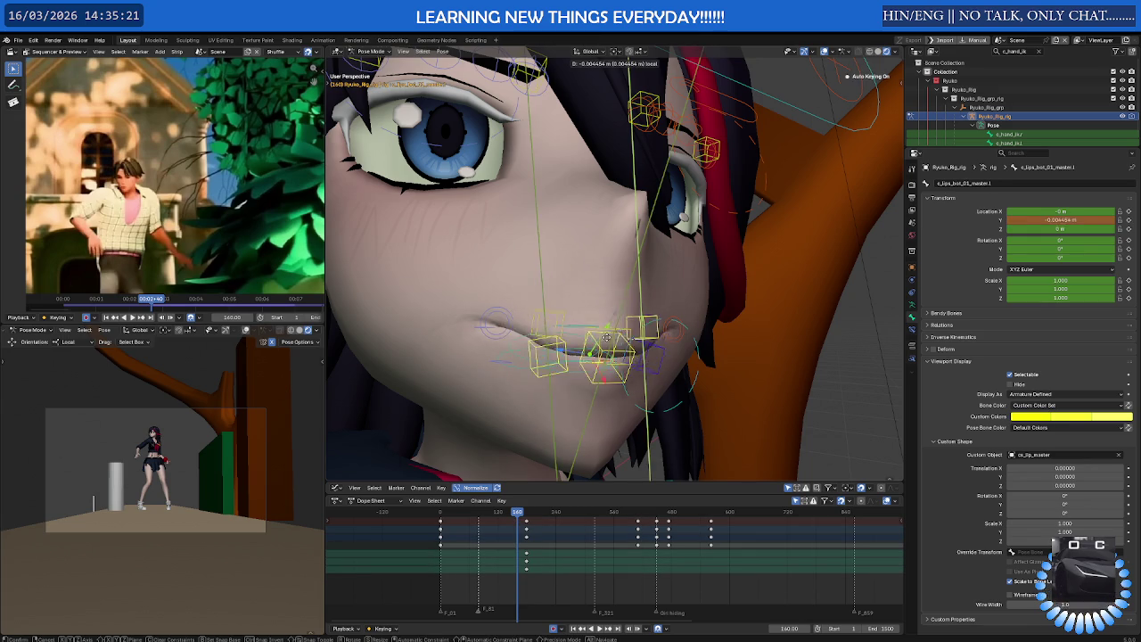
{"action": "left_click", "coordinate": [397, 63]}
{"action": "left_click", "coordinate": [404, 88]}
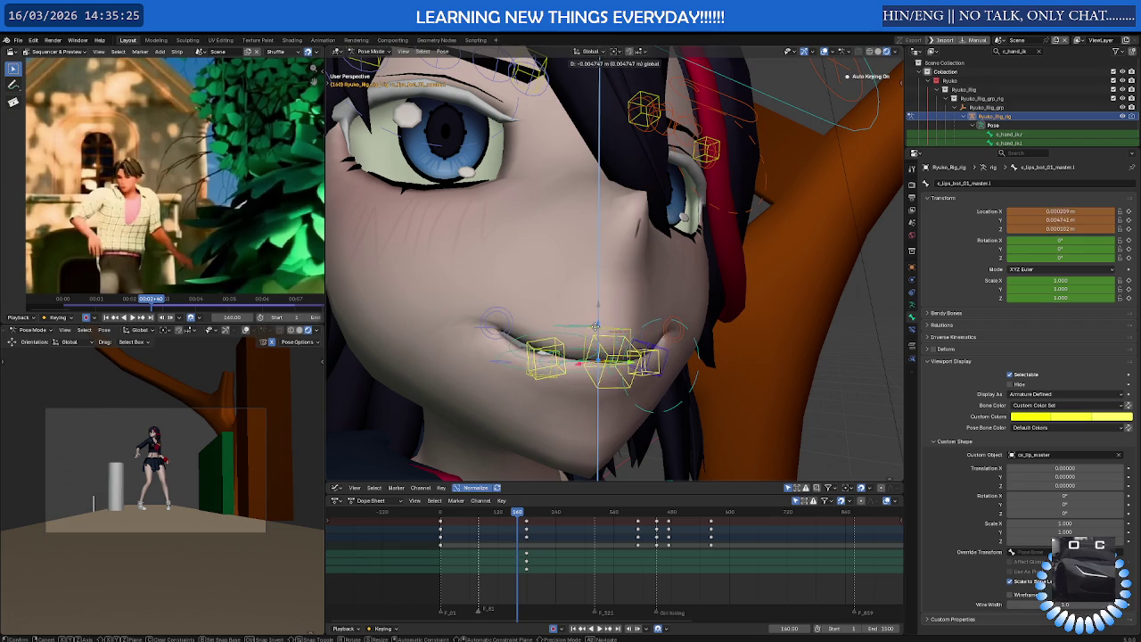
{"action": "mouse_move", "coordinate": [597, 307]}
{"action": "middle_mouse_down"}
{"action": "mouse_move", "coordinate": [623, 351]}
{"action": "mouse_move", "coordinate": [607, 367]}
{"action": "mouse_move", "coordinate": [589, 362]}
{"action": "middle_mouse_up"}
Pull the tongue and three lower-lip controls down so the mouth opens
{"action": "left_click", "coordinate": [606, 365]}
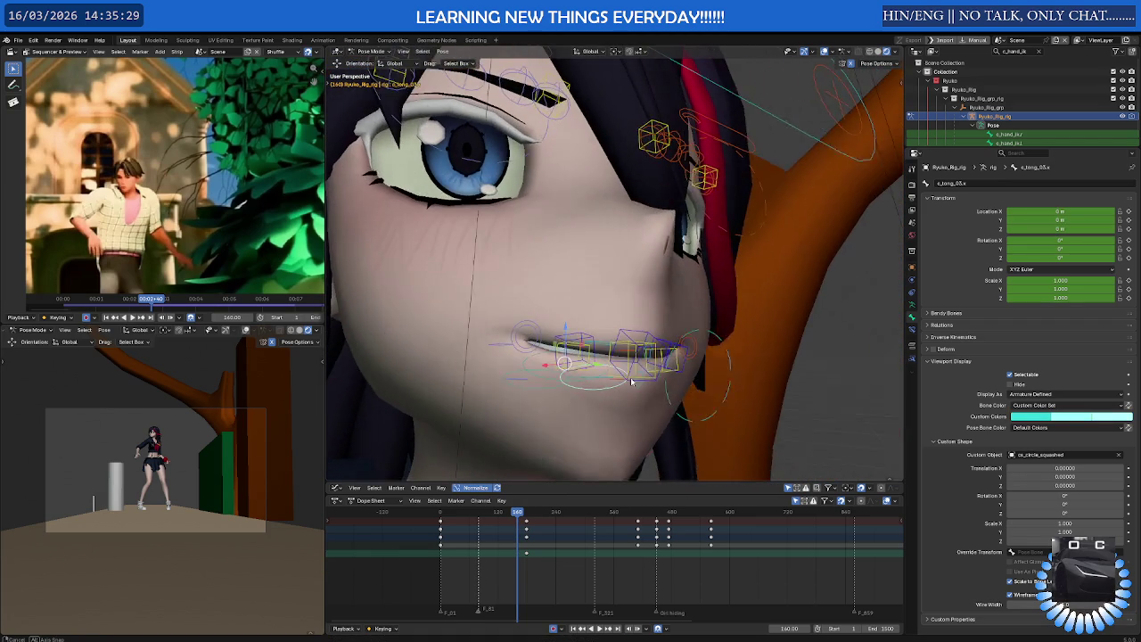
{"action": "key", "text": "g"}
{"action": "left_click", "coordinate": [604, 353]}
{"action": "left_click", "coordinate": [626, 347], "text": "shift"}
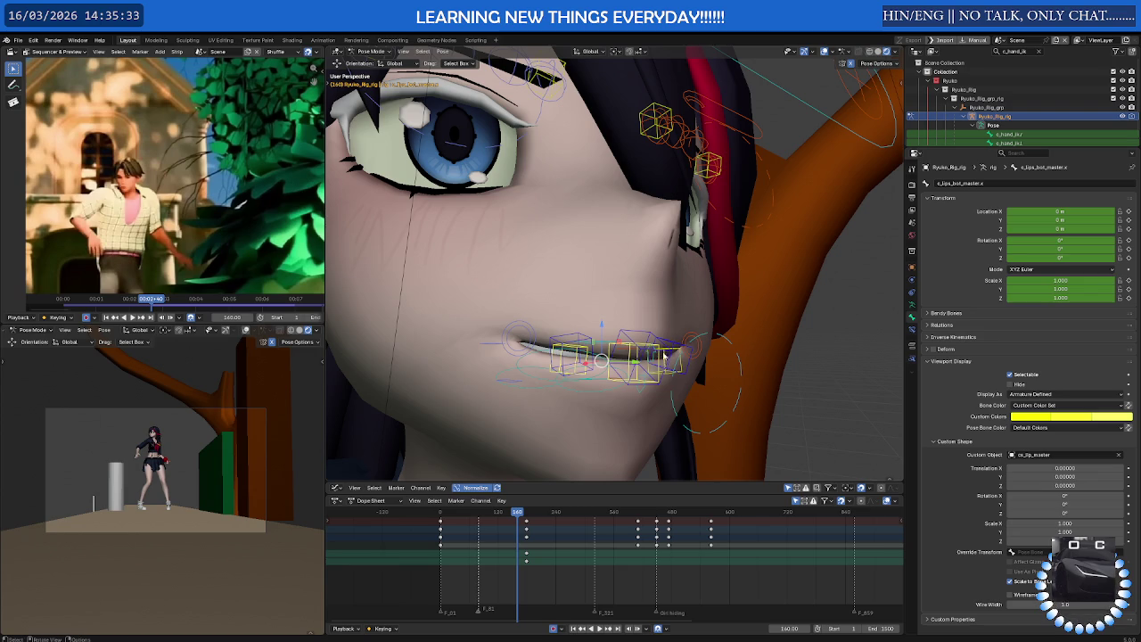
{"action": "left_click", "coordinate": [664, 356], "text": "shift"}
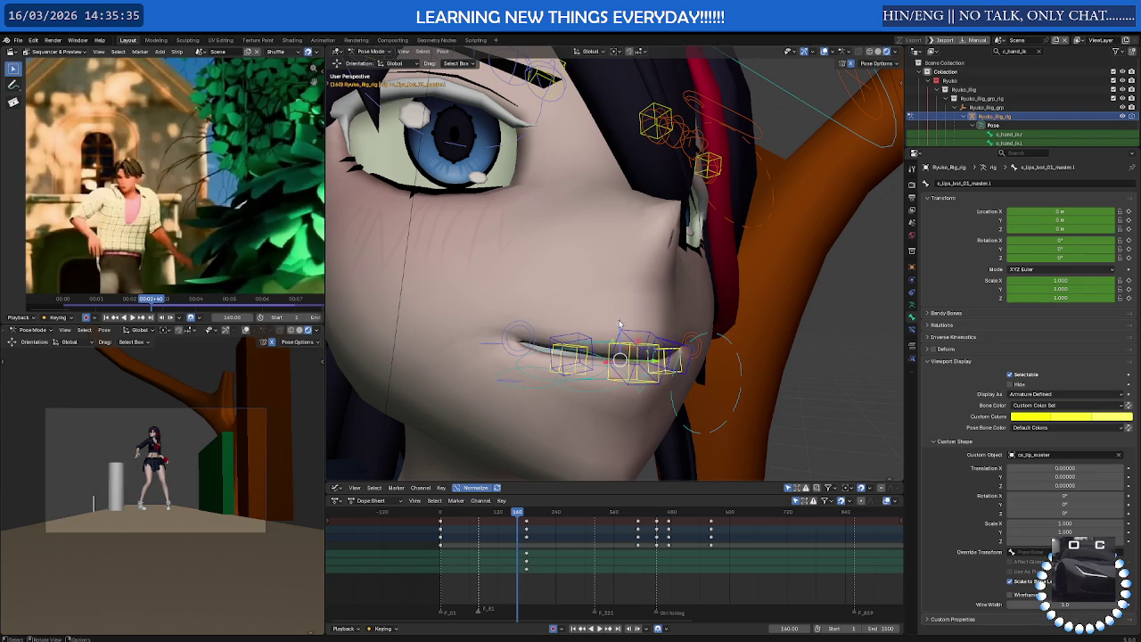
{"action": "key", "text": "g"}
{"action": "left_click", "coordinate": [623, 354]}
{"action": "mouse_move", "coordinate": [622, 355]}
{"action": "middle_mouse_down"}
{"action": "mouse_move", "coordinate": [589, 397]}
{"action": "mouse_move", "coordinate": [546, 212]}
{"action": "middle_mouse_up"}
Switch Transform Orientation back to Local and cancel a trial local-X lip move
{"action": "left_click", "coordinate": [395, 70]}
{"action": "left_click", "coordinate": [396, 82]}
{"action": "mouse_move", "coordinate": [642, 375]}
{"action": "middle_mouse_down"}
{"action": "mouse_move", "coordinate": [615, 381]}
{"action": "mouse_move", "coordinate": [693, 288]}
{"action": "middle_mouse_up"}
{"action": "key", "text": "g"}
{"action": "key", "text": "x"}
{"action": "key", "text": "Escape"}
Settle the lower-lip controls, then raise the upper-lip master along local Y
{"action": "key", "text": "g"}
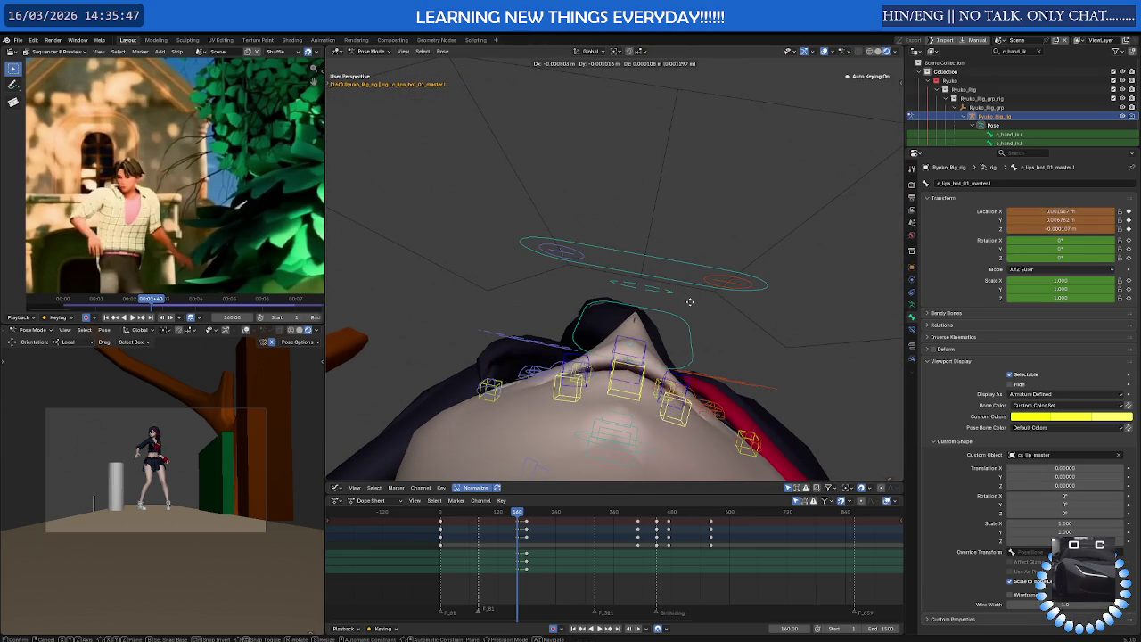
{"action": "left_click", "coordinate": [692, 308]}
{"action": "mouse_move", "coordinate": [692, 307]}
{"action": "middle_mouse_down"}
{"action": "mouse_move", "coordinate": [783, 391]}
{"action": "mouse_move", "coordinate": [667, 403]}
{"action": "middle_mouse_up"}
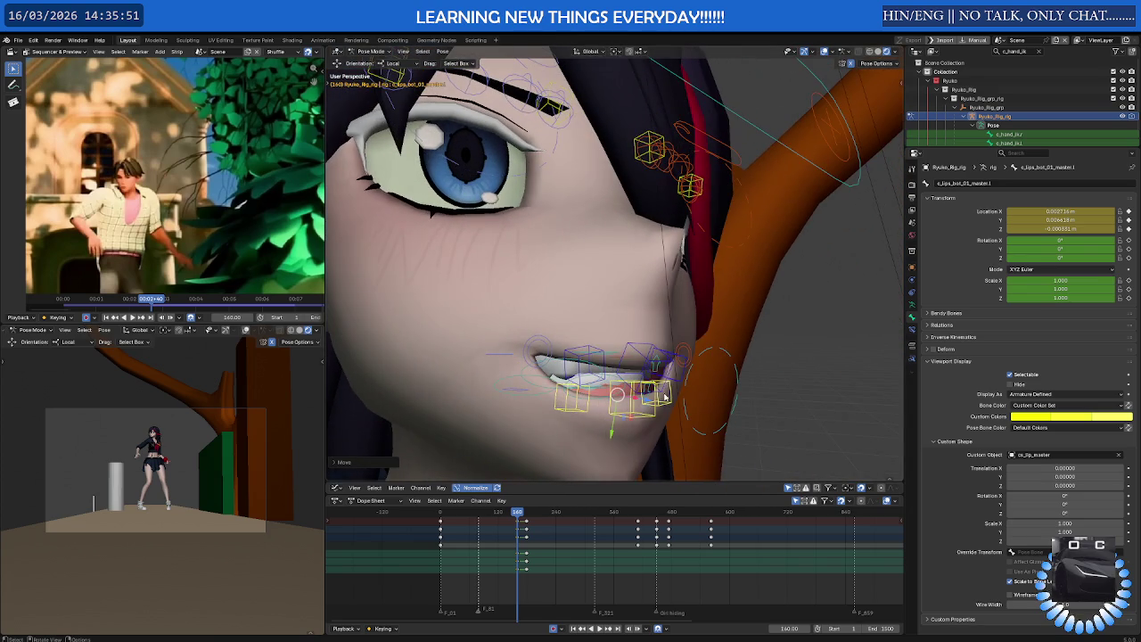
{"action": "left_click", "coordinate": [657, 366]}
{"action": "key", "text": "g"}
{"action": "key", "text": "y"}
{"action": "key", "text": "y"}
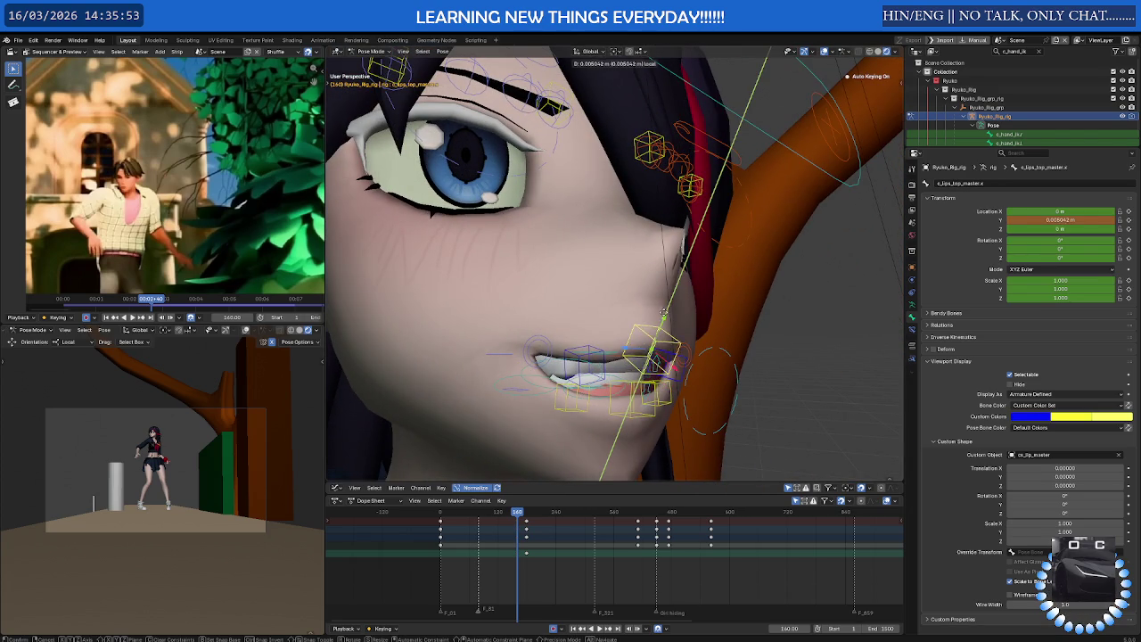
{"action": "left_click", "coordinate": [665, 308]}
Raise the left upper-lip control and upper-lip master further along local Y
{"action": "left_click", "coordinate": [581, 364]}
{"action": "key", "text": "g"}
{"action": "key", "text": "y"}
{"action": "key", "text": "y"}
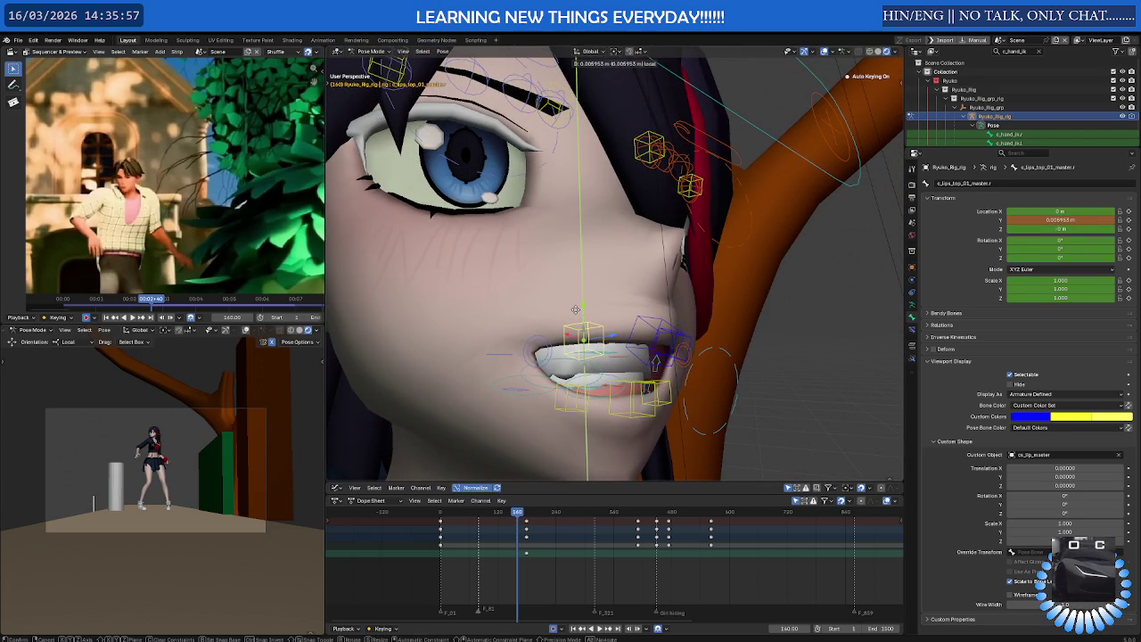
{"action": "left_click", "coordinate": [660, 330]}
{"action": "left_click", "coordinate": [660, 329]}
{"action": "key", "text": "g"}
{"action": "key", "text": "y"}
{"action": "key", "text": "y"}
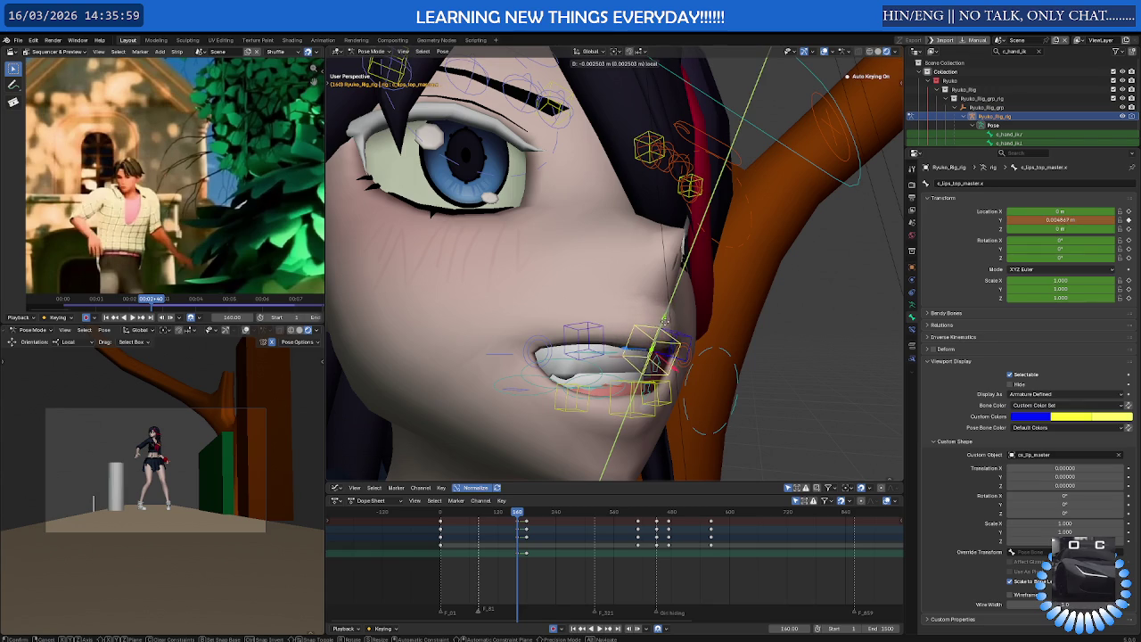
{"action": "left_click", "coordinate": [666, 319]}
{"action": "mouse_move", "coordinate": [666, 319]}
{"action": "middle_mouse_down"}
{"action": "mouse_move", "coordinate": [738, 357]}
{"action": "mouse_move", "coordinate": [634, 349]}
{"action": "mouse_move", "coordinate": [787, 355]}
{"action": "mouse_move", "coordinate": [724, 335]}
{"action": "middle_mouse_up"}
{"action": "key", "text": "shift+alt+z"}
Move the c_lips_smile.l smile control along local Y into a toothy grin
{"action": "left_click", "coordinate": [726, 356]}
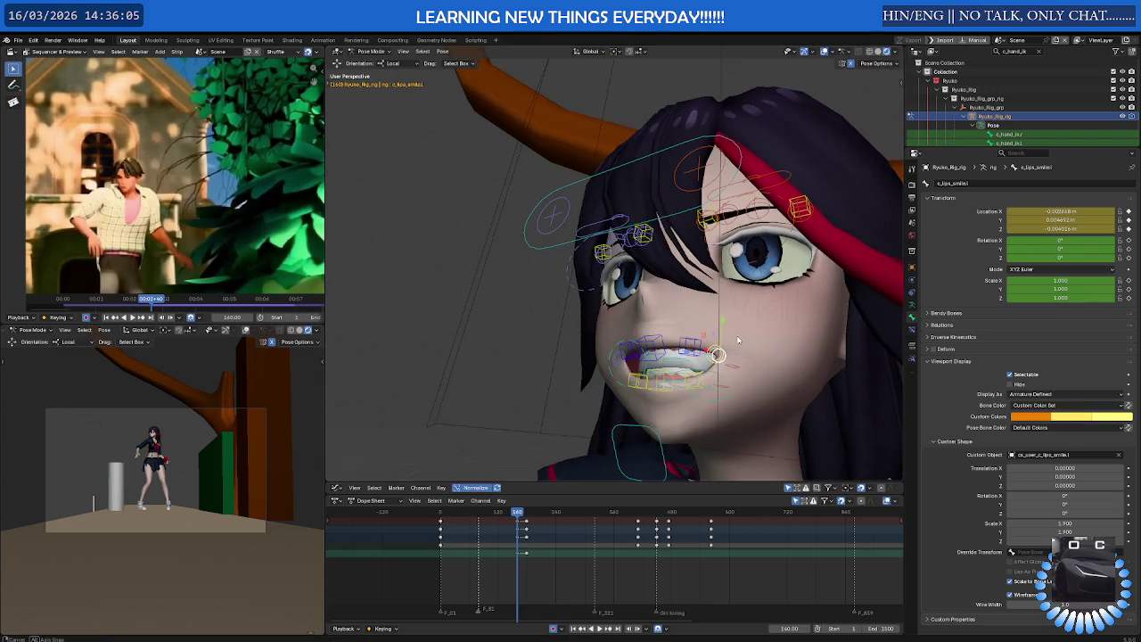
{"action": "key", "text": "g"}
{"action": "key", "text": "y"}
{"action": "key", "text": "y"}
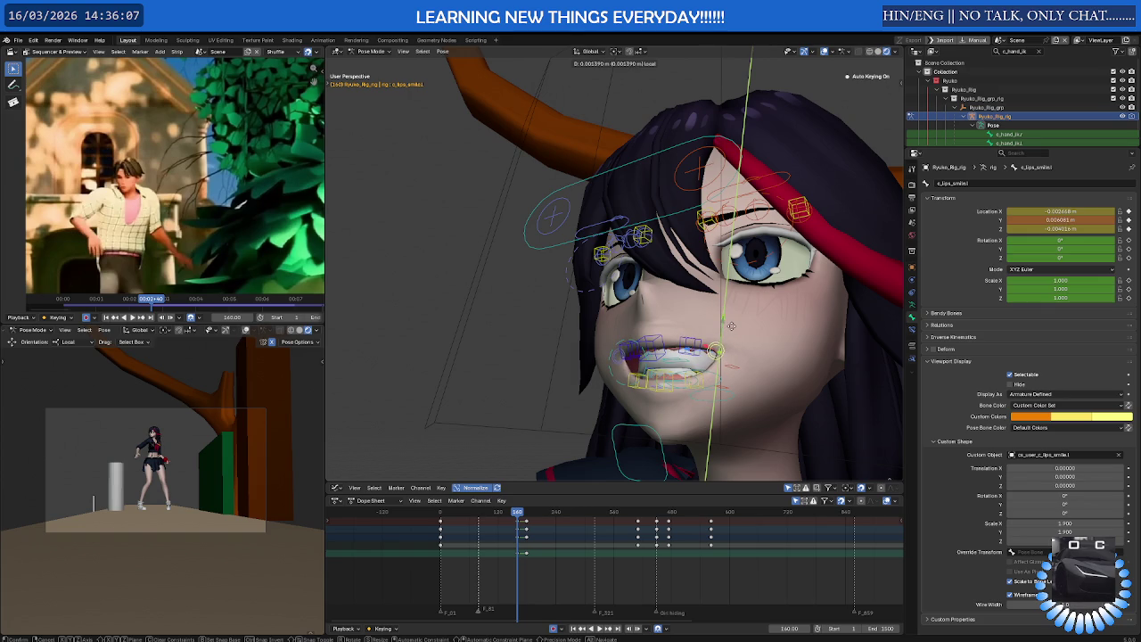
{"action": "left_click", "coordinate": [722, 353]}
{"action": "mouse_move", "coordinate": [723, 353]}
{"action": "middle_mouse_down"}
{"action": "mouse_move", "coordinate": [705, 337]}
{"action": "mouse_move", "coordinate": [671, 348]}
{"action": "middle_mouse_up"}
{"action": "key", "text": "g"}
{"action": "left_click", "coordinate": [720, 353]}
{"action": "key", "text": "g"}
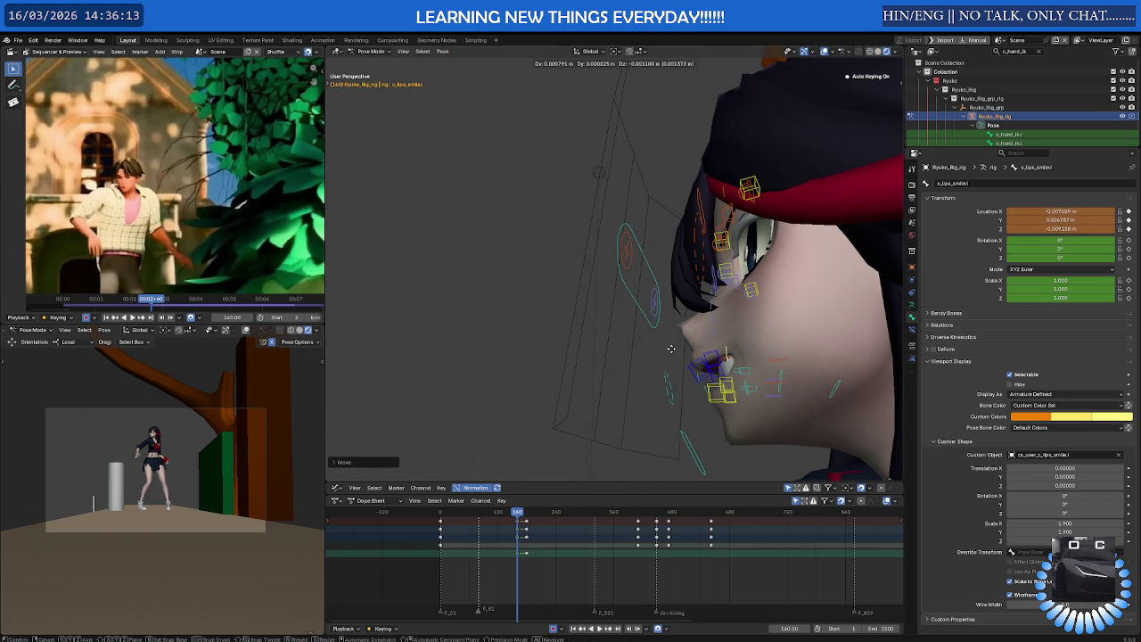
{"action": "left_click", "coordinate": [670, 353]}
{"action": "mouse_move", "coordinate": [670, 353]}
{"action": "middle_mouse_down"}
{"action": "mouse_move", "coordinate": [735, 352]}
{"action": "mouse_move", "coordinate": [651, 375]}
{"action": "mouse_move", "coordinate": [731, 364]}
{"action": "middle_mouse_up"}
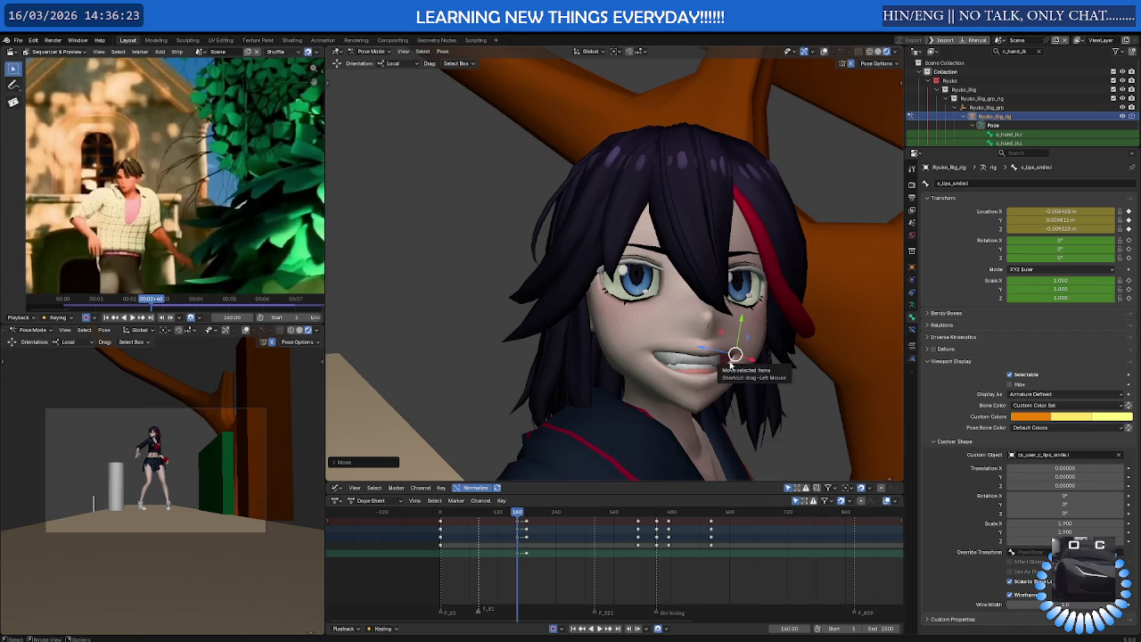
Scrub the timeline, then reset the lip control's pose and key it at frame 160
{"action": "scroll", "coordinate": [733, 357], "scroll_direction": "down", "scroll_amount": 2}
{"action": "scroll", "coordinate": [733, 357], "scroll_direction": "down", "scroll_amount": 2}
{"action": "scroll", "coordinate": [731, 359], "scroll_direction": "up", "scroll_amount": 1}
{"action": "scroll", "coordinate": [731, 359], "scroll_direction": "up", "scroll_amount": 2}
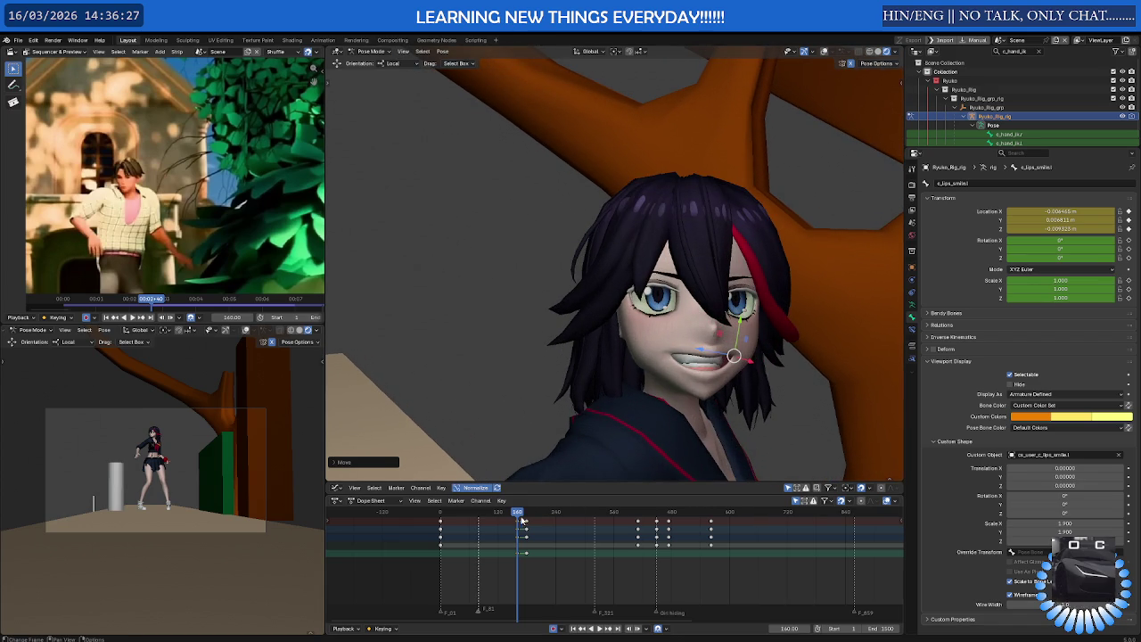
{"action": "mouse_move", "coordinate": [519, 515]}
{"action": "left_mouse_down"}
{"action": "mouse_move", "coordinate": [560, 519]}
{"action": "mouse_move", "coordinate": [548, 519]}
{"action": "left_mouse_up"}
{"action": "key", "text": "ctrl+z"}
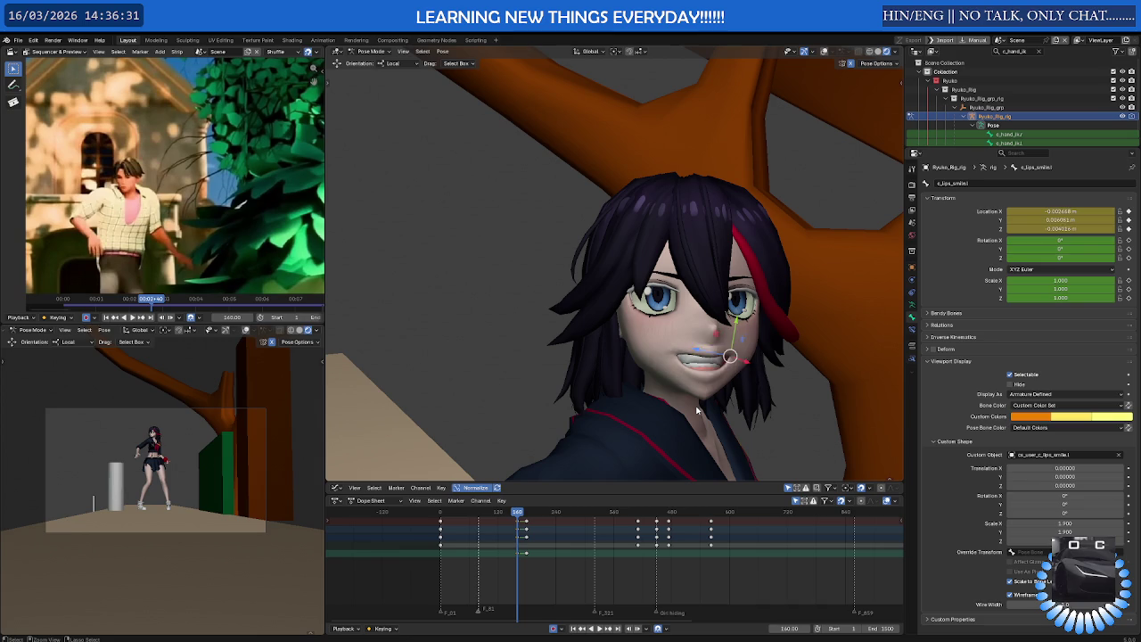
{"action": "key", "text": "alt+g"}
{"action": "key", "text": "i"}
{"action": "key", "text": "alt+h"}
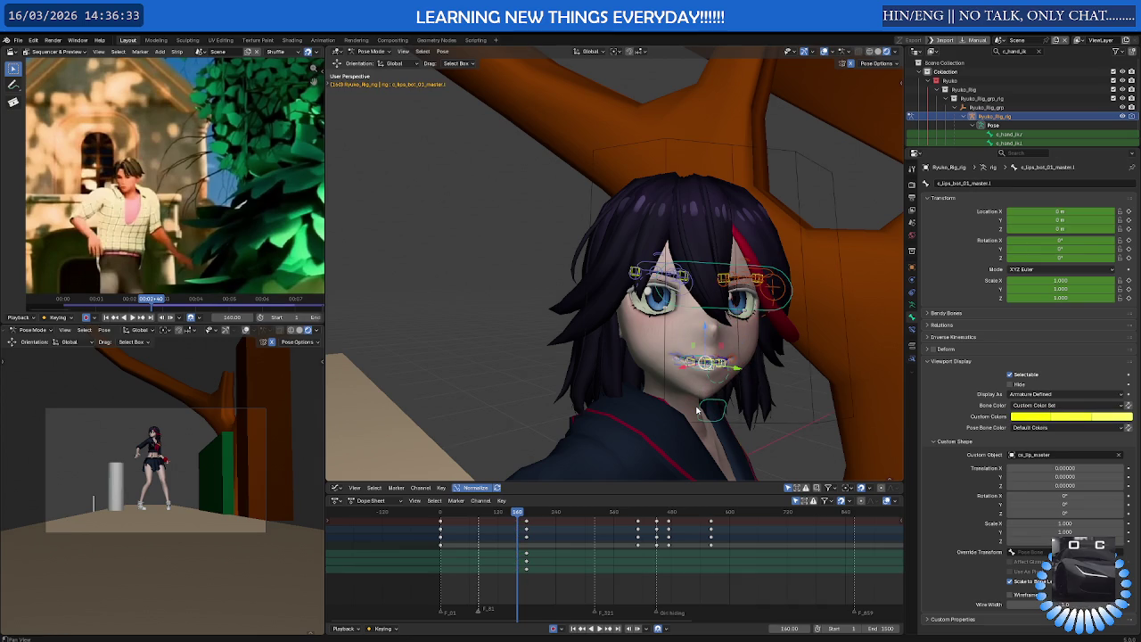
Keyframe the selected lip controls and play the animation to check the face
{"action": "middle_click_drag", "start_coordinate": [762, 385], "coordinate": [749, 392]}
{"action": "left_click_drag", "start_coordinate": [756, 385], "coordinate": [640, 326]}
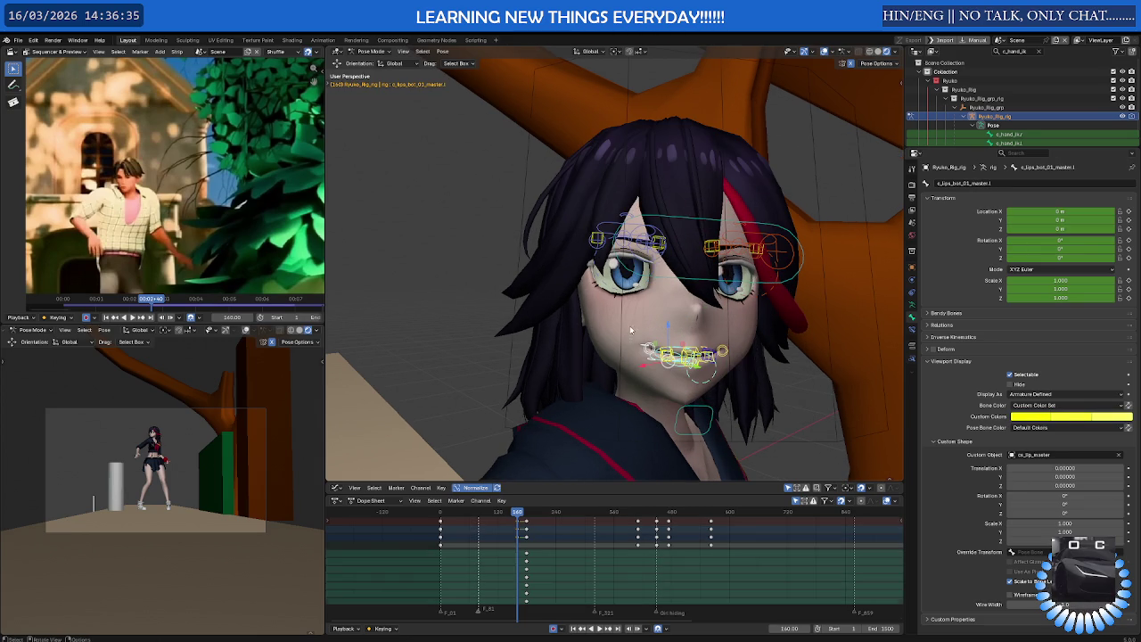
{"action": "key", "text": "i"}
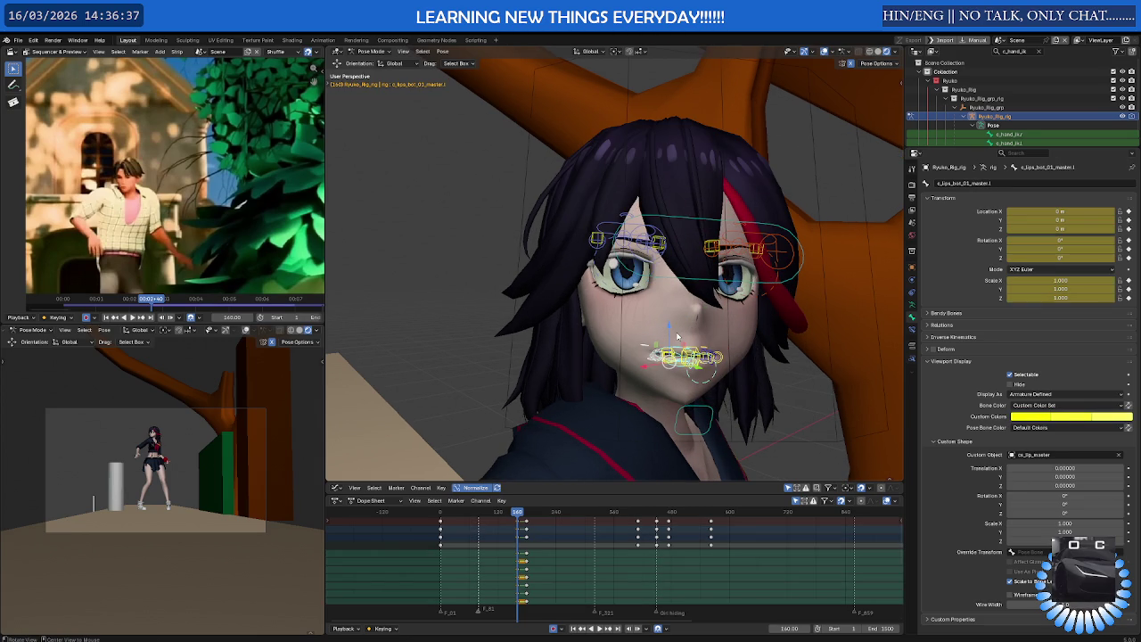
{"action": "left_click", "coordinate": [553, 540]}
{"action": "left_click", "coordinate": [445, 514]}
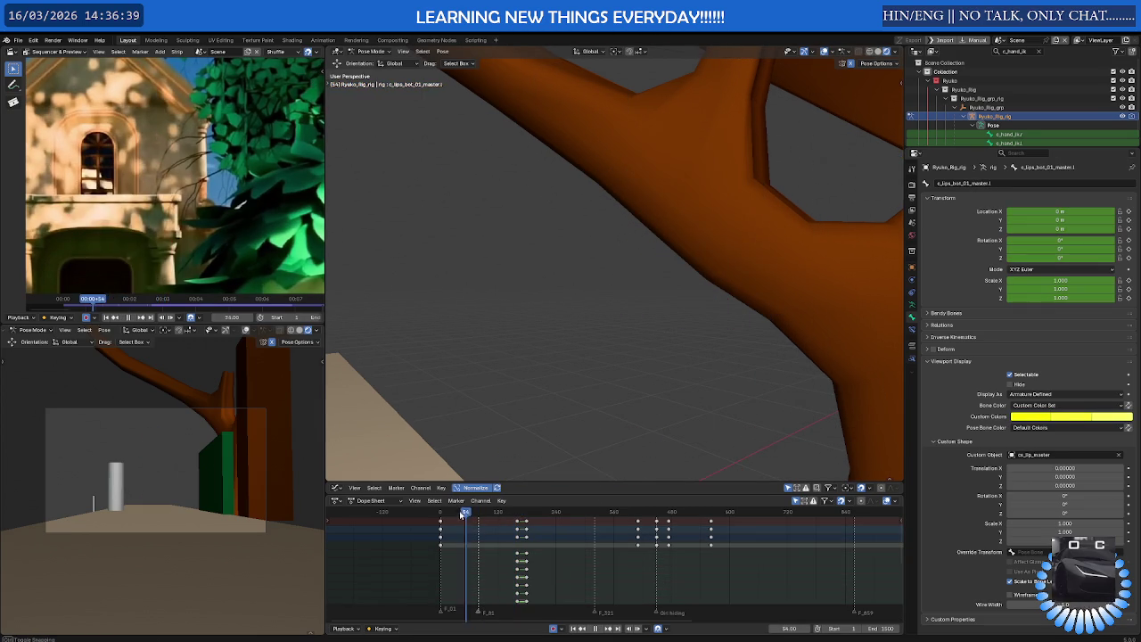
{"action": "key", "text": "space"}
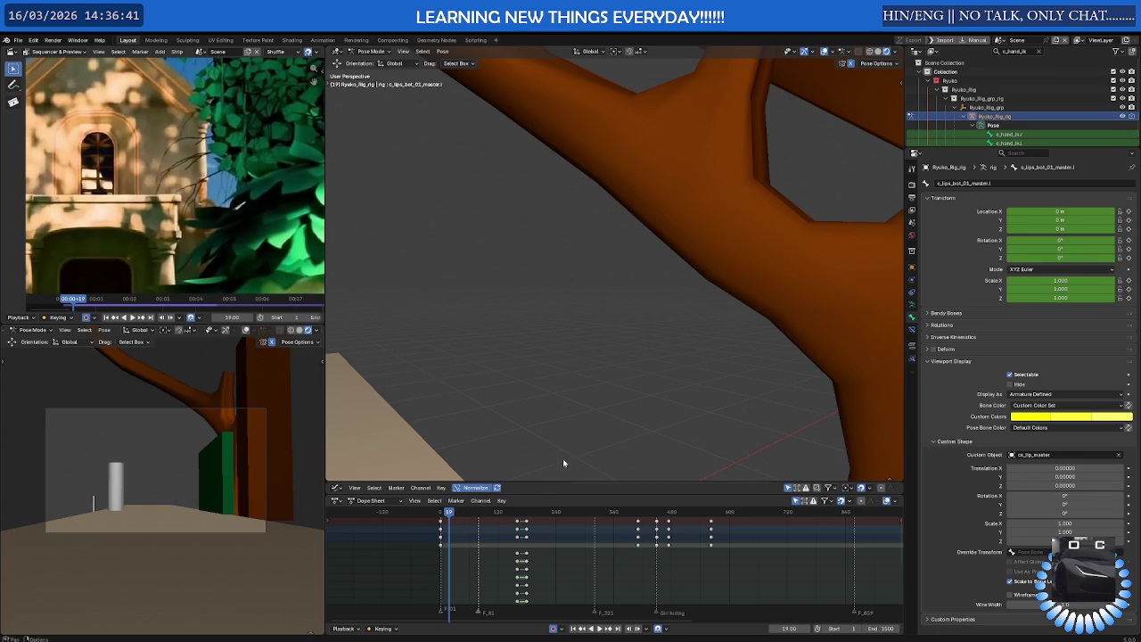
{"action": "key", "text": "space"}
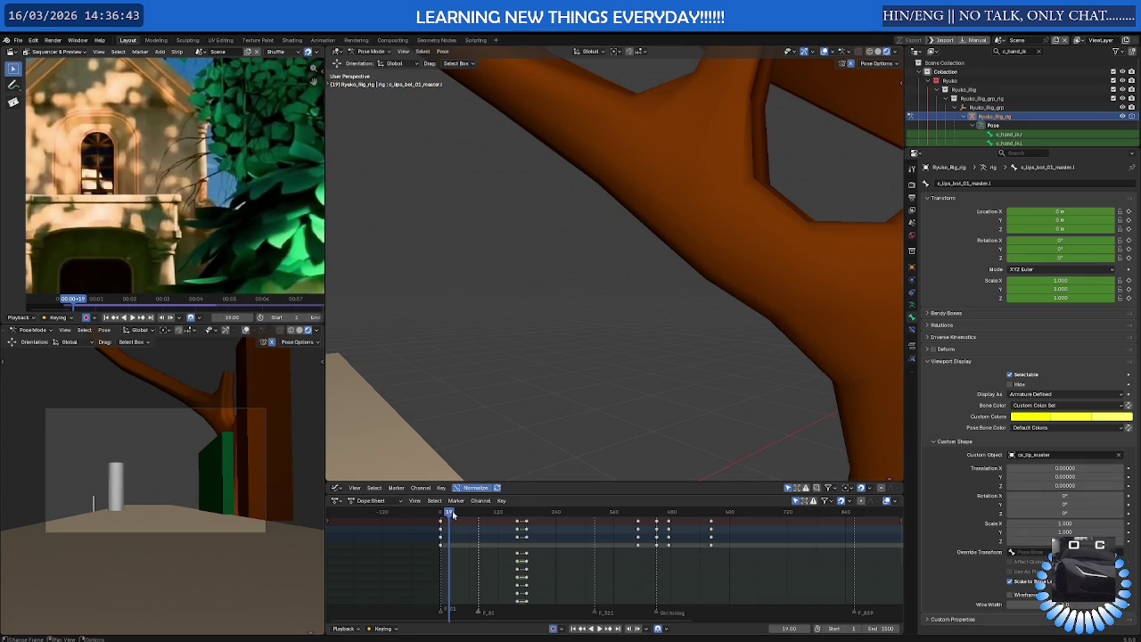
{"action": "left_click", "coordinate": [504, 514]}
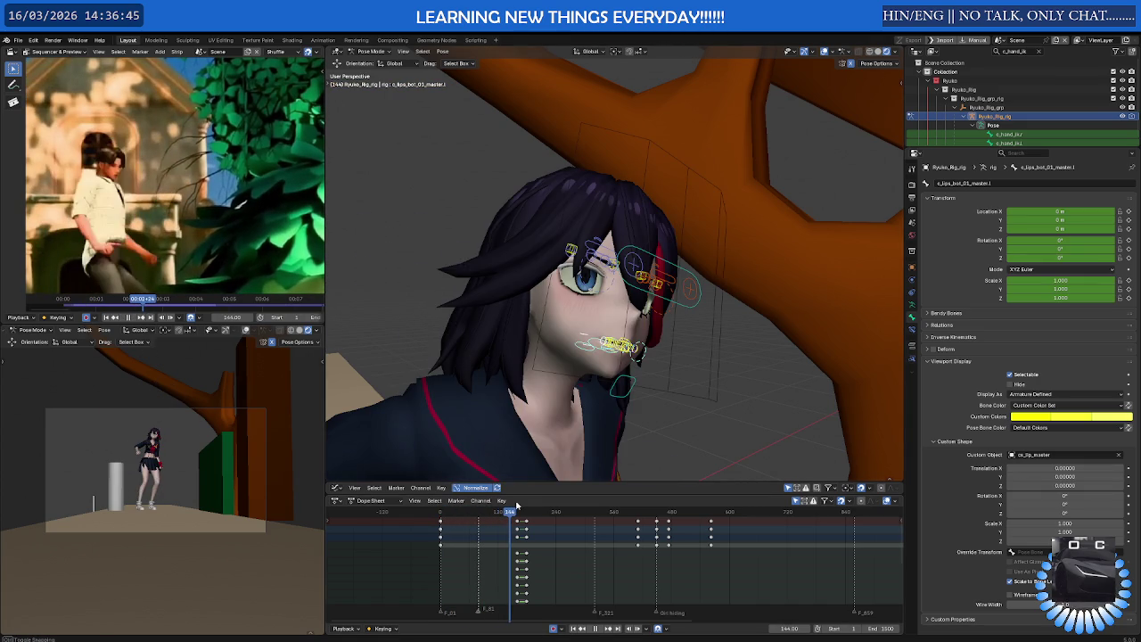
{"action": "middle_click_drag", "start_coordinate": [553, 428], "coordinate": [678, 416]}
Delete the face controls' stray keyframes and re-key the face controls at frame 1
{"action": "left_click_drag", "start_coordinate": [745, 426], "coordinate": [507, 195]}
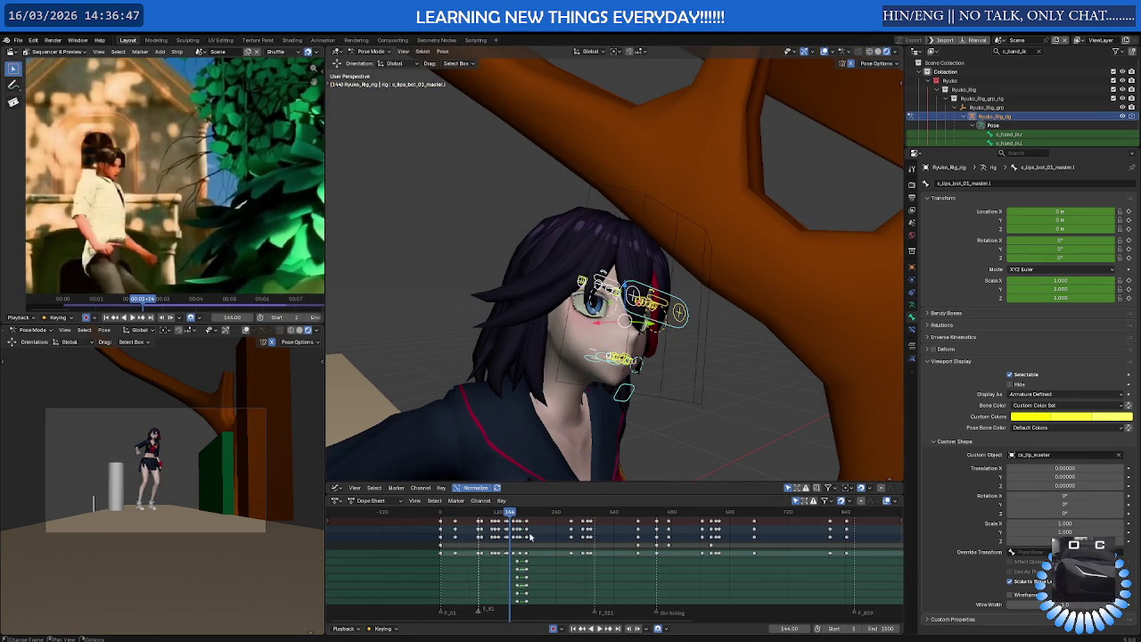
{"action": "double_click", "coordinate": [587, 553]}
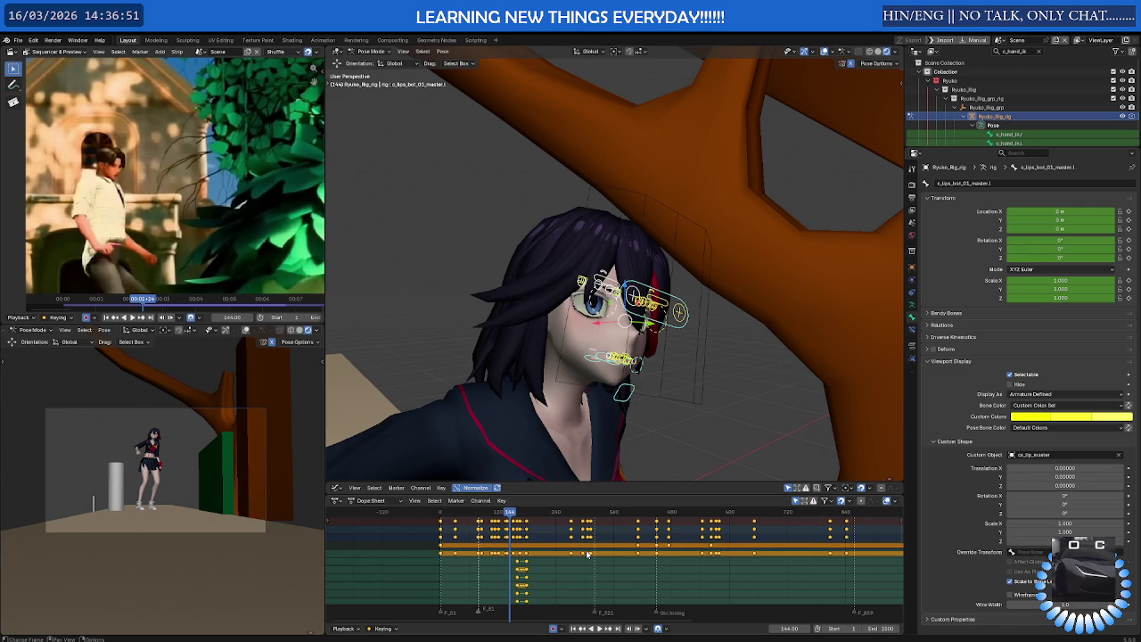
{"action": "key", "text": "Delete"}
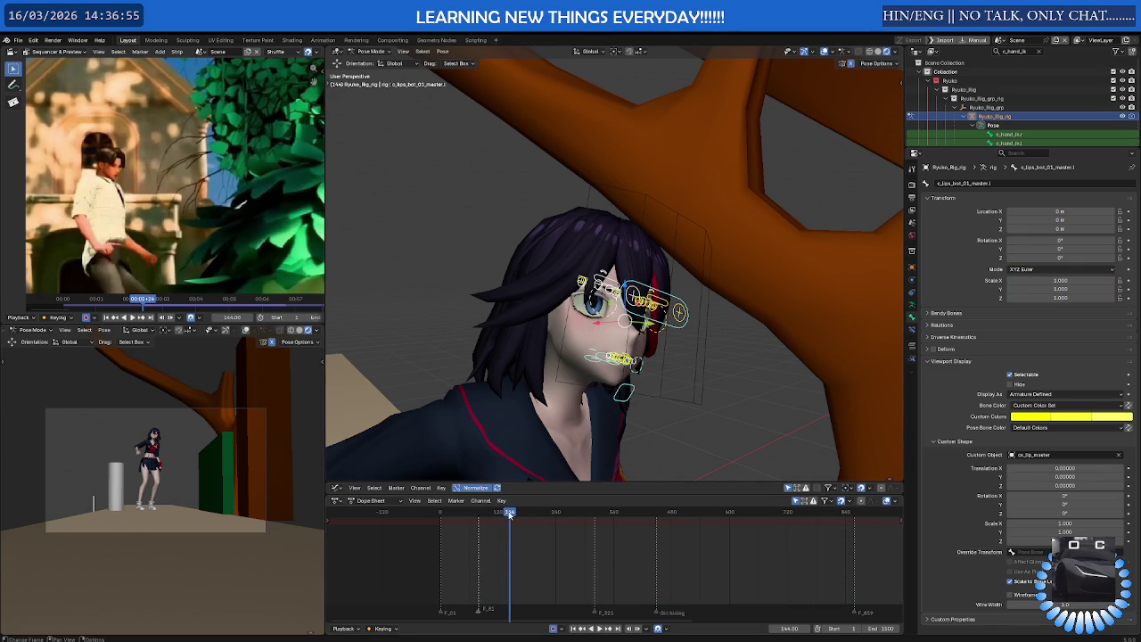
{"action": "left_click_drag", "start_coordinate": [511, 514], "coordinate": [441, 526]}
{"action": "key", "text": "space"}
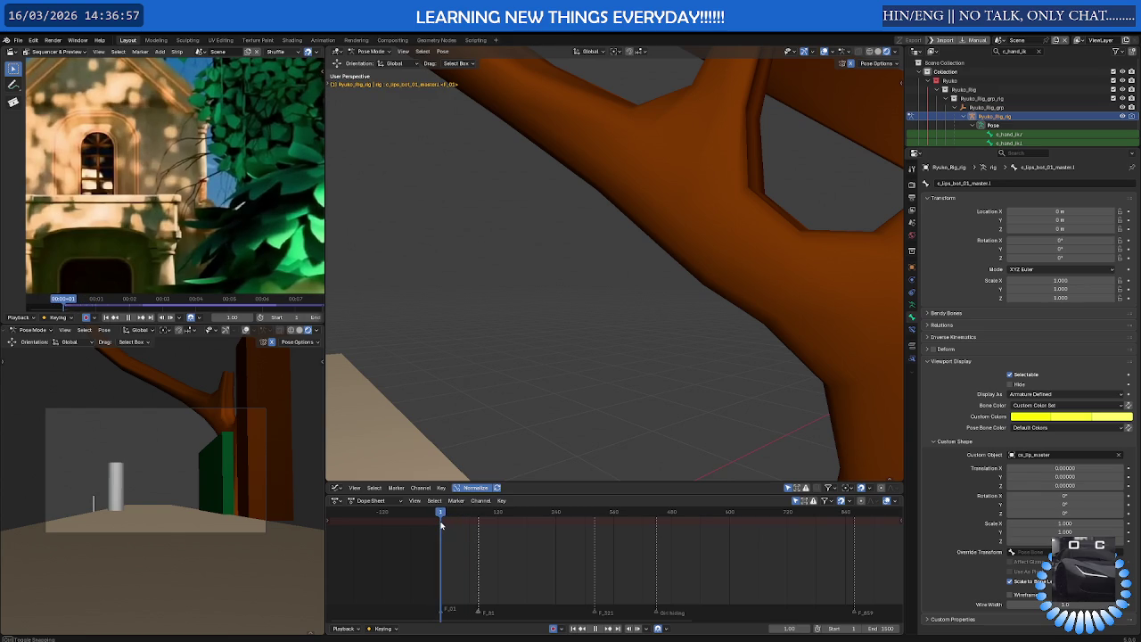
{"action": "key", "text": "space"}
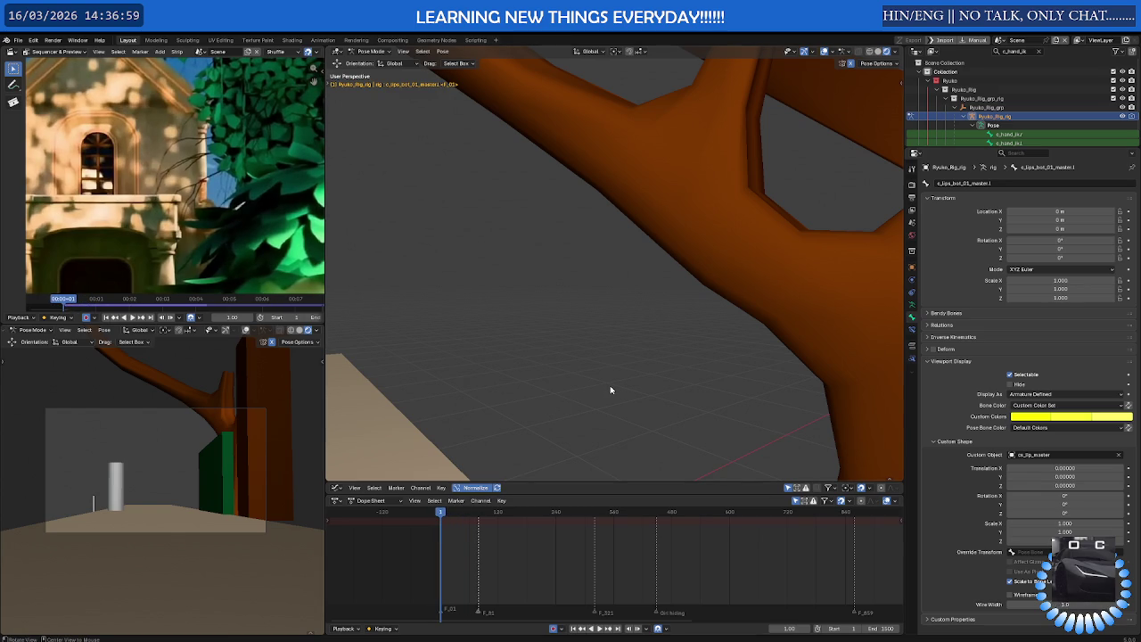
{"action": "key", "text": "i"}
{"action": "key", "text": "space"}
{"action": "left_click_drag", "start_coordinate": [497, 513], "coordinate": [514, 515]}
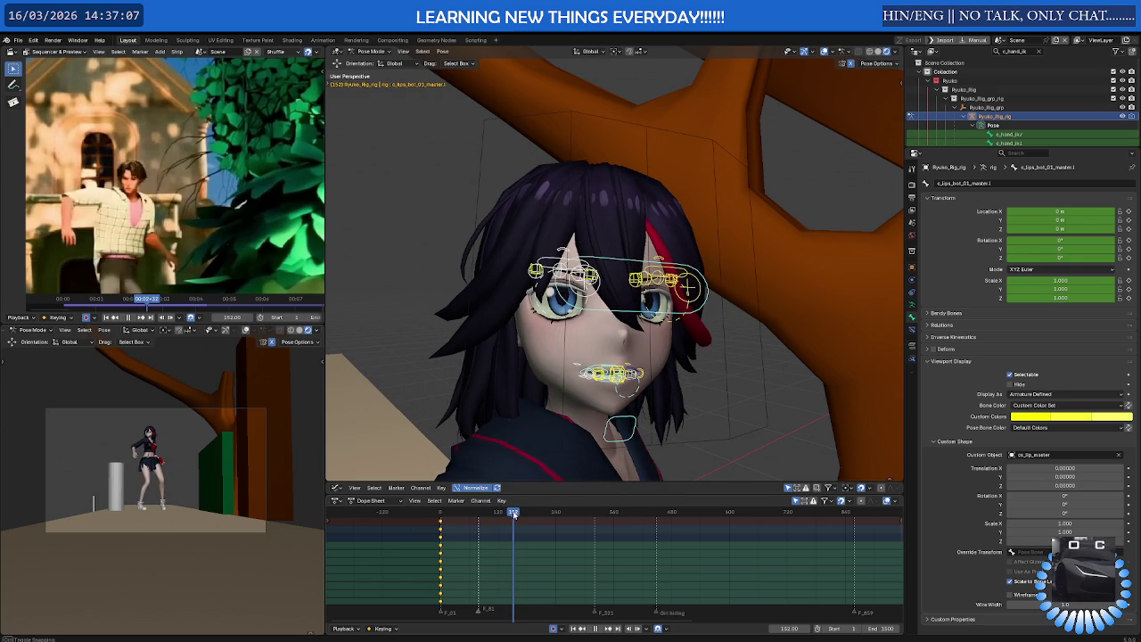
Test-move the upper teeth control c_teeth_top_master.x
{"action": "left_click", "coordinate": [463, 362]}
{"action": "middle_click_drag", "start_coordinate": [461, 361], "coordinate": [599, 314]}
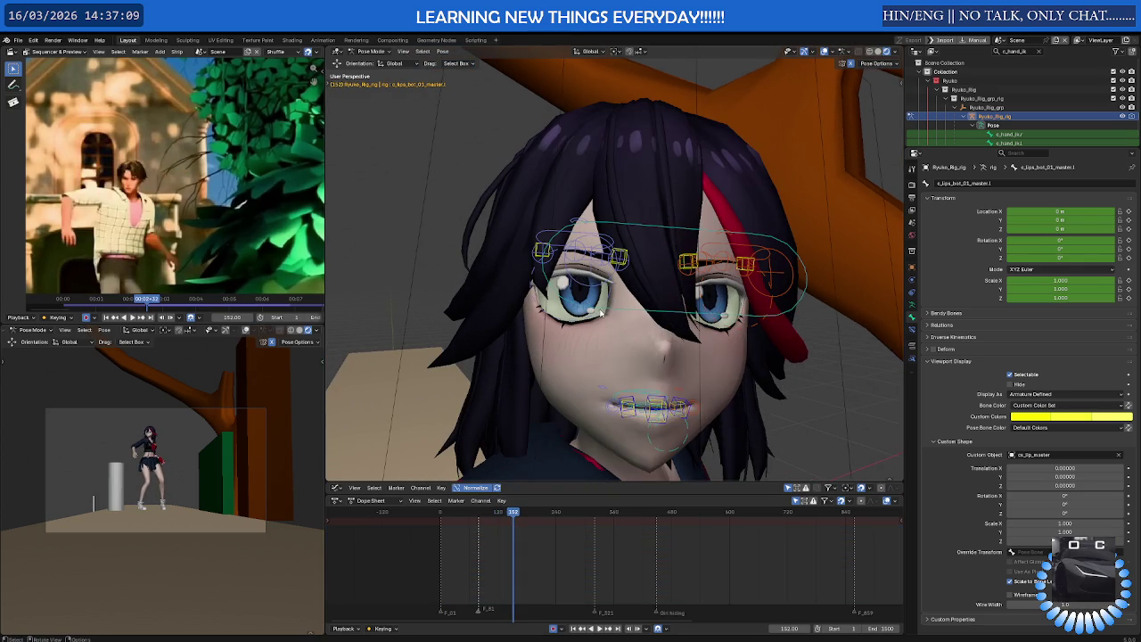
{"action": "scroll", "coordinate": [613, 303], "scroll_direction": "up", "scroll_amount": 2}
{"action": "scroll", "coordinate": [631, 368], "scroll_direction": "up", "scroll_amount": 1}
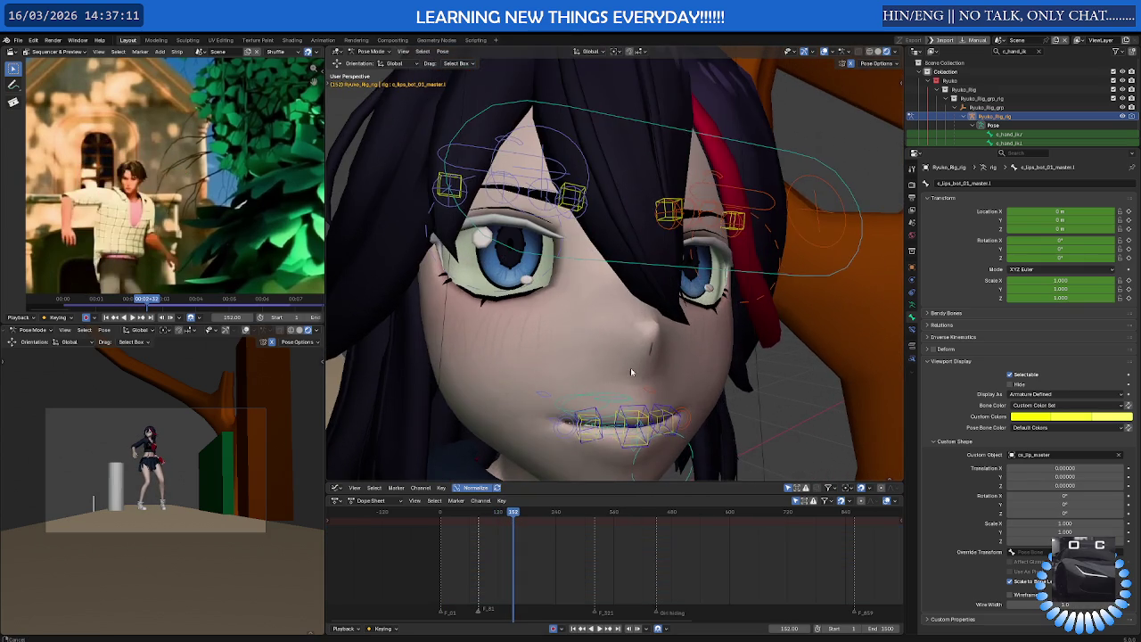
{"action": "middle_click_drag", "start_coordinate": [631, 384], "coordinate": [548, 330]}
{"action": "left_click", "coordinate": [548, 329]}
{"action": "key", "text": "g"}
{"action": "left_click", "coordinate": [603, 369]}
{"action": "middle_click_drag", "start_coordinate": [602, 368], "coordinate": [757, 368]}
Undo and redo the teeth move, then box-select the control bones around the mouth
{"action": "key", "text": "ctrl+z"}
{"action": "key", "text": "ctrl+shift+z"}
{"action": "key", "text": "ctrl+z"}
{"action": "key", "text": "ctrl+z"}
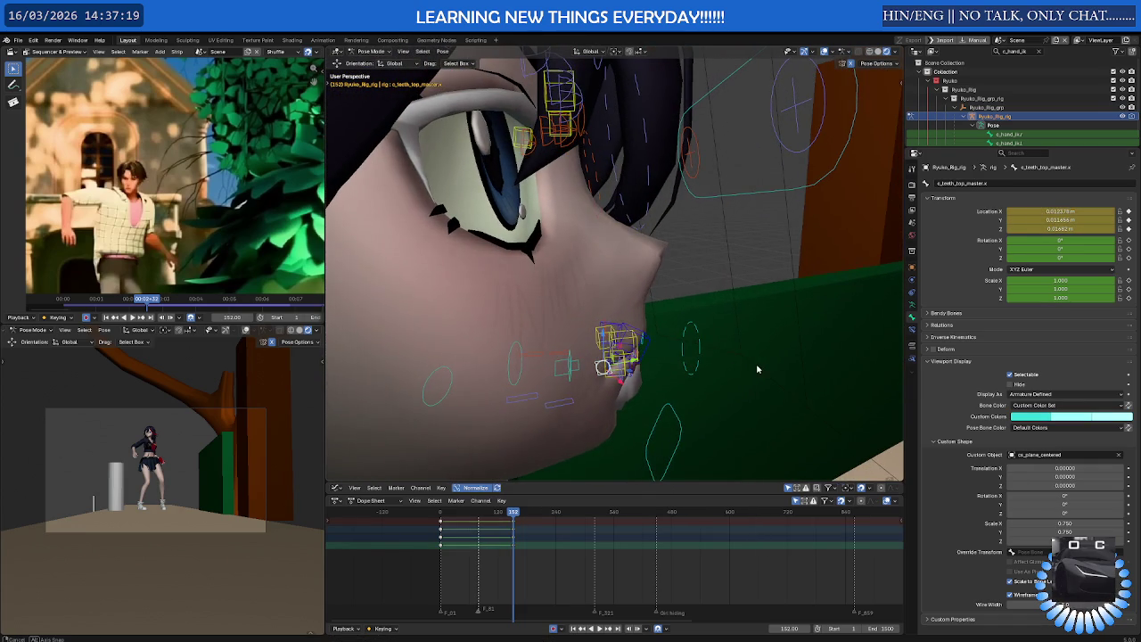
{"action": "middle_click_drag", "start_coordinate": [675, 395], "coordinate": [645, 390]}
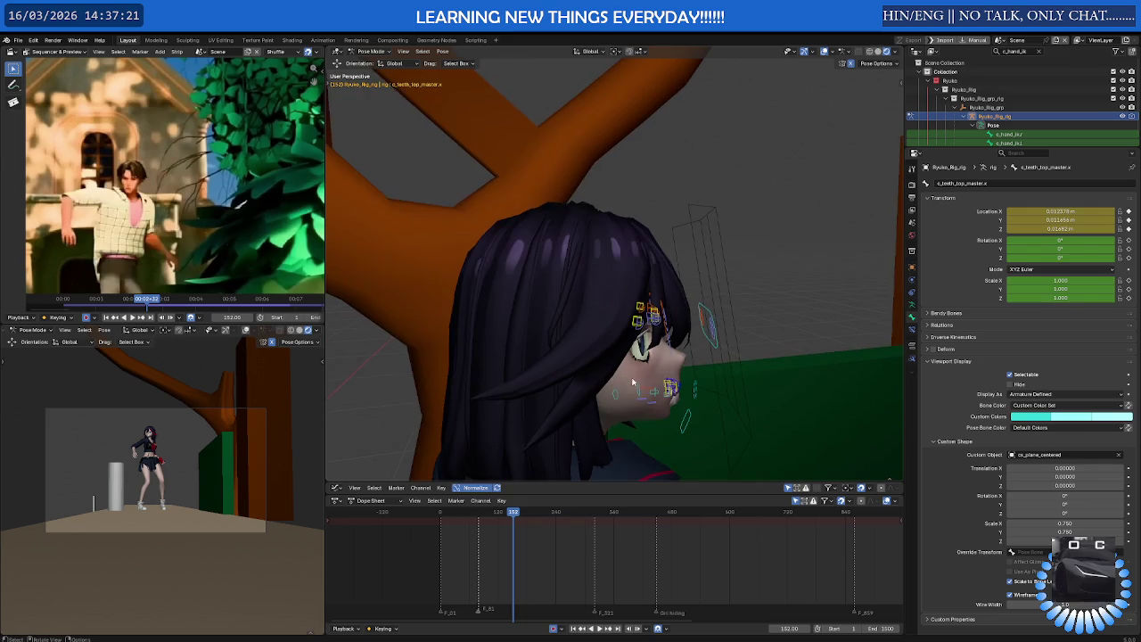
{"action": "scroll", "coordinate": [644, 391], "scroll_direction": "up", "scroll_amount": 4}
{"action": "left_click_drag", "start_coordinate": [571, 351], "coordinate": [671, 435]}
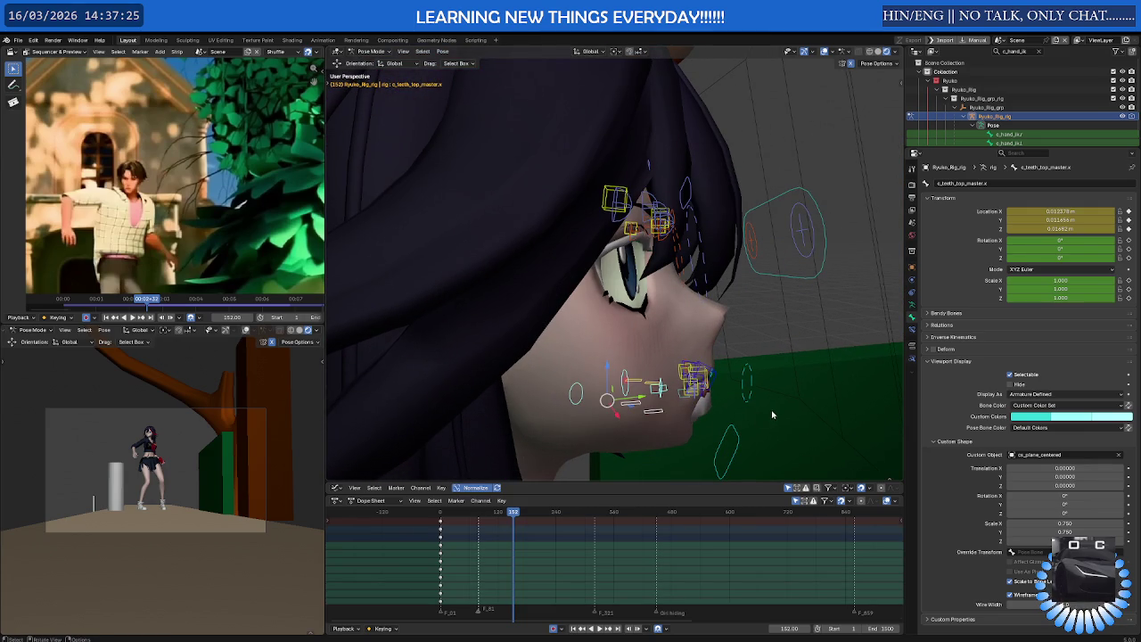
Rename the Bones collection to 'tongue' and make Face Rigs the active collection
{"action": "left_click", "coordinate": [911, 306]}
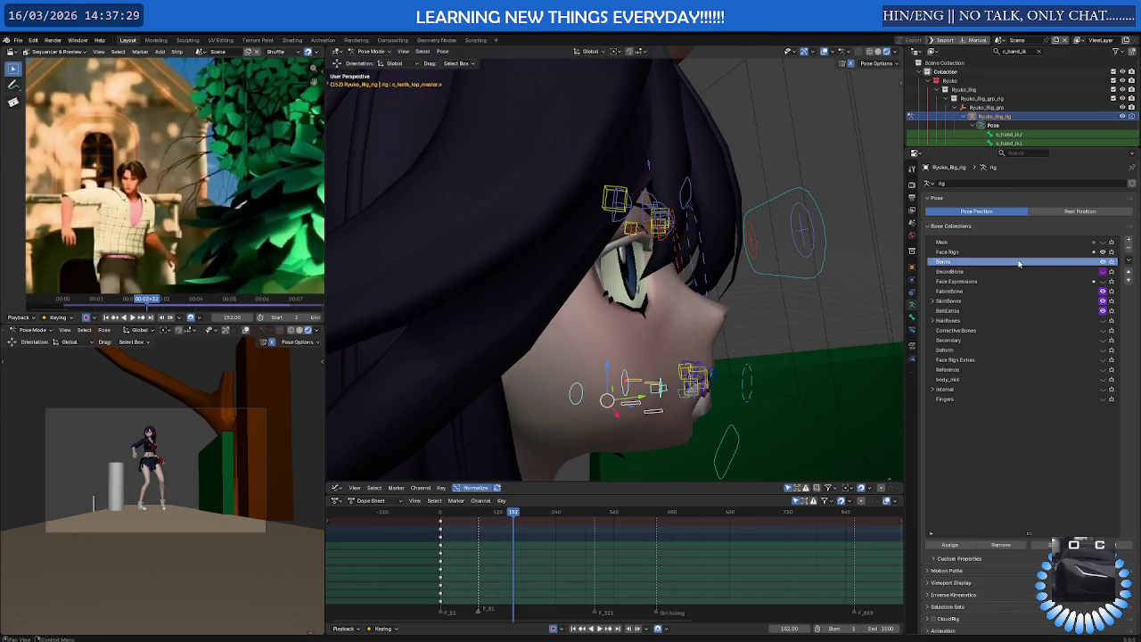
{"action": "double_click", "coordinate": [1019, 260]}
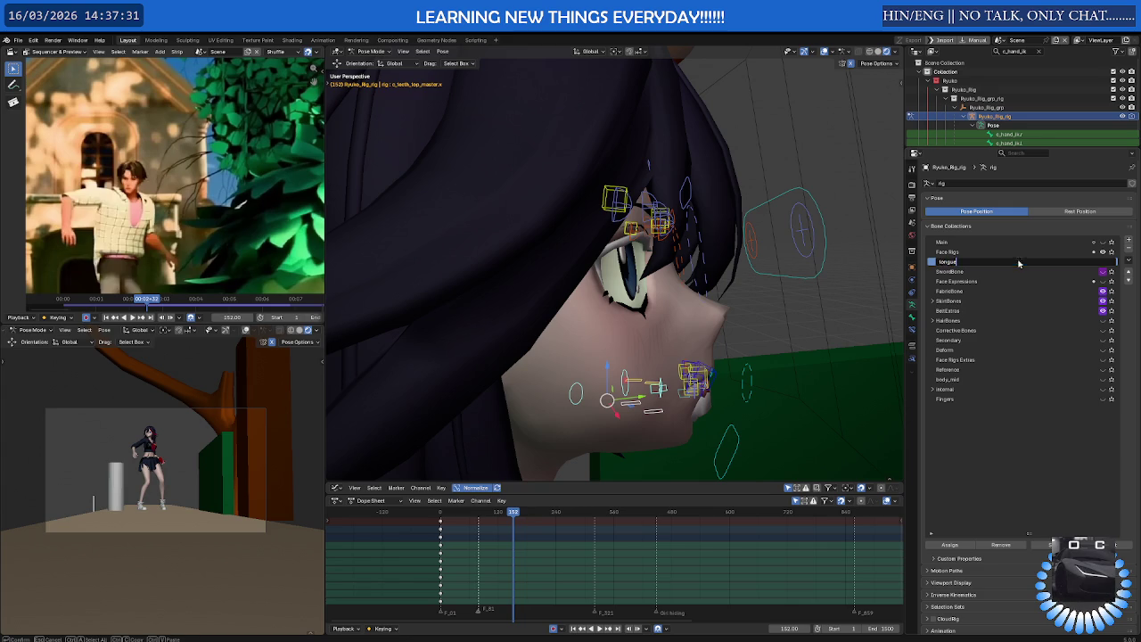
{"action": "key", "text": "Return"}
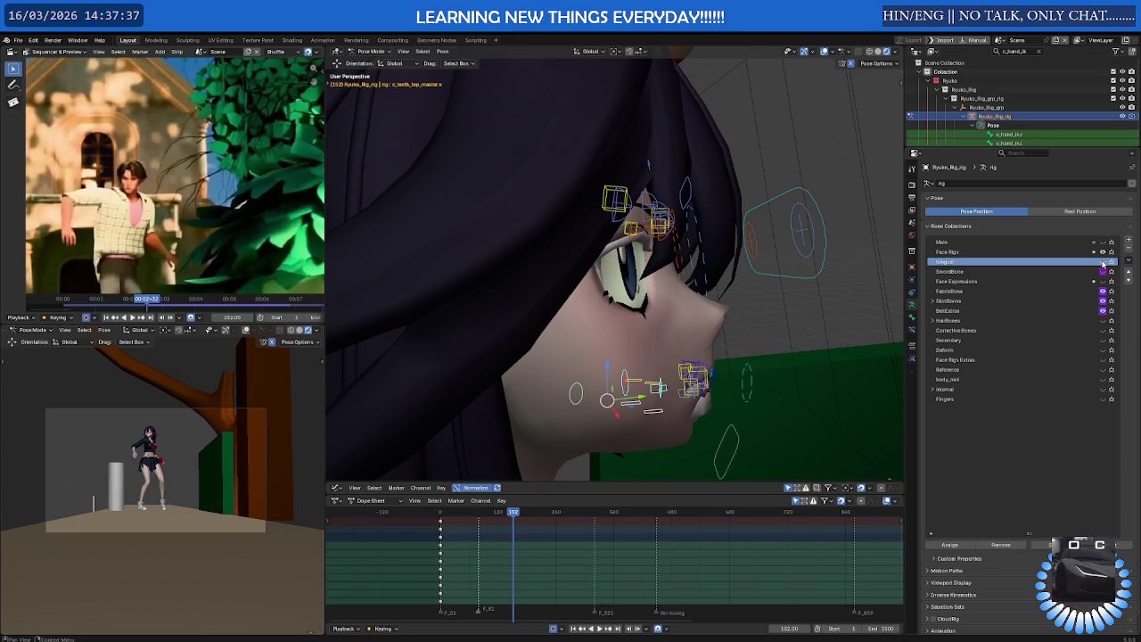
{"action": "left_click", "coordinate": [1025, 252]}
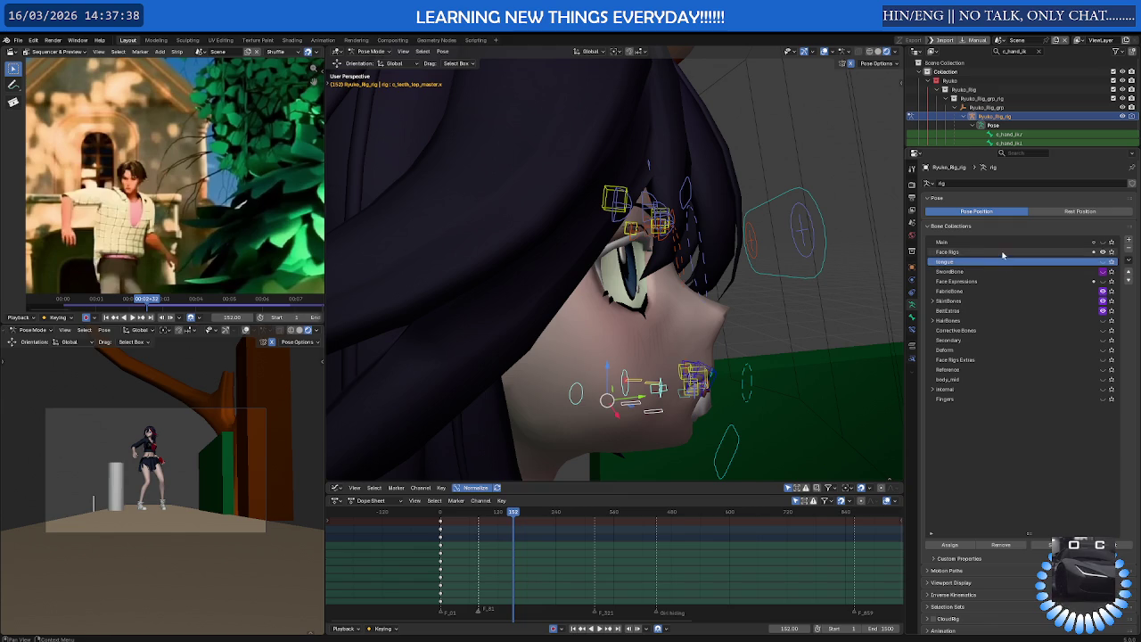
{"action": "left_click", "coordinate": [1001, 545]}
{"action": "middle_click_drag", "start_coordinate": [784, 366], "coordinate": [625, 355]}
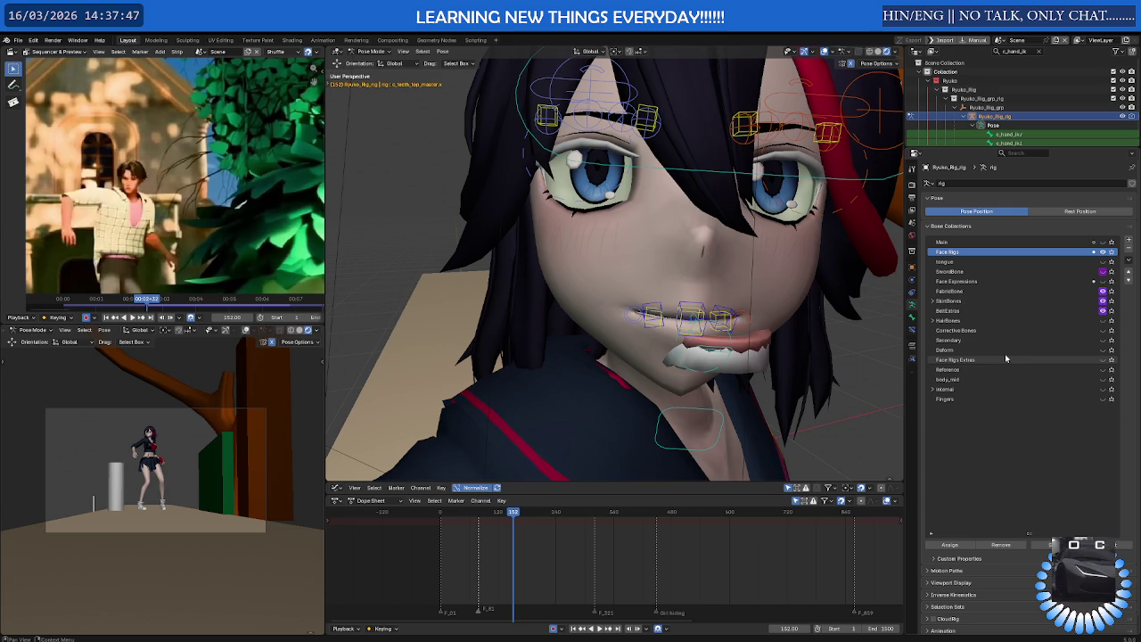
Toggle Face Rigs Extras visibility, show the tongue bones, and return to frame 1
{"action": "left_click", "coordinate": [1053, 361]}
{"action": "left_click", "coordinate": [1103, 361]}
{"action": "left_click", "coordinate": [1103, 360]}
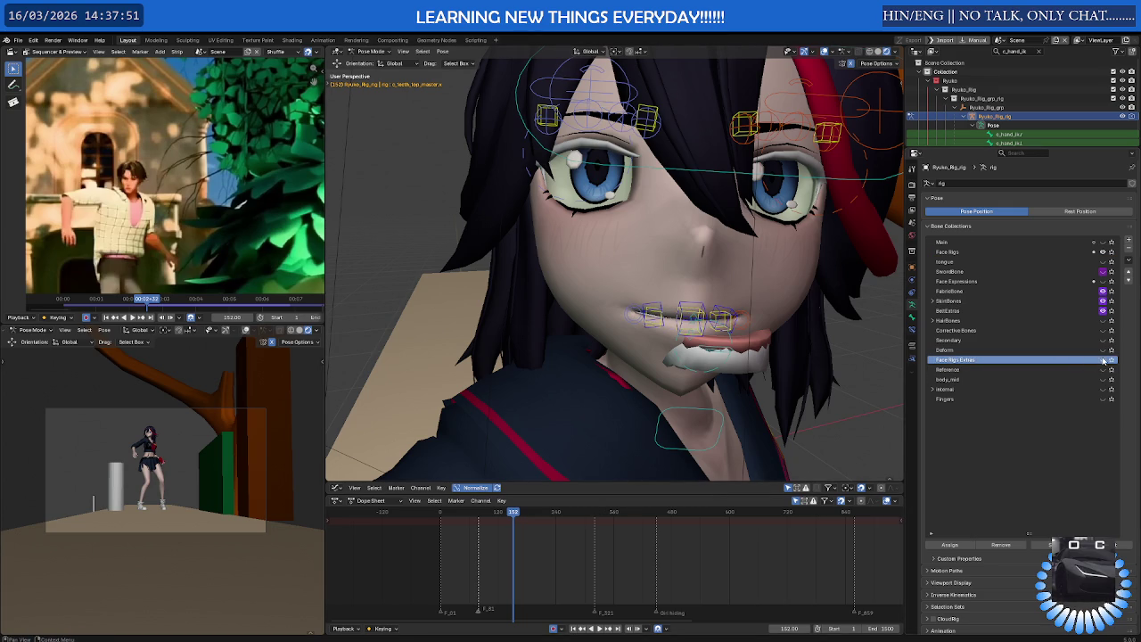
{"action": "left_click", "coordinate": [1103, 261]}
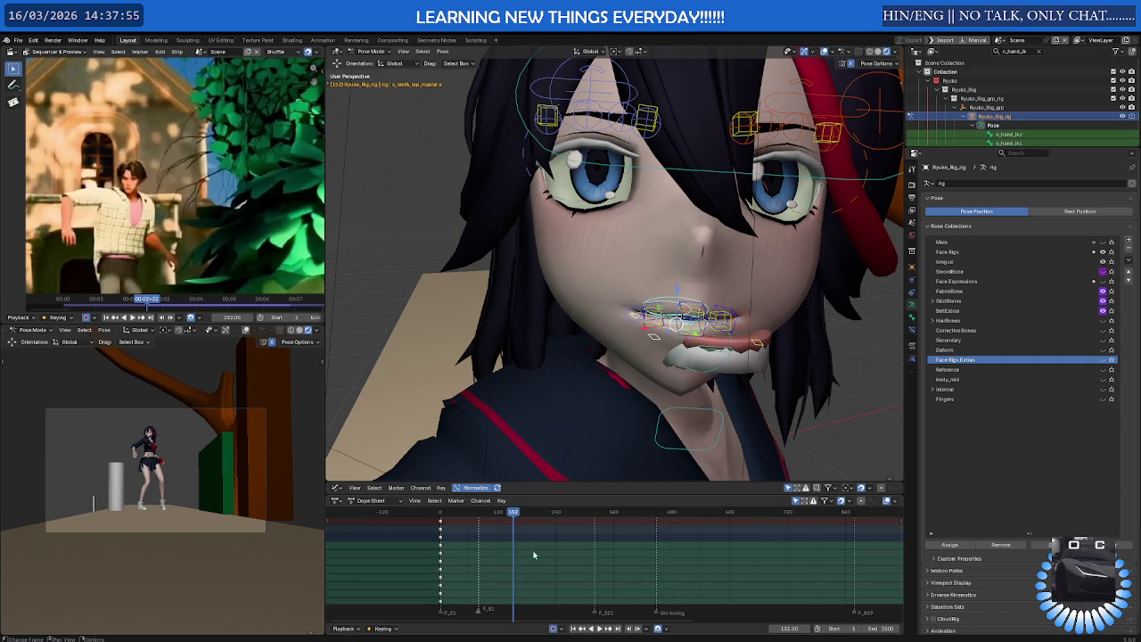
{"action": "left_click", "coordinate": [572, 629]}
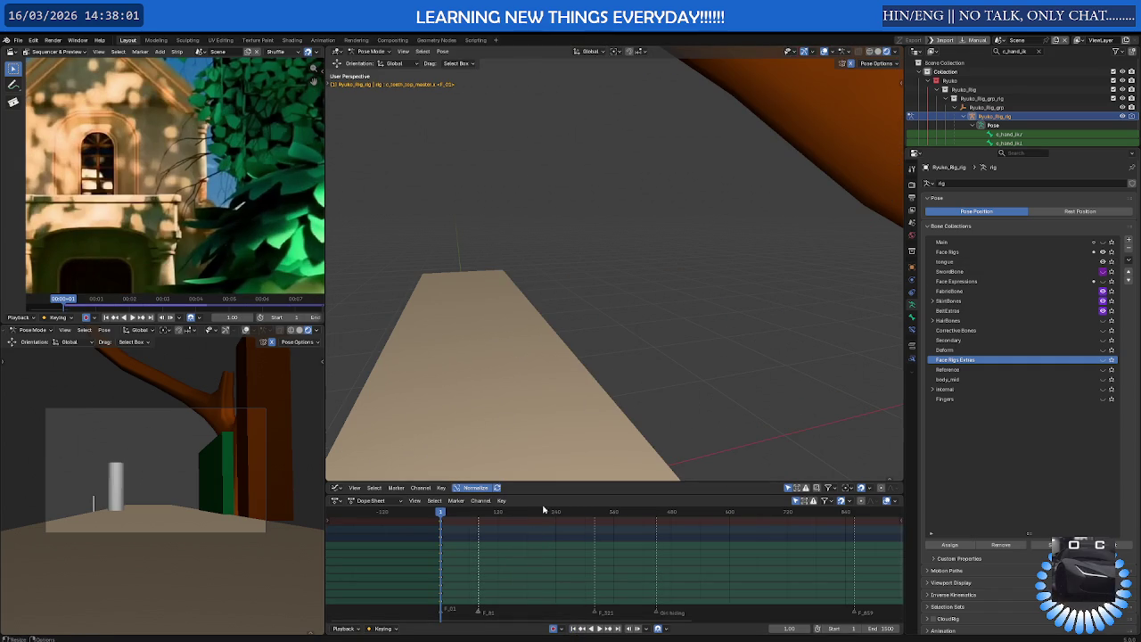
At frame 157, move the selected mouth bones and keyframe the test pose
{"action": "left_click_drag", "start_coordinate": [441, 514], "coordinate": [516, 523]}
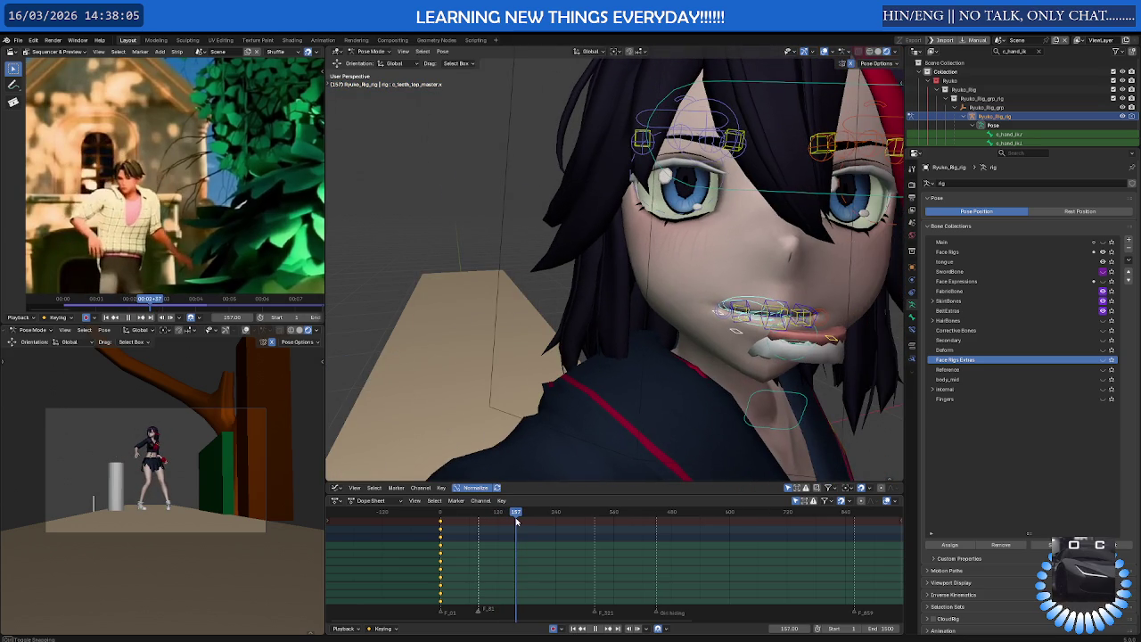
{"action": "middle_click_drag", "start_coordinate": [713, 376], "coordinate": [754, 369]}
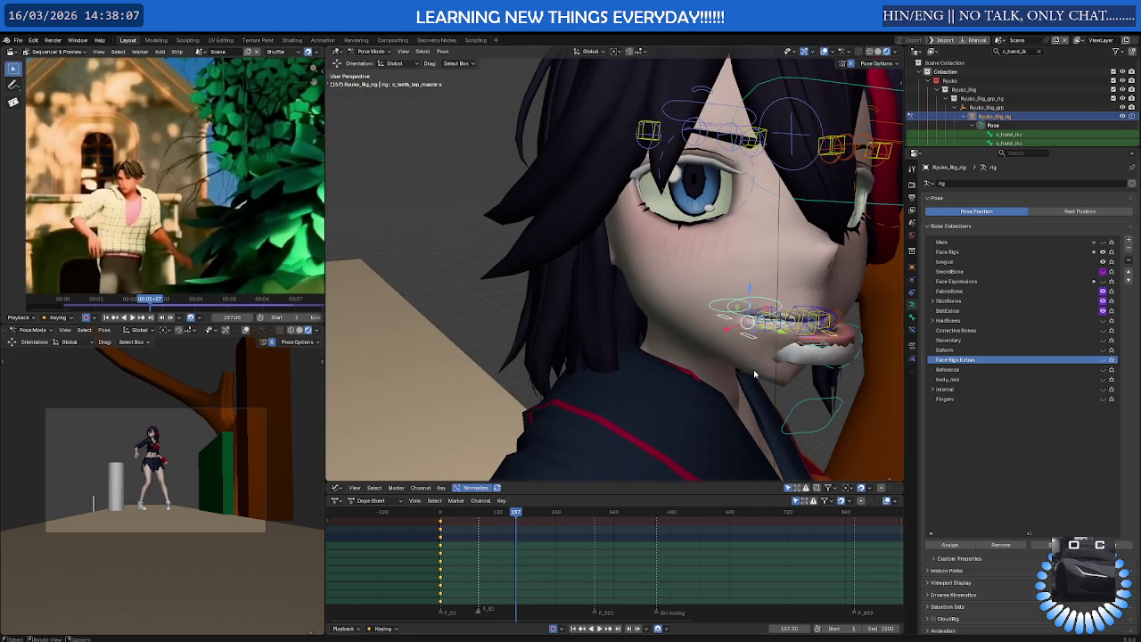
{"action": "key", "text": "g"}
{"action": "left_click", "coordinate": [702, 351]}
{"action": "key", "text": "i"}
{"action": "mouse_move", "coordinate": [702, 351]}
{"action": "middle_mouse_down"}
{"action": "mouse_move", "coordinate": [756, 341]}
{"action": "mouse_move", "coordinate": [715, 315]}
{"action": "middle_mouse_up"}
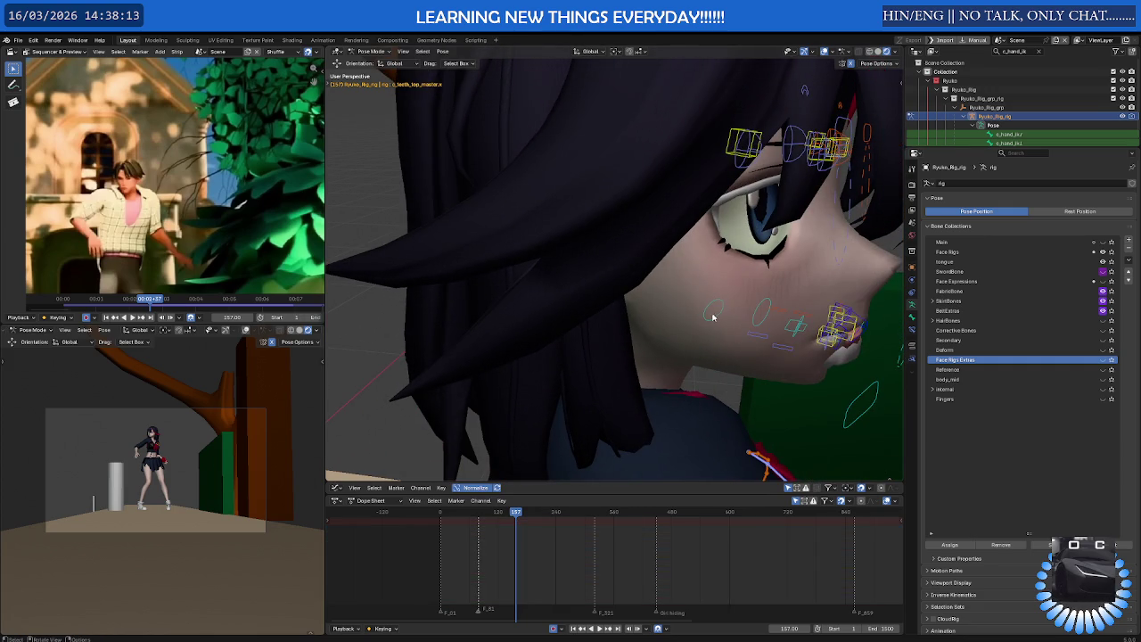
Undo the test pose and keys back past the Tongue collection's creation
{"action": "key", "text": "ctrl+z"}
{"action": "key", "text": "ctrl+z"}
{"action": "middle_click_drag", "start_coordinate": [732, 328], "coordinate": [643, 327]}
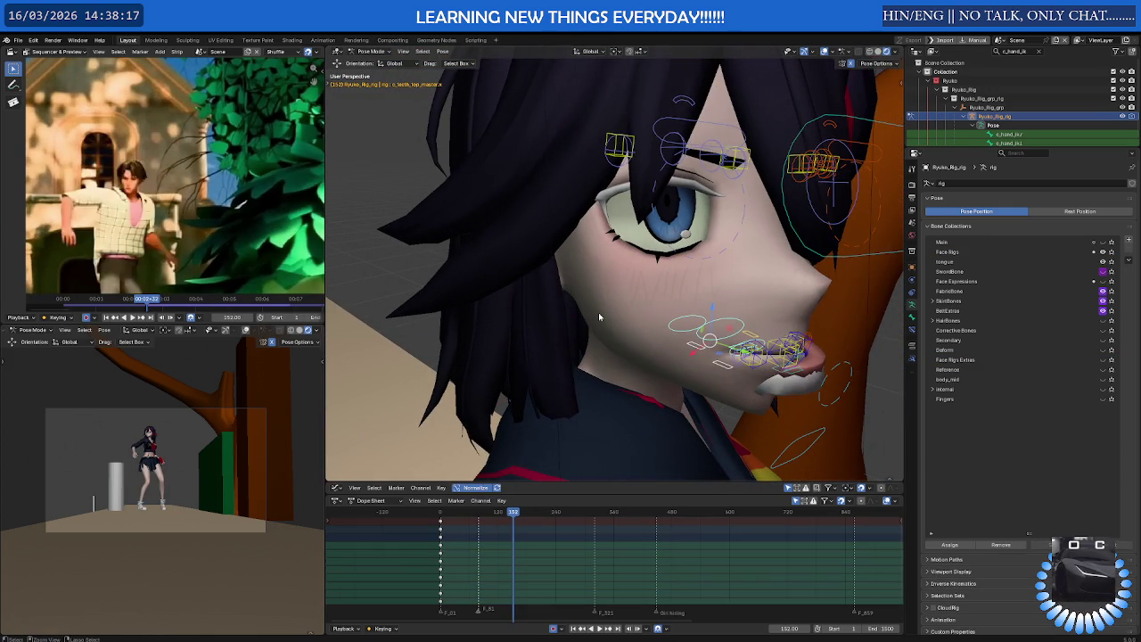
{"action": "key", "text": "ctrl+z"}
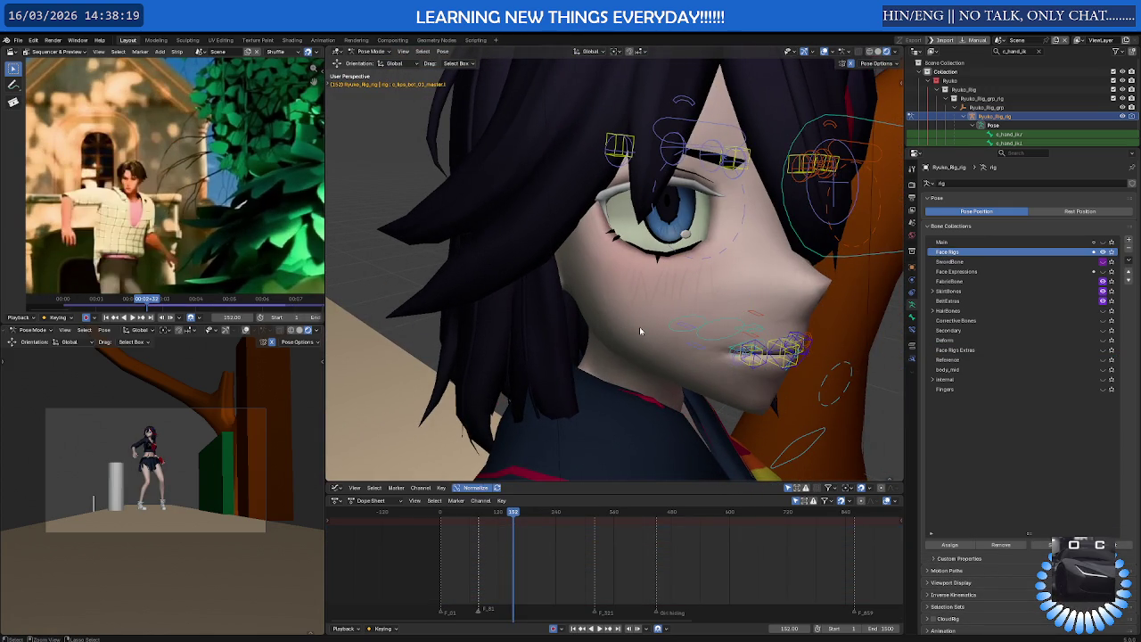
{"action": "mouse_move", "coordinate": [683, 334]}
{"action": "middle_mouse_down"}
{"action": "mouse_move", "coordinate": [622, 340]}
{"action": "mouse_move", "coordinate": [649, 324]}
{"action": "mouse_move", "coordinate": [637, 318]}
{"action": "mouse_move", "coordinate": [655, 331]}
{"action": "mouse_move", "coordinate": [734, 322]}
{"action": "mouse_move", "coordinate": [639, 326]}
{"action": "mouse_move", "coordinate": [675, 270]}
{"action": "mouse_move", "coordinate": [615, 339]}
{"action": "mouse_move", "coordinate": [606, 325]}
{"action": "mouse_move", "coordinate": [667, 266]}
{"action": "middle_mouse_up"}
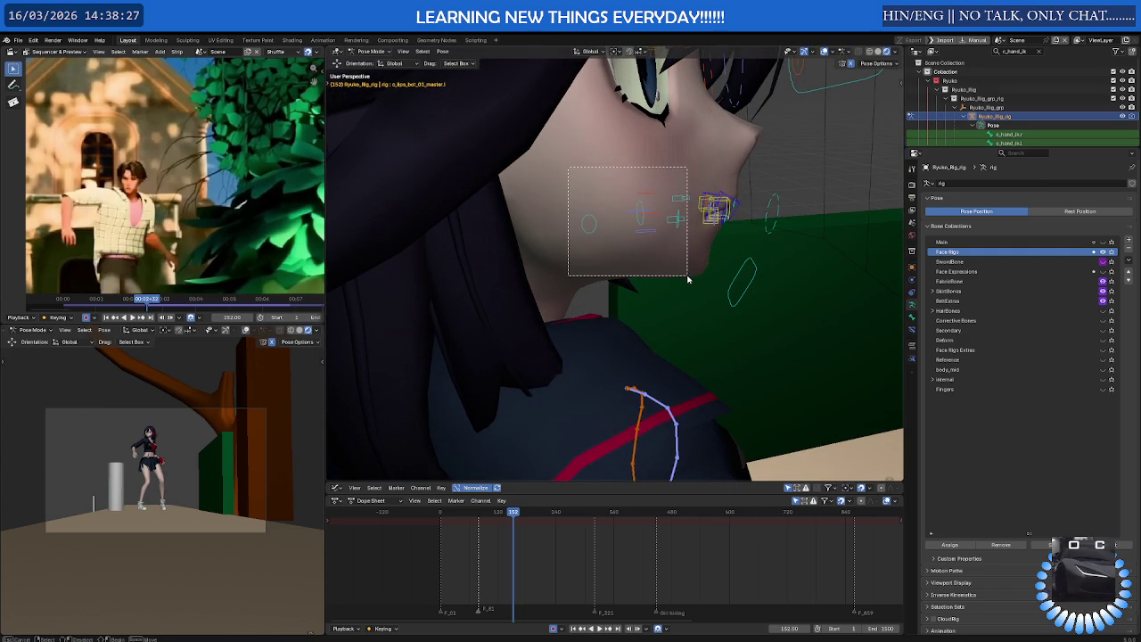
Box-select the mouth bones and add a new bone collection named 'Face_inner_mouth'
{"action": "left_click_drag", "start_coordinate": [667, 266], "coordinate": [692, 284]}
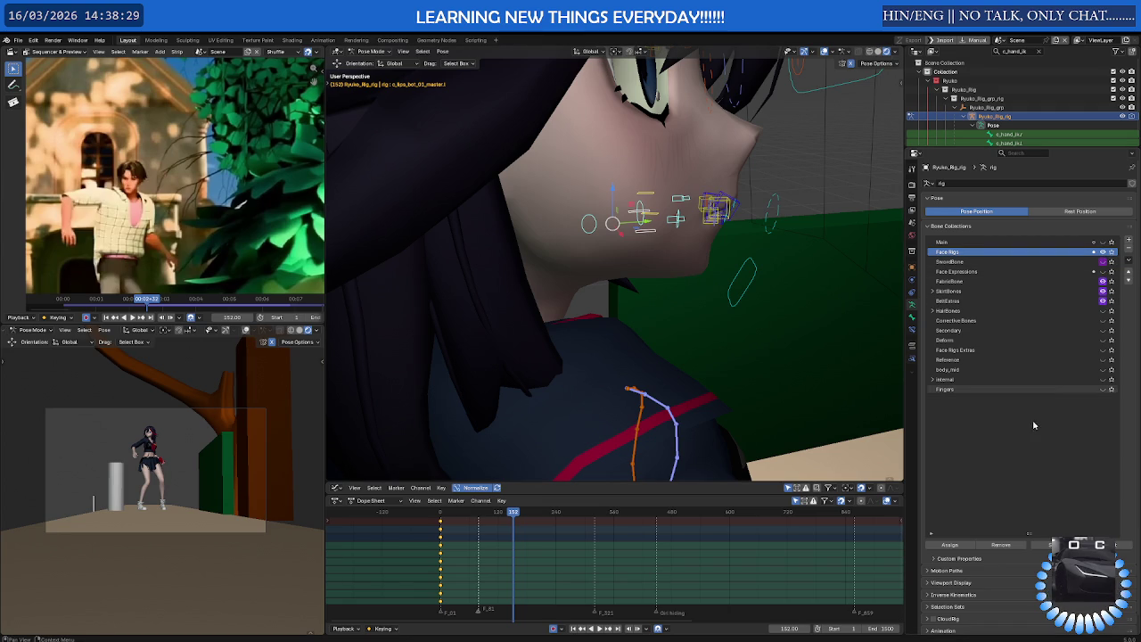
{"action": "left_click", "coordinate": [1129, 240]}
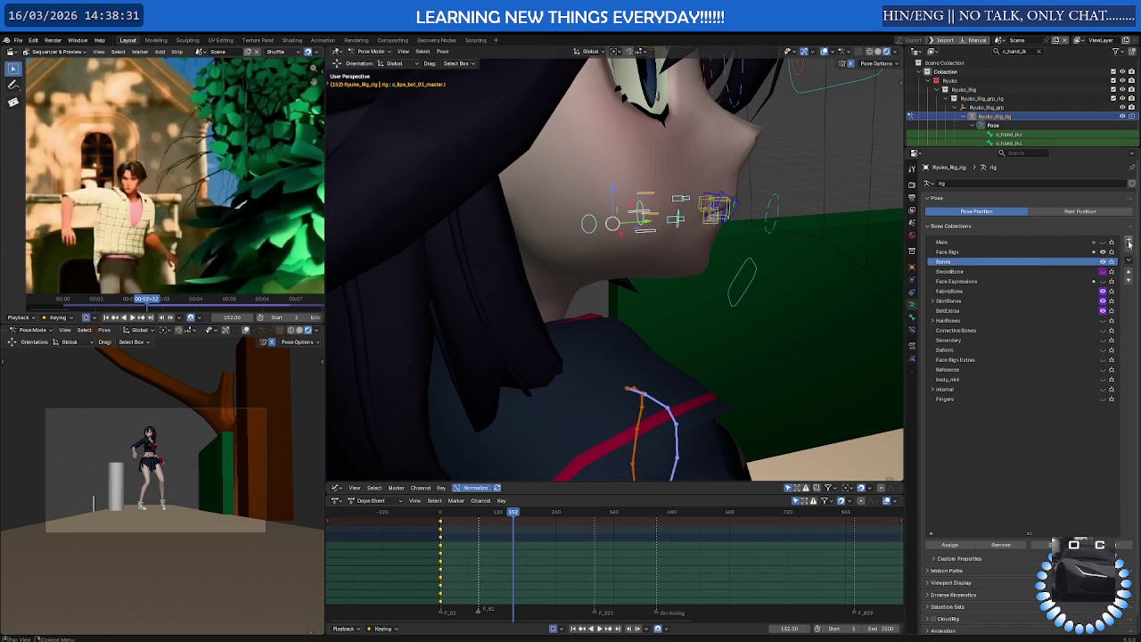
{"action": "double_click", "coordinate": [945, 262]}
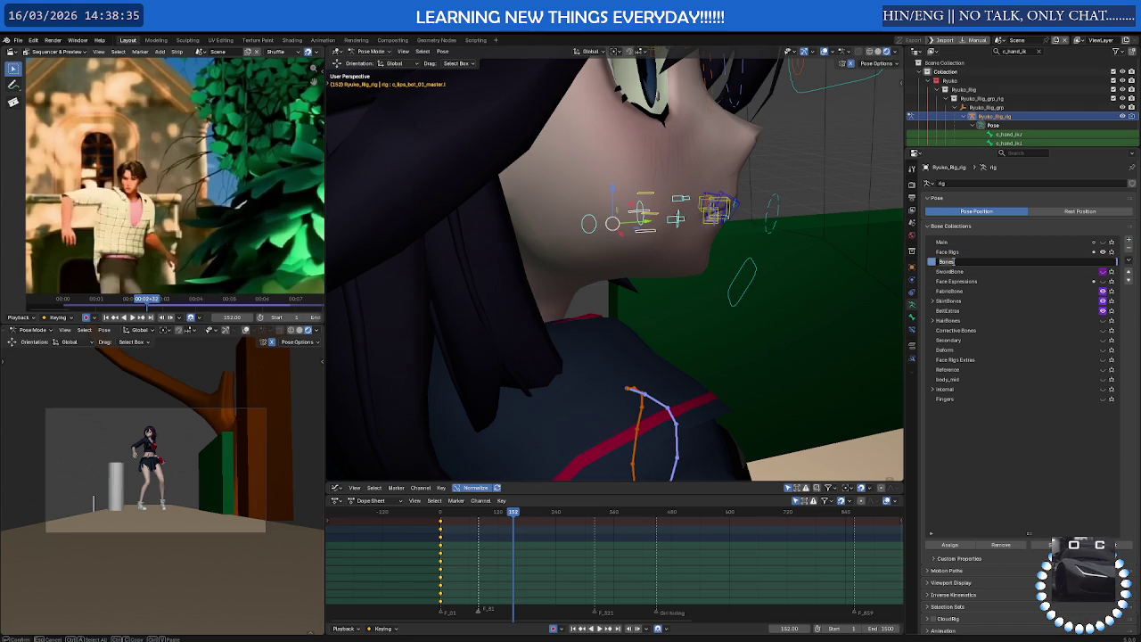
{"action": "type", "text": "inner_mouth"}
{"action": "key", "text": "BackSpace"}
{"action": "key", "text": "BackSpace"}
{"action": "key", "text": "BackSpace"}
{"action": "key", "text": "BackSpace"}
{"action": "key", "text": "BackSpace"}
{"action": "key", "text": "BackSpace"}
{"action": "key", "text": "BackSpace"}
{"action": "key", "text": "BackSpace"}
{"action": "type", "text": "Face_inner_mouth"}
{"action": "key", "text": "Return"}
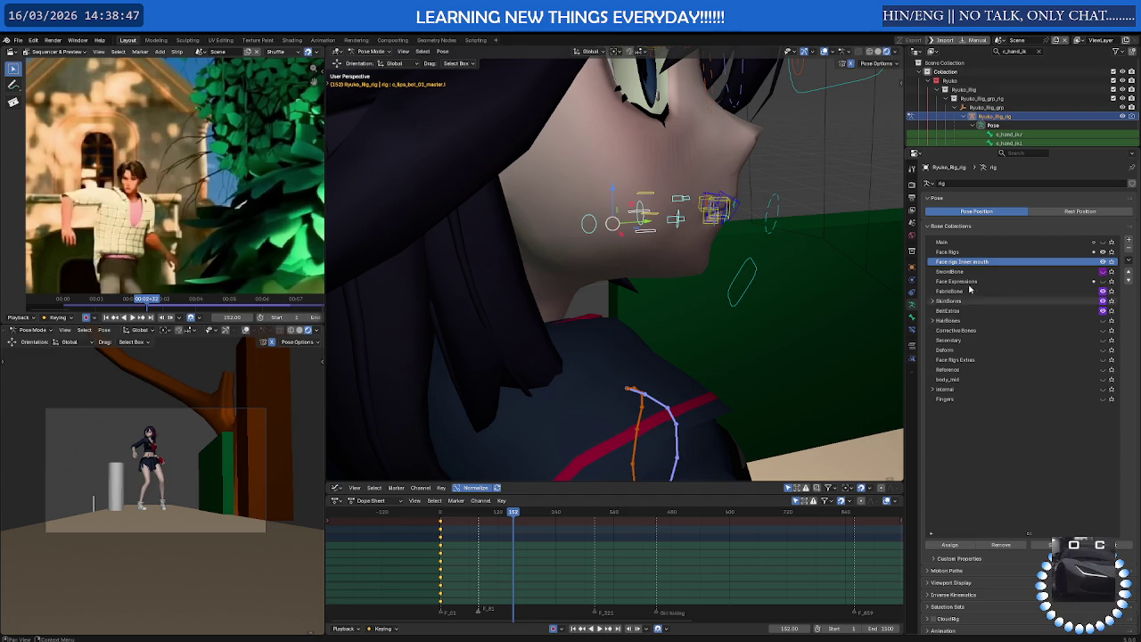
Remove the mouth bones from Face Rigs, then start moving the jaw control to open the mouth
{"action": "left_click", "coordinate": [1102, 252]}
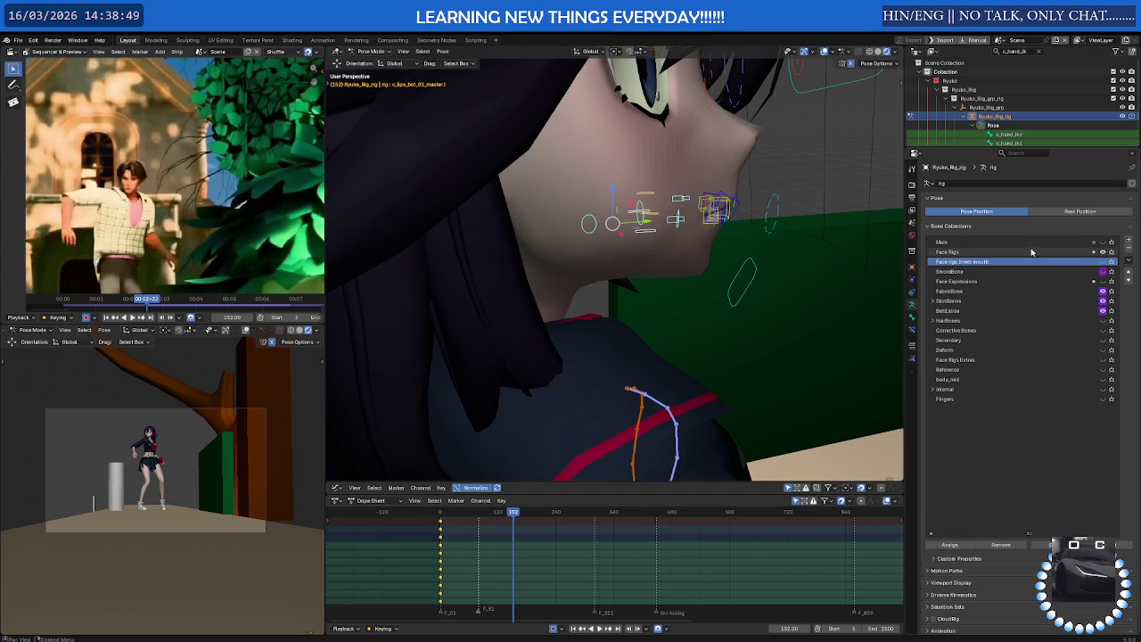
{"action": "left_click", "coordinate": [994, 545]}
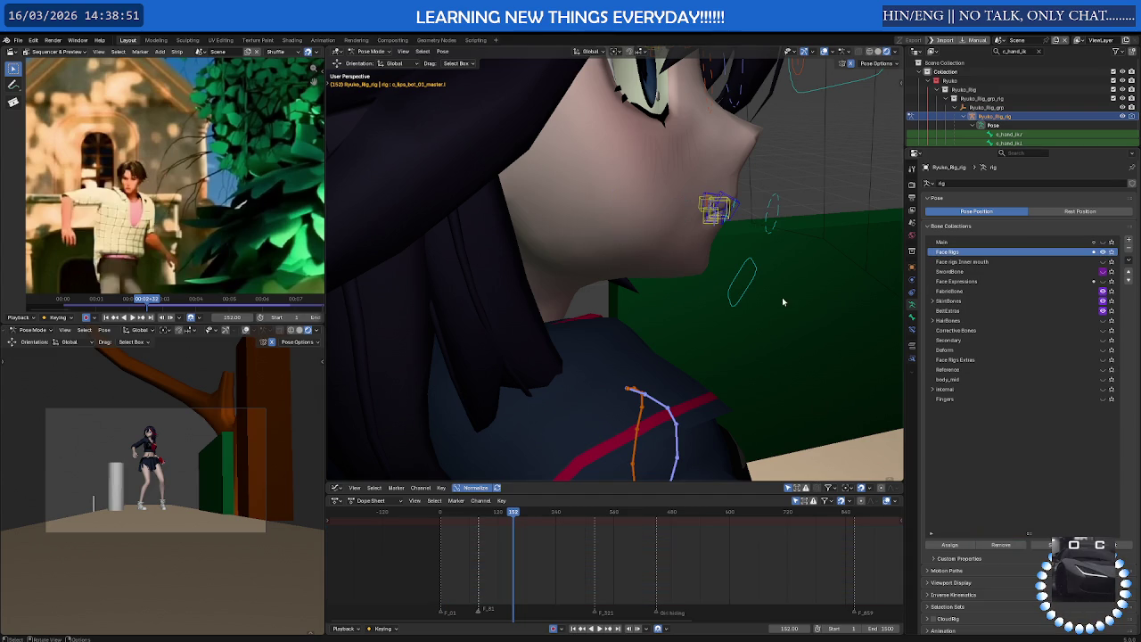
{"action": "scroll", "coordinate": [535, 223], "scroll_direction": "down", "scroll_amount": 5}
{"action": "mouse_move", "coordinate": [535, 222]}
{"action": "middle_mouse_down"}
{"action": "mouse_move", "coordinate": [490, 151]}
{"action": "mouse_move", "coordinate": [579, 281]}
{"action": "mouse_move", "coordinate": [618, 300]}
{"action": "mouse_move", "coordinate": [575, 376]}
{"action": "middle_mouse_up"}
{"action": "scroll", "coordinate": [535, 223], "scroll_direction": "up", "scroll_amount": 5}
{"action": "scroll", "coordinate": [579, 281], "scroll_direction": "up", "scroll_amount": 3}
{"action": "left_click", "coordinate": [577, 392]}
{"action": "key", "text": "g"}
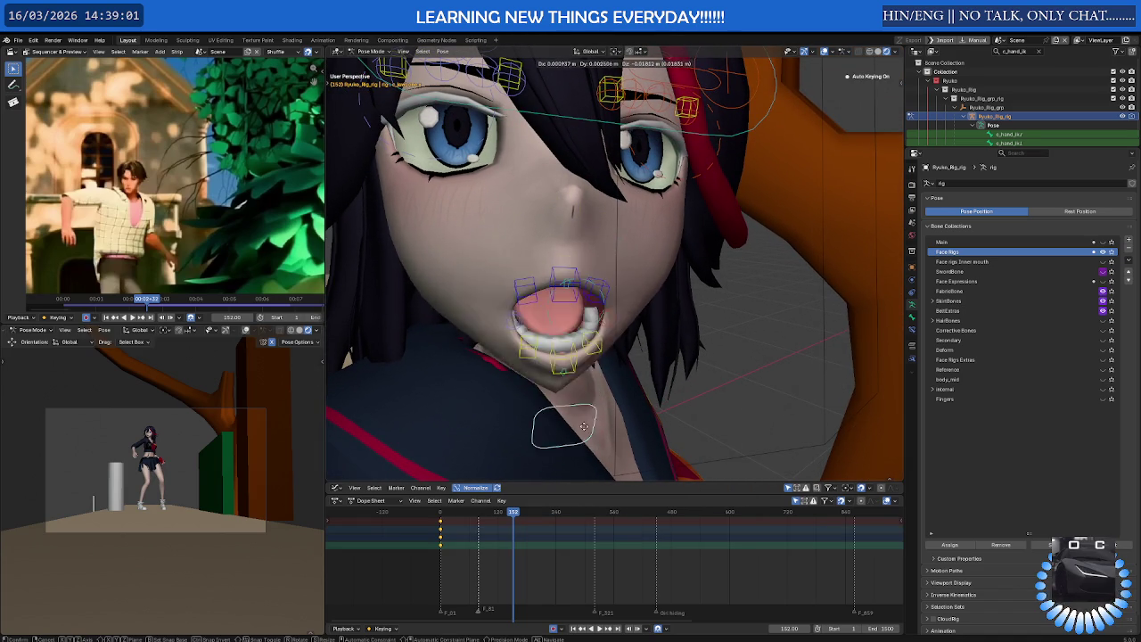
{"action": "right_click", "coordinate": [581, 388]}
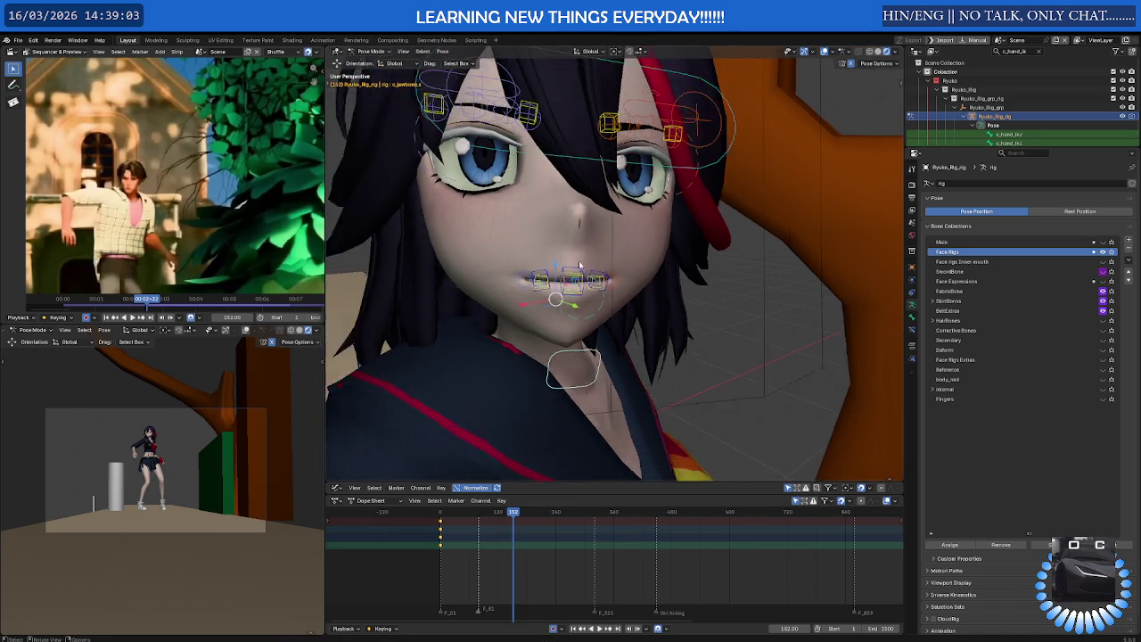
{"action": "middle_click_drag", "start_coordinate": [582, 388], "coordinate": [544, 383]}
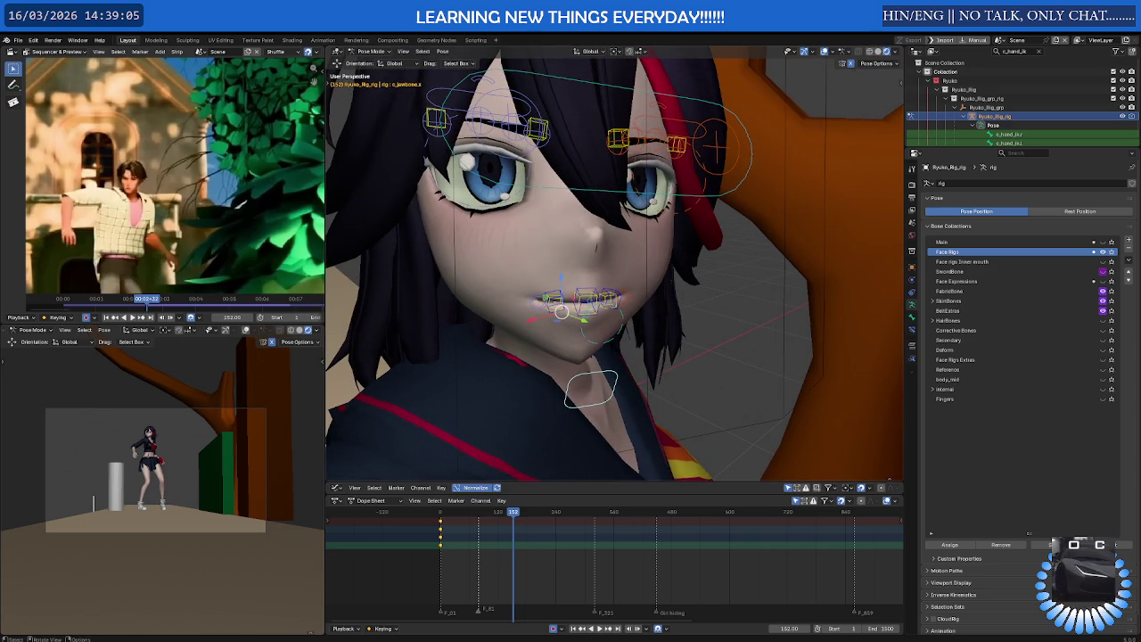
{"action": "mouse_move", "coordinate": [580, 283]}
{"action": "middle_mouse_down"}
{"action": "mouse_move", "coordinate": [612, 337]}
{"action": "mouse_move", "coordinate": [593, 176]}
{"action": "middle_mouse_up"}
{"action": "left_click", "coordinate": [593, 174]}
{"action": "key", "text": "g"}
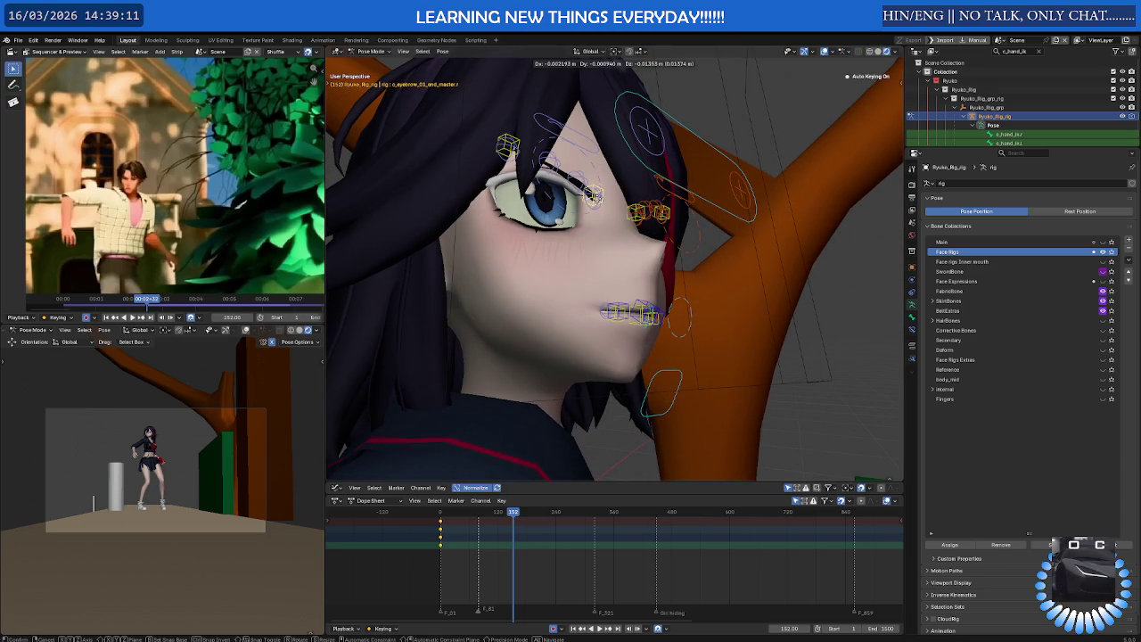
{"action": "left_click", "coordinate": [593, 176]}
{"action": "left_click", "coordinate": [509, 148]}
{"action": "key", "text": "g"}
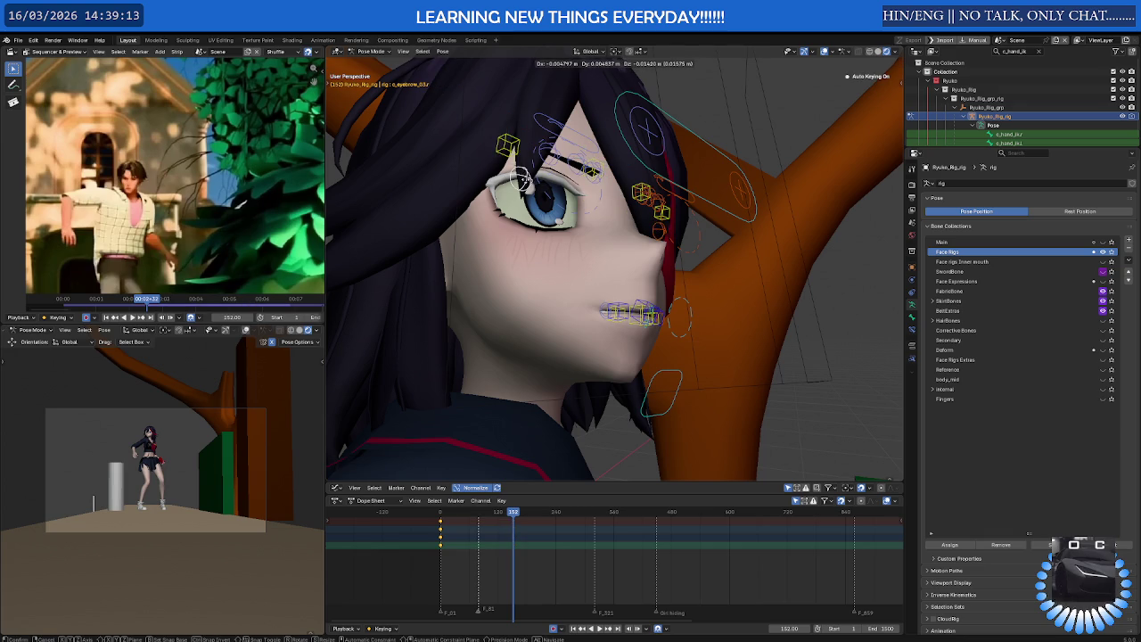
{"action": "right_click", "coordinate": [553, 159]}
{"action": "mouse_move", "coordinate": [556, 160]}
{"action": "middle_mouse_down"}
{"action": "mouse_move", "coordinate": [566, 189]}
{"action": "mouse_move", "coordinate": [530, 199]}
{"action": "middle_mouse_up"}
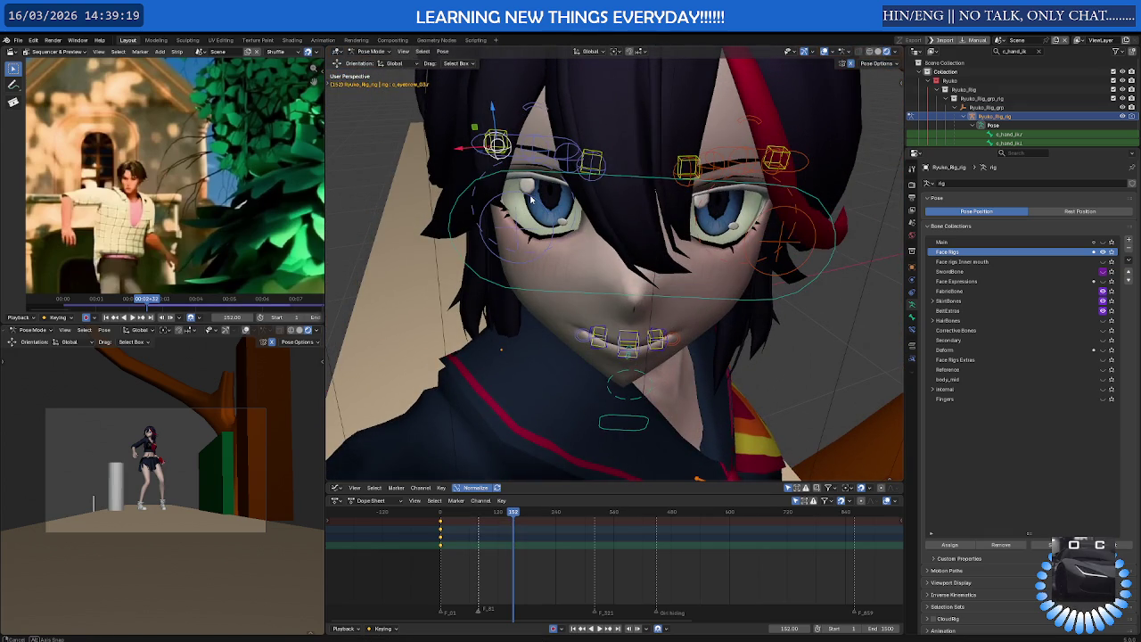
Open the Bone Collections specials menu, rename the inner mouth collection, then right-click the list
{"action": "left_click", "coordinate": [1129, 260]}
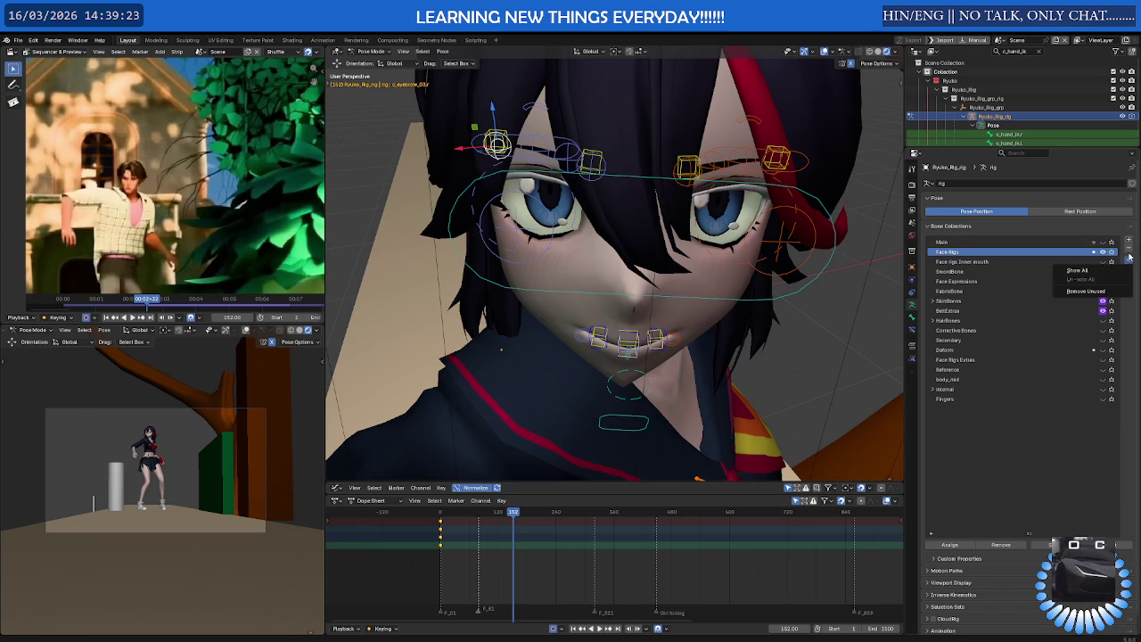
{"action": "double_click", "coordinate": [969, 262]}
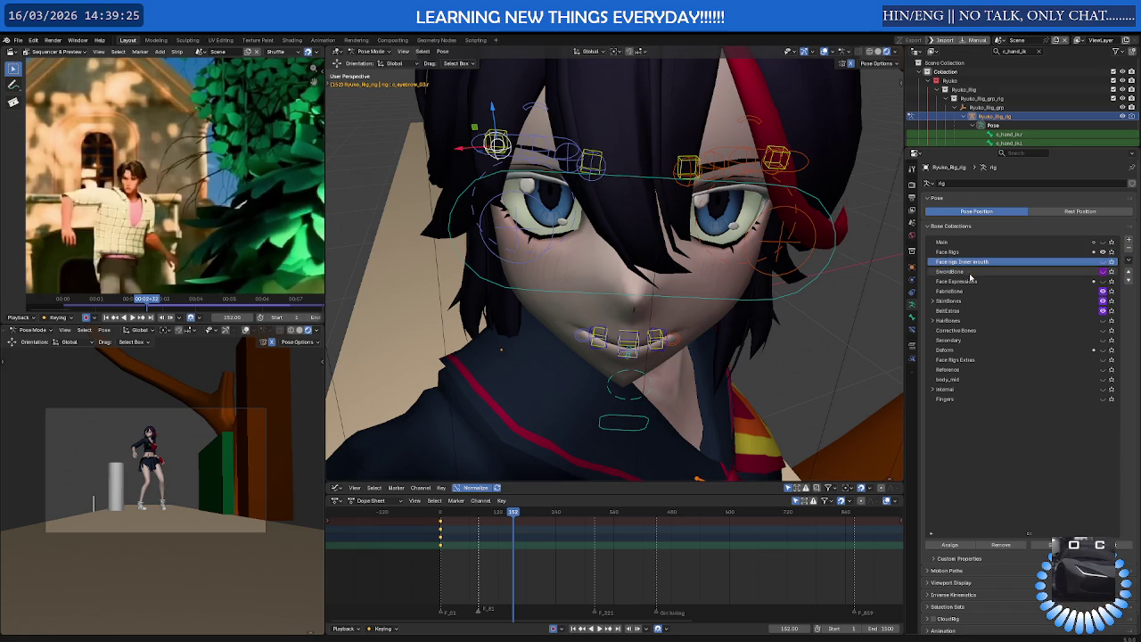
{"action": "left_click", "coordinate": [972, 271]}
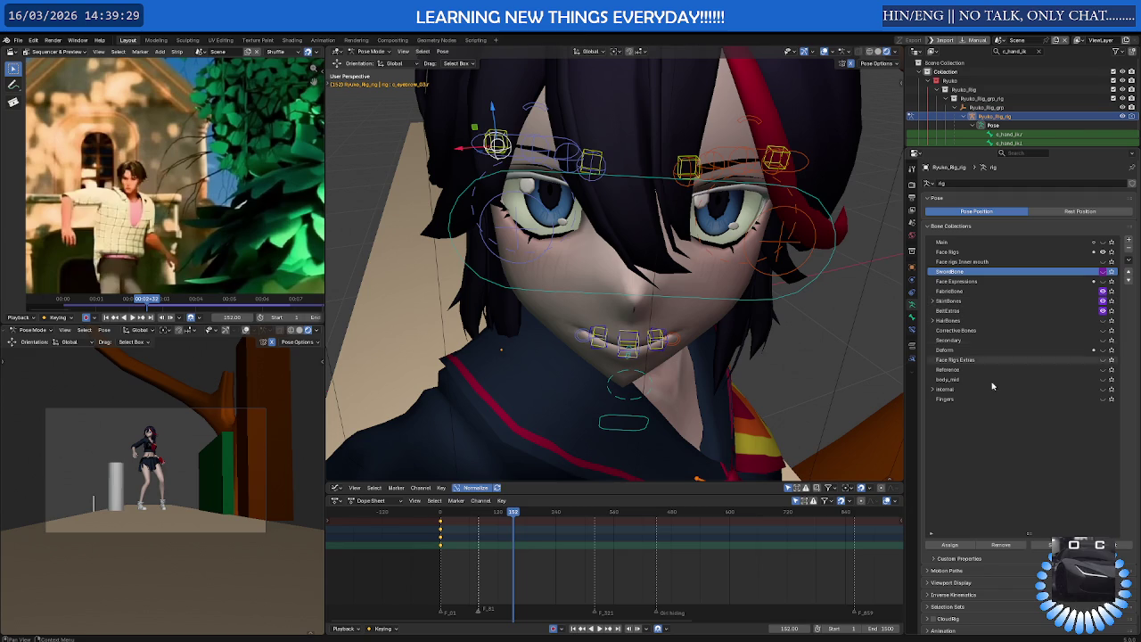
{"action": "right_click", "coordinate": [1105, 263]}
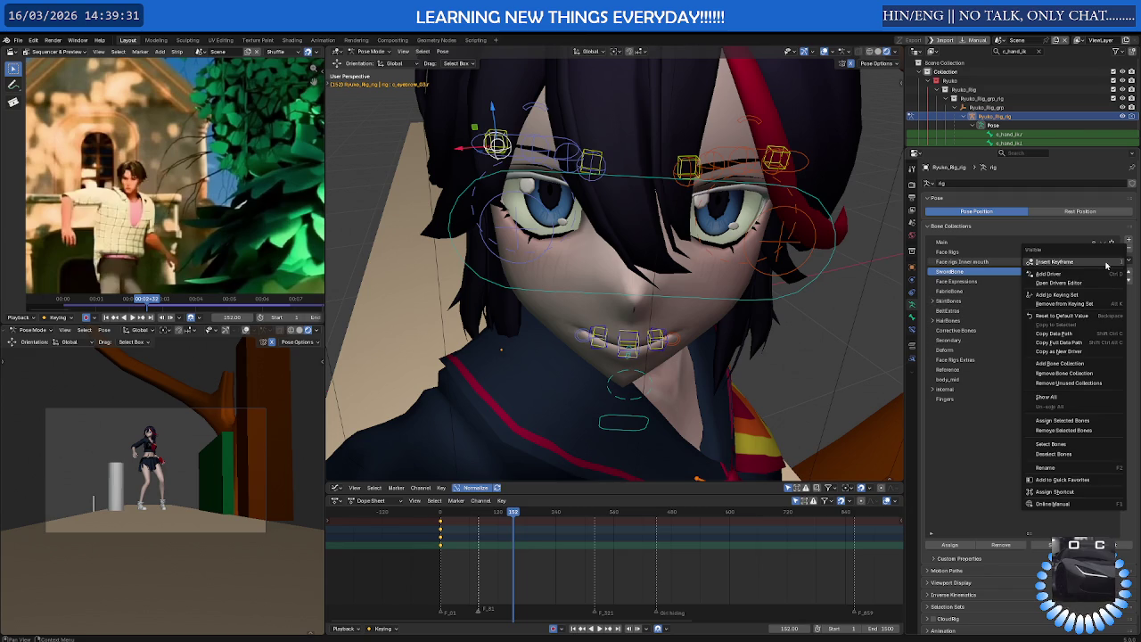
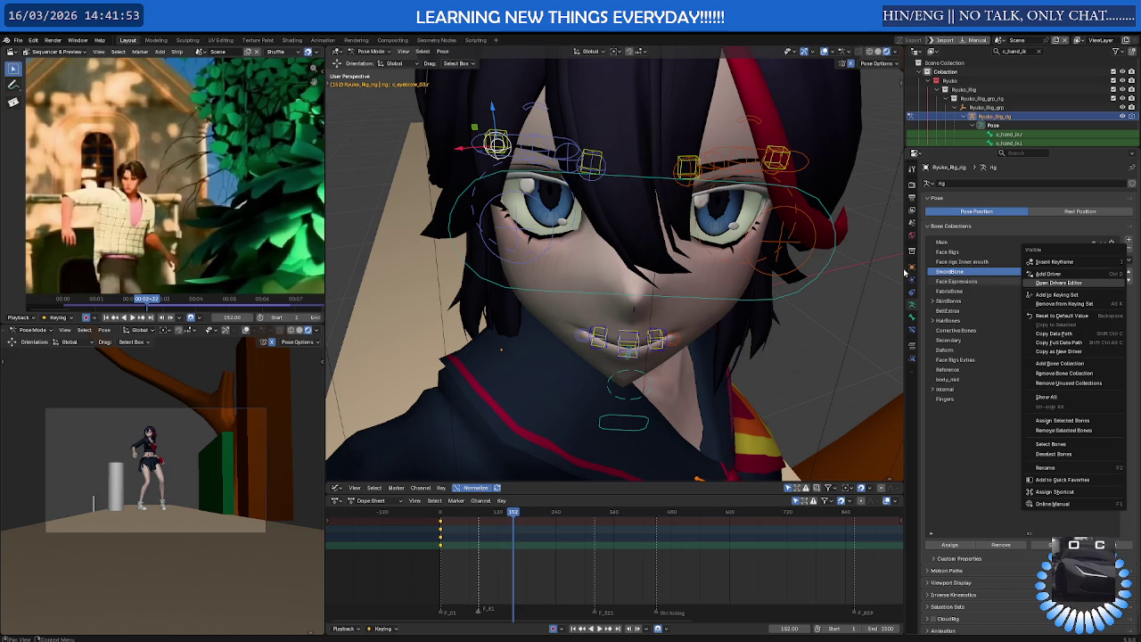
Expand SkinBones to list Skirt_FK, Skirt_IK and Skirt_Ctrl, briefly toggling HairBones open and closed
{"action": "left_click", "coordinate": [933, 302]}
{"action": "left_click", "coordinate": [934, 302]}
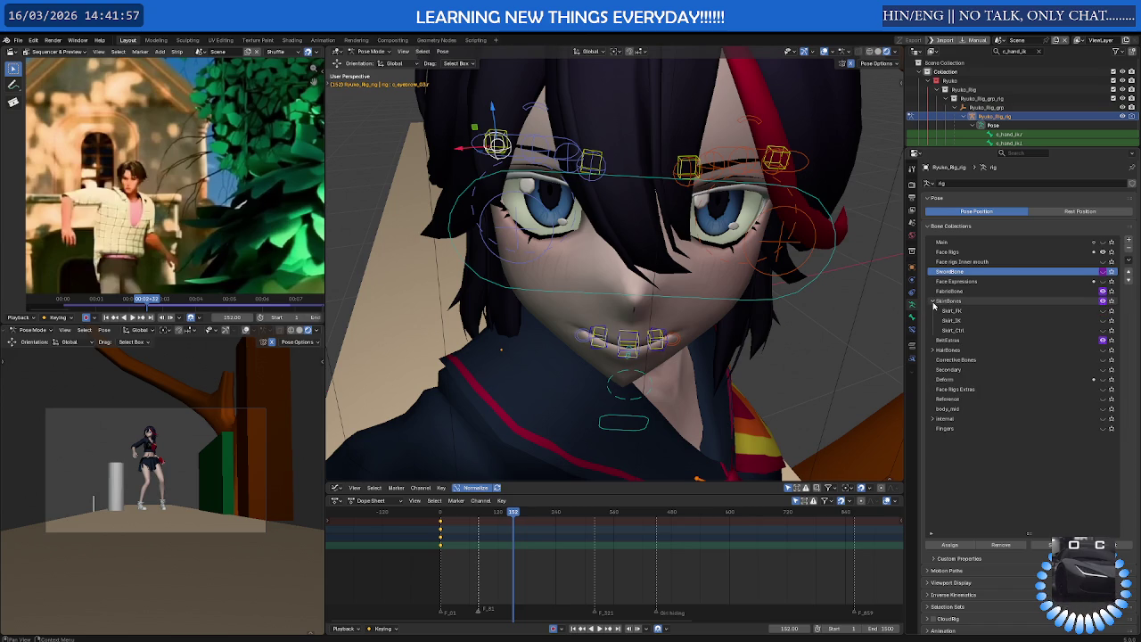
{"action": "left_click", "coordinate": [934, 302]}
{"action": "left_click", "coordinate": [933, 320]}
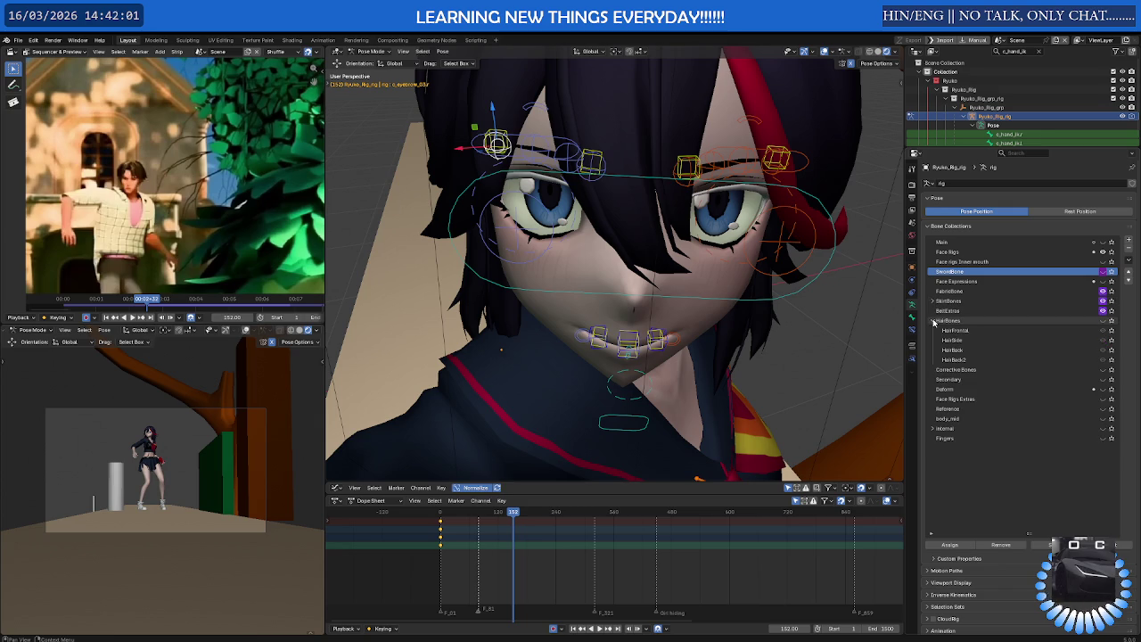
{"action": "left_click", "coordinate": [933, 320]}
{"action": "left_click", "coordinate": [933, 303]}
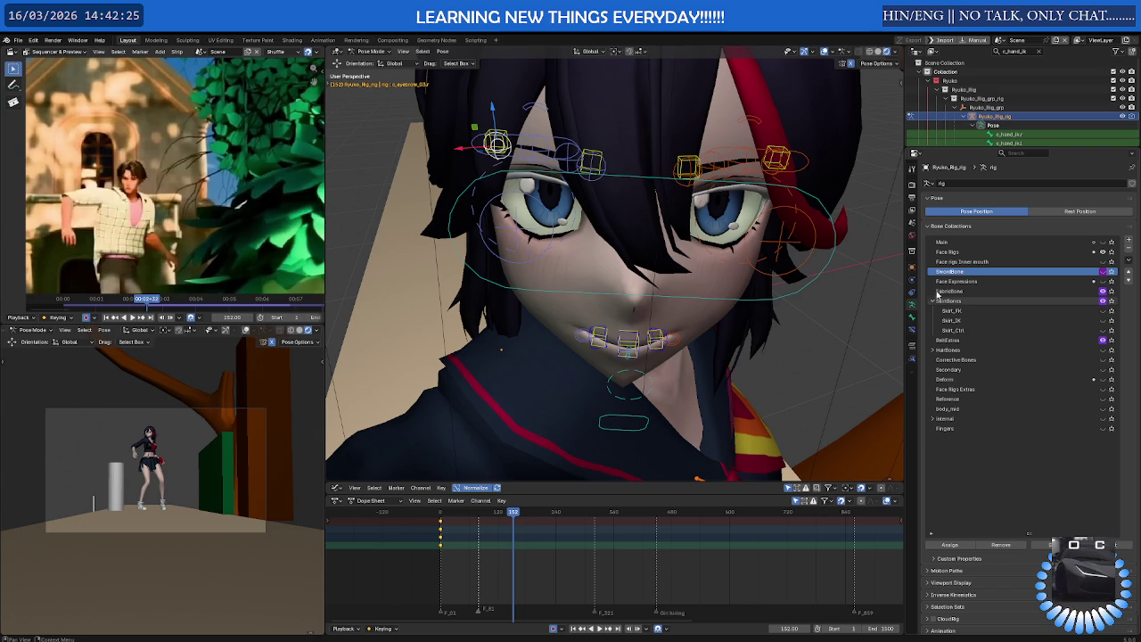
Move the EyeTracking control bone to shift the character's gaze
{"action": "middle_click_drag", "start_coordinate": [697, 258], "coordinate": [707, 242]}
{"action": "left_click", "coordinate": [598, 194]}
{"action": "key", "text": "g"}
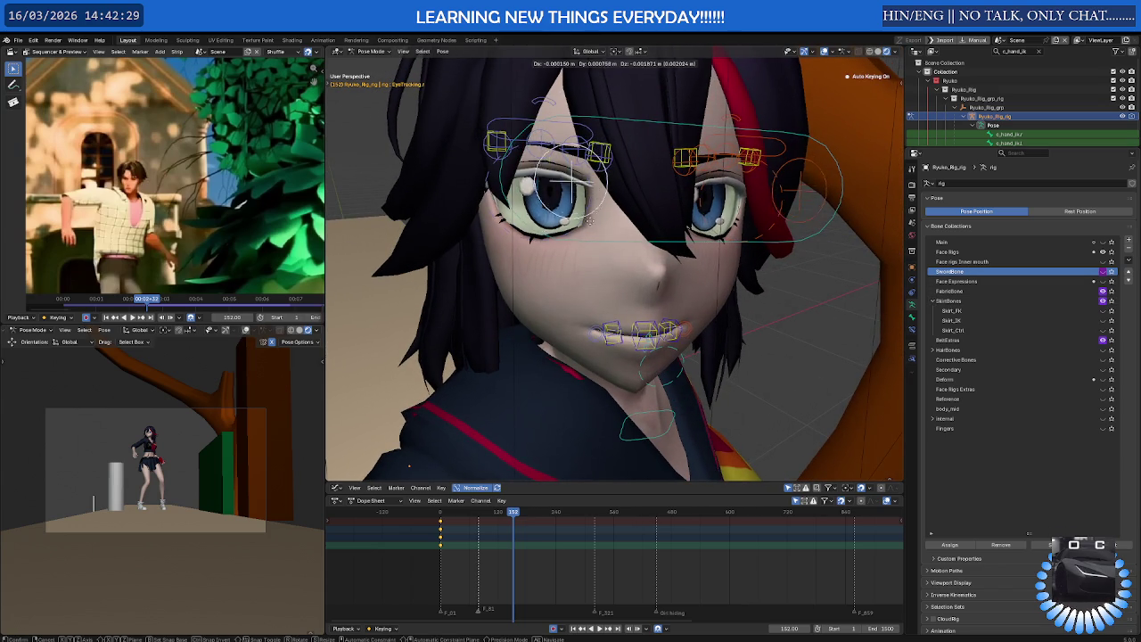
{"action": "left_click", "coordinate": [629, 205]}
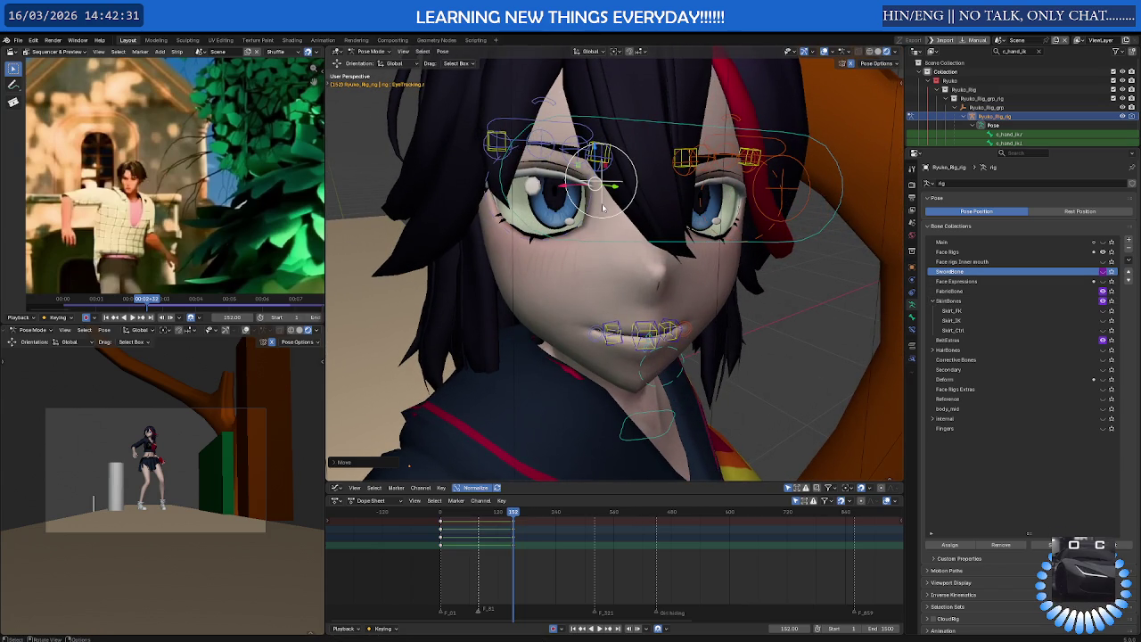
{"action": "mouse_move", "coordinate": [602, 207]}
{"action": "middle_mouse_down"}
{"action": "mouse_move", "coordinate": [672, 229]}
{"action": "mouse_move", "coordinate": [648, 306]}
{"action": "mouse_move", "coordinate": [608, 303]}
{"action": "mouse_move", "coordinate": [632, 311]}
{"action": "mouse_move", "coordinate": [627, 254]}
{"action": "mouse_move", "coordinate": [622, 308]}
{"action": "mouse_move", "coordinate": [568, 200]}
{"action": "middle_mouse_up"}
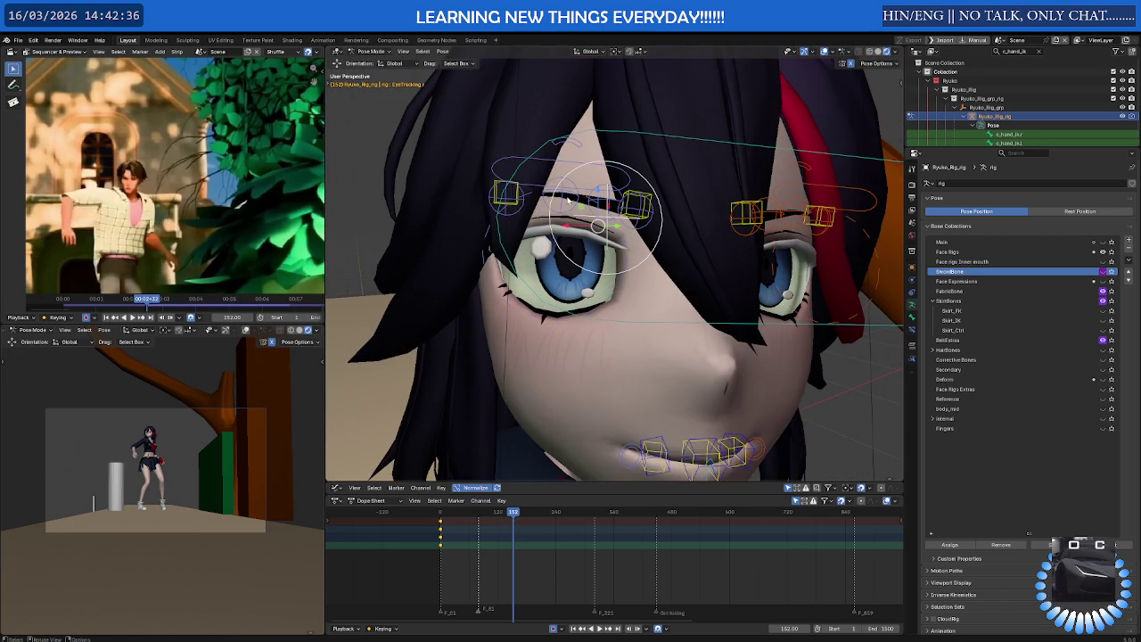
Reposition the full eyebrow control and eyebrow bones, checking them from the side
{"action": "left_click", "coordinate": [560, 143]}
{"action": "key", "text": "g"}
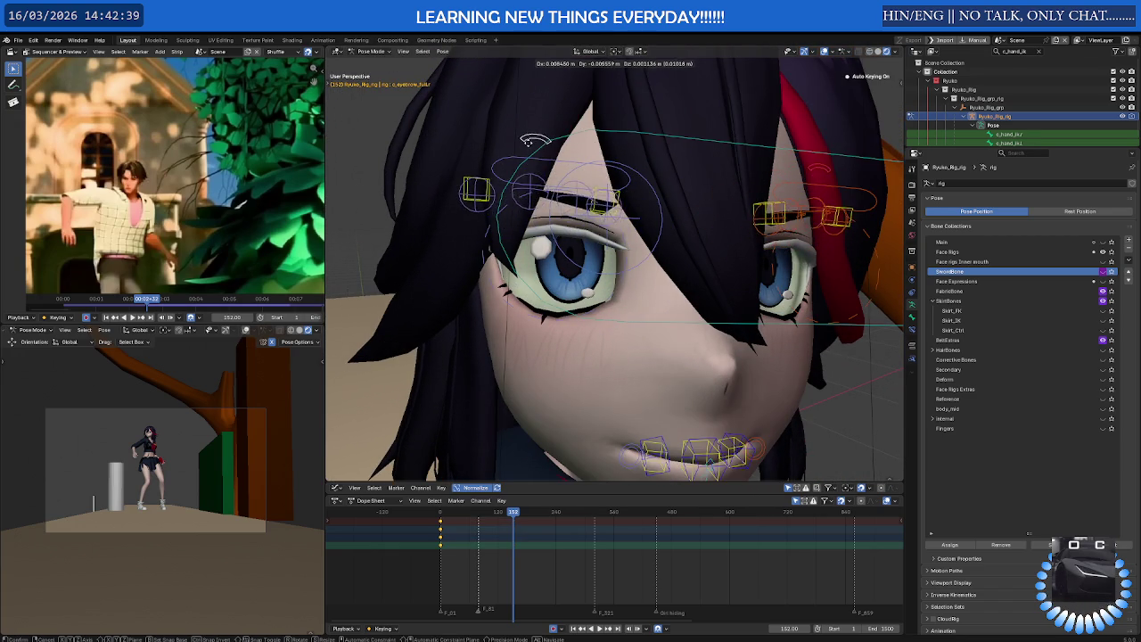
{"action": "left_click", "coordinate": [535, 141]}
{"action": "mouse_move", "coordinate": [535, 141]}
{"action": "middle_mouse_down"}
{"action": "mouse_move", "coordinate": [642, 122]}
{"action": "mouse_move", "coordinate": [684, 137]}
{"action": "mouse_move", "coordinate": [704, 113]}
{"action": "mouse_move", "coordinate": [678, 223]}
{"action": "mouse_move", "coordinate": [651, 187]}
{"action": "middle_mouse_up"}
{"action": "key", "text": "g"}
{"action": "left_click", "coordinate": [697, 127]}
{"action": "scroll", "coordinate": [695, 161], "scroll_direction": "down", "scroll_amount": 3}
{"action": "scroll", "coordinate": [677, 222], "scroll_direction": "up", "scroll_amount": 4}
{"action": "scroll", "coordinate": [626, 163], "scroll_direction": "up", "scroll_amount": 2}
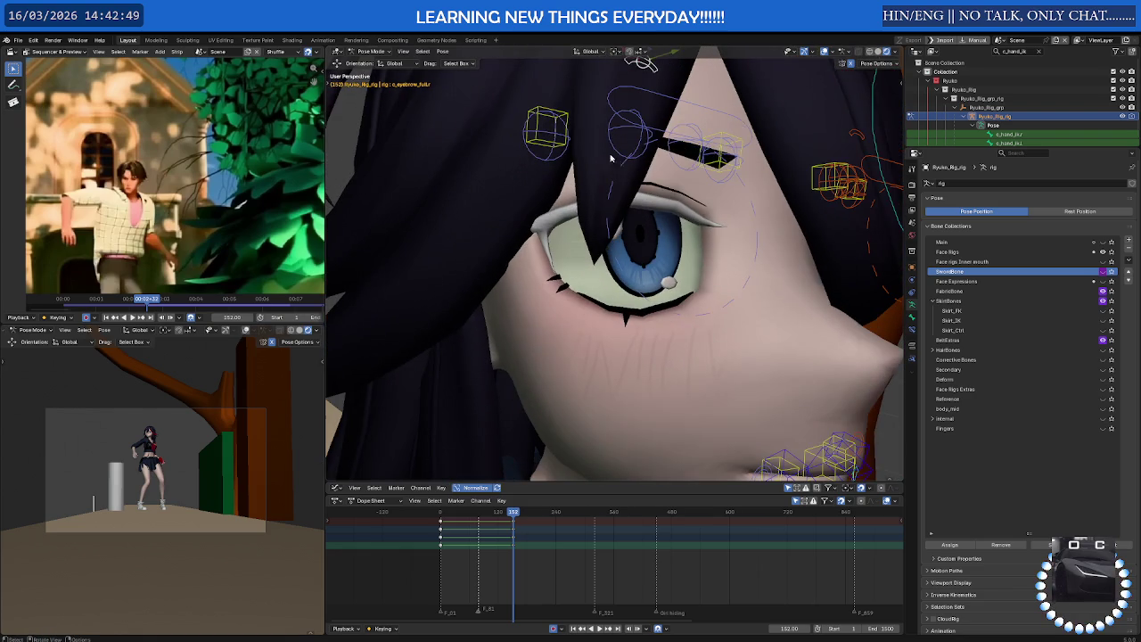
Raise and adjust the right eyebrow master control, then return the rig to Object Mode
{"action": "left_click", "coordinate": [567, 123]}
{"action": "left_click_drag", "start_coordinate": [567, 123], "coordinate": [564, 91]}
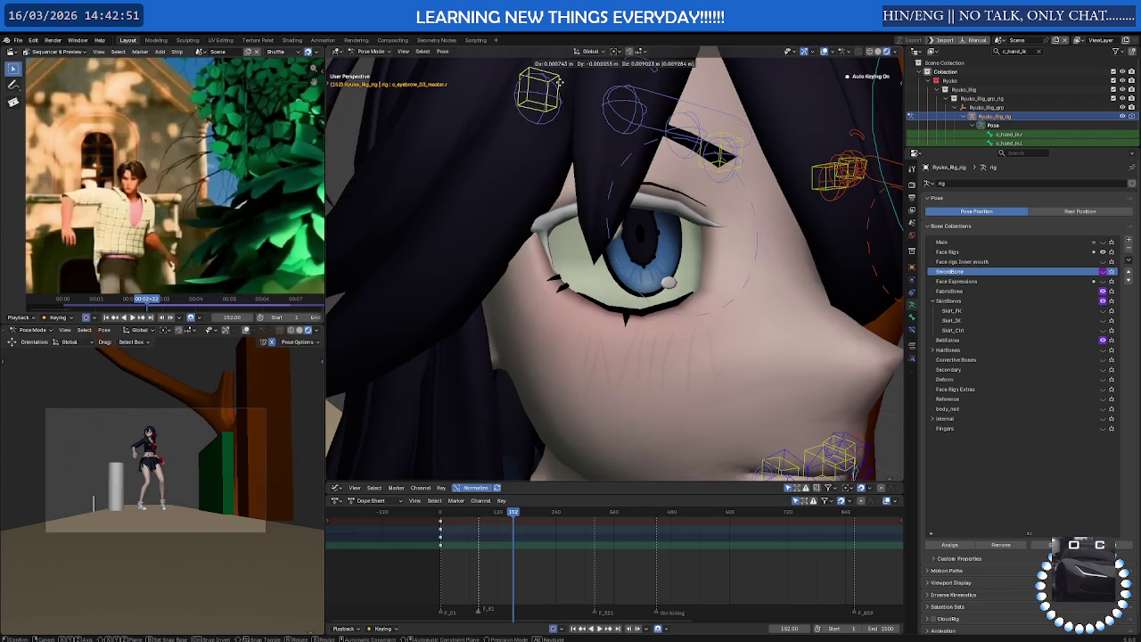
{"action": "middle_click_drag", "start_coordinate": [563, 91], "coordinate": [713, 143]}
{"action": "key", "text": "g"}
{"action": "left_click", "coordinate": [882, 152]}
{"action": "mouse_move", "coordinate": [883, 152]}
{"action": "middle_mouse_down"}
{"action": "mouse_move", "coordinate": [801, 139]}
{"action": "mouse_move", "coordinate": [739, 248]}
{"action": "middle_mouse_up"}
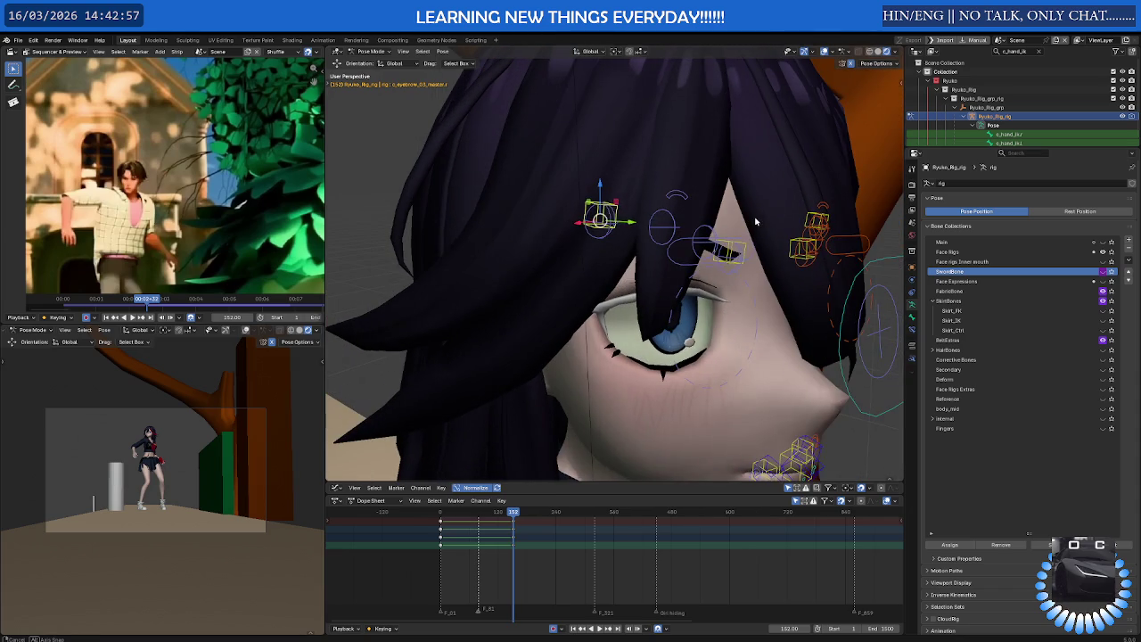
{"action": "key", "text": "ctrl+Tab"}
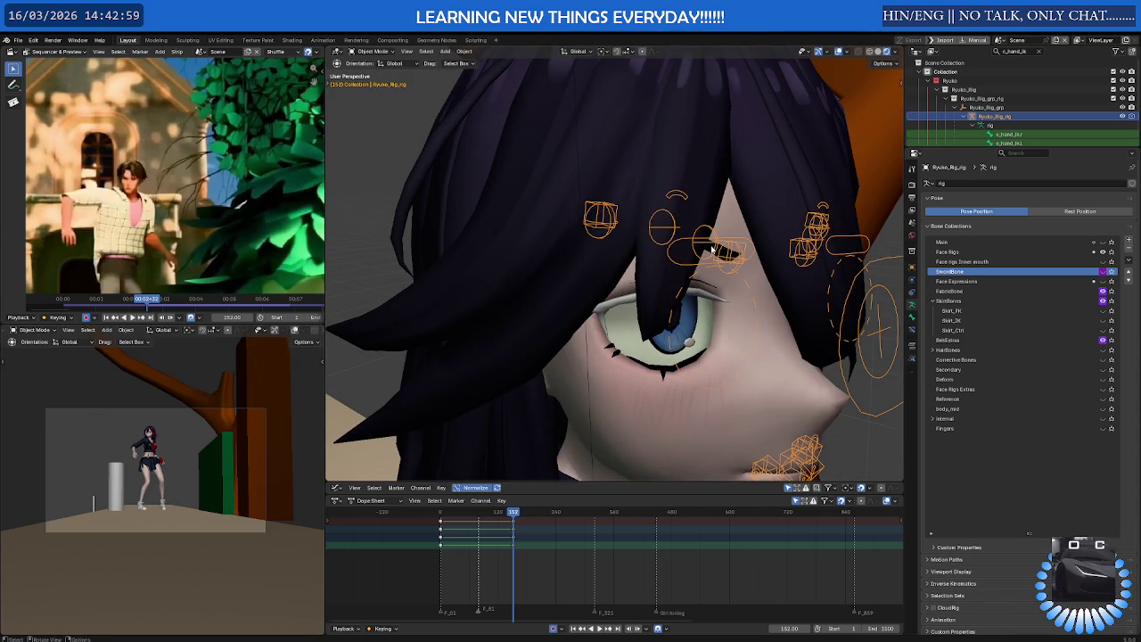
Inspect the eyebrow mesh in Edit Mode, then return to Object Mode
{"action": "left_click", "coordinate": [713, 249]}
{"action": "left_click", "coordinate": [714, 250]}
{"action": "key", "text": "Tab"}
{"action": "mouse_move", "coordinate": [711, 246]}
{"action": "middle_mouse_down"}
{"action": "mouse_move", "coordinate": [621, 225]}
{"action": "mouse_move", "coordinate": [624, 238]}
{"action": "mouse_move", "coordinate": [521, 231]}
{"action": "mouse_move", "coordinate": [583, 273]}
{"action": "mouse_move", "coordinate": [514, 193]}
{"action": "mouse_move", "coordinate": [523, 224]}
{"action": "middle_mouse_up"}
{"action": "scroll", "coordinate": [522, 224], "scroll_direction": "down", "scroll_amount": 3}
{"action": "key", "text": "Tab"}
{"action": "mouse_move", "coordinate": [435, 179]}
{"action": "middle_mouse_down"}
{"action": "mouse_move", "coordinate": [427, 159]}
{"action": "mouse_move", "coordinate": [461, 177]}
{"action": "middle_mouse_up"}
Select FacePlane_Ryuko, EyelashesLines_Ryuko and the face rig in turn
{"action": "left_click", "coordinate": [461, 177]}
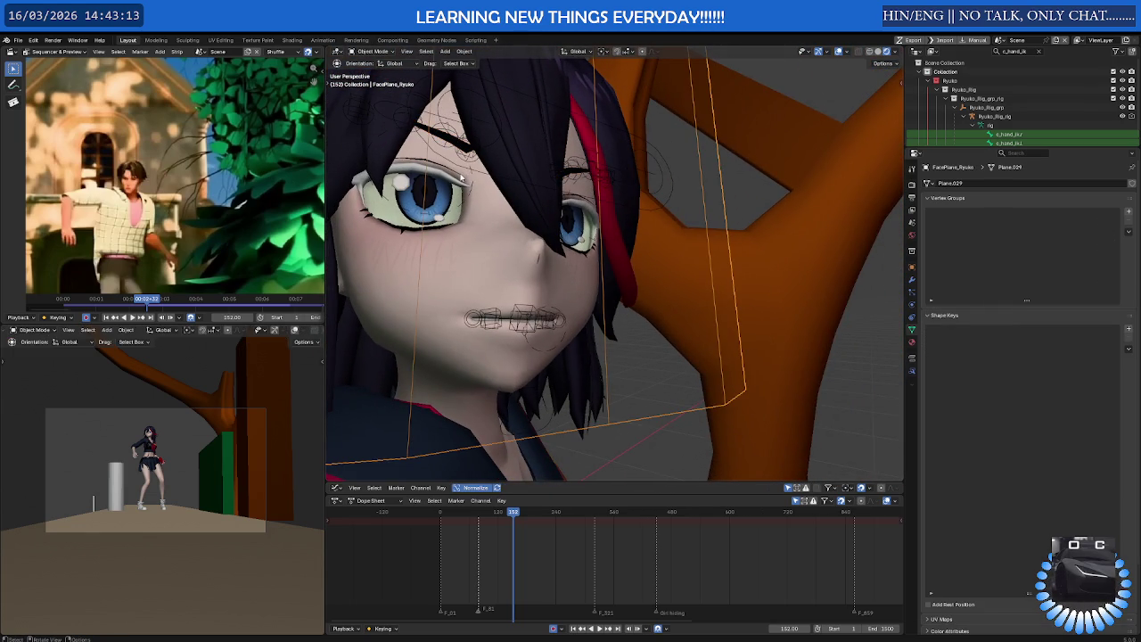
{"action": "left_click", "coordinate": [441, 170]}
{"action": "middle_click_drag", "start_coordinate": [441, 169], "coordinate": [464, 196]}
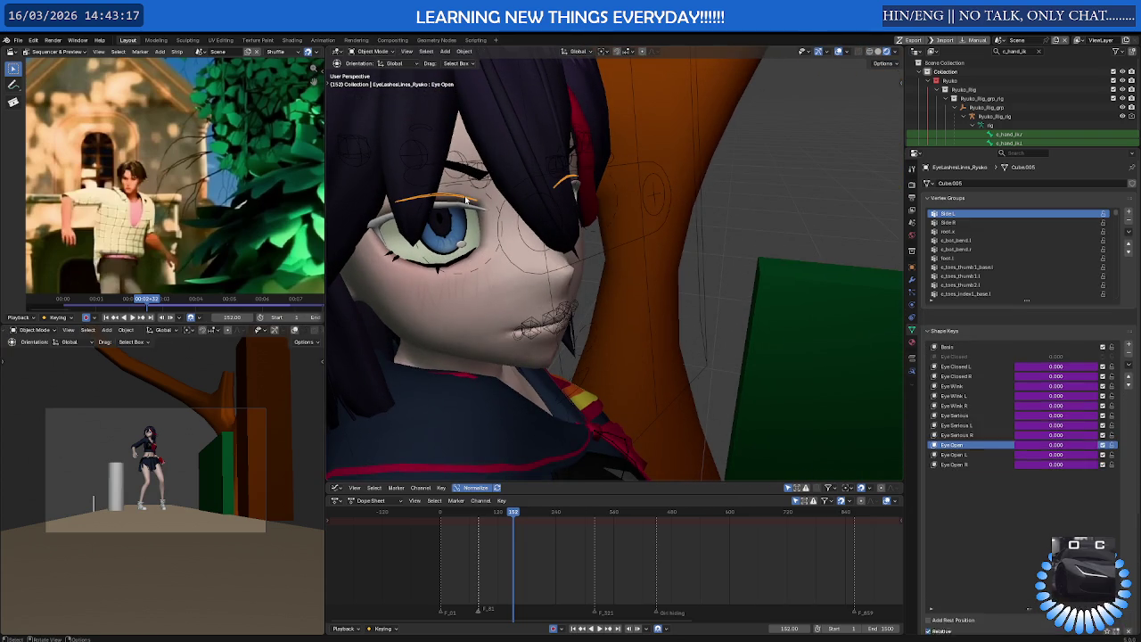
{"action": "left_click", "coordinate": [502, 234]}
{"action": "mouse_move", "coordinate": [502, 234]}
{"action": "middle_mouse_down"}
{"action": "mouse_move", "coordinate": [461, 210]}
{"action": "mouse_move", "coordinate": [471, 212]}
{"action": "middle_mouse_up"}
In Pose Mode, try moving the right eye control, cancel and undo it, then leave Pose Mode
{"action": "key", "text": "ctrl+Tab"}
{"action": "left_click", "coordinate": [472, 183]}
{"action": "key", "text": "g"}
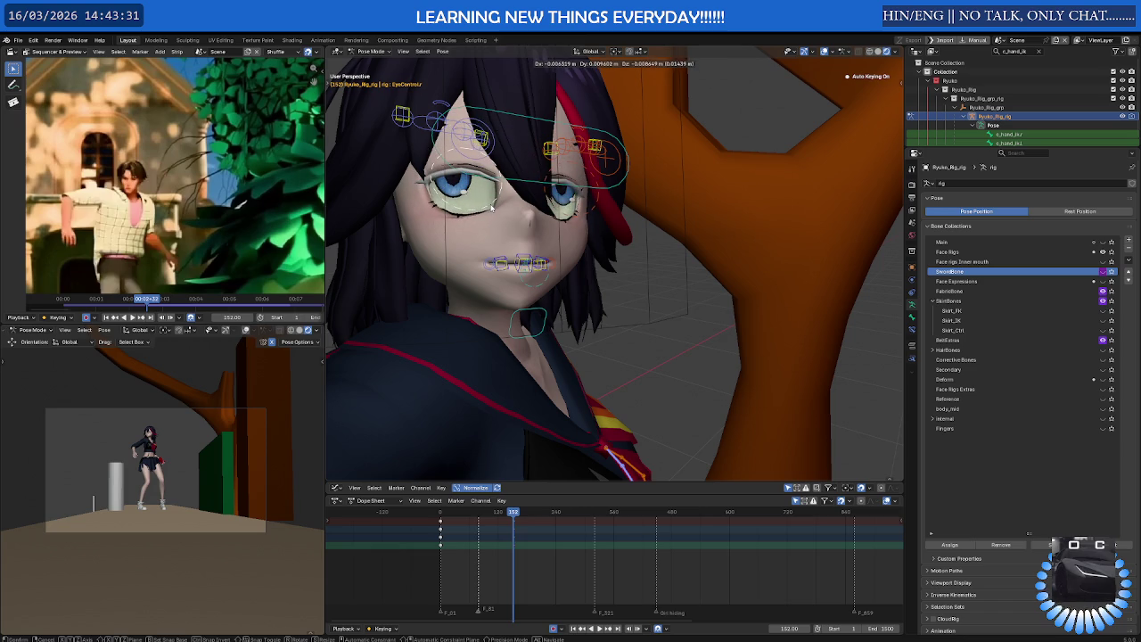
{"action": "left_click", "coordinate": [432, 200]}
{"action": "key", "text": "ctrl+z"}
{"action": "key", "text": "ctrl+Tab"}
Isolate FacePlane_Ryuko in local view, seen from the side
{"action": "left_click", "coordinate": [446, 190]}
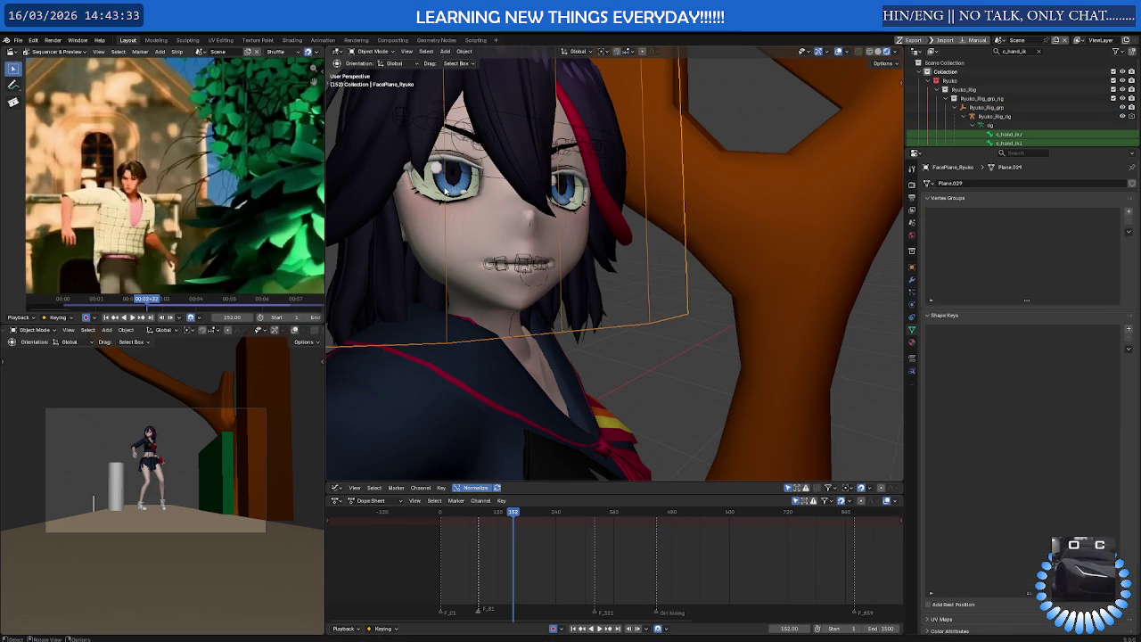
{"action": "middle_click_drag", "start_coordinate": [443, 188], "coordinate": [452, 223]}
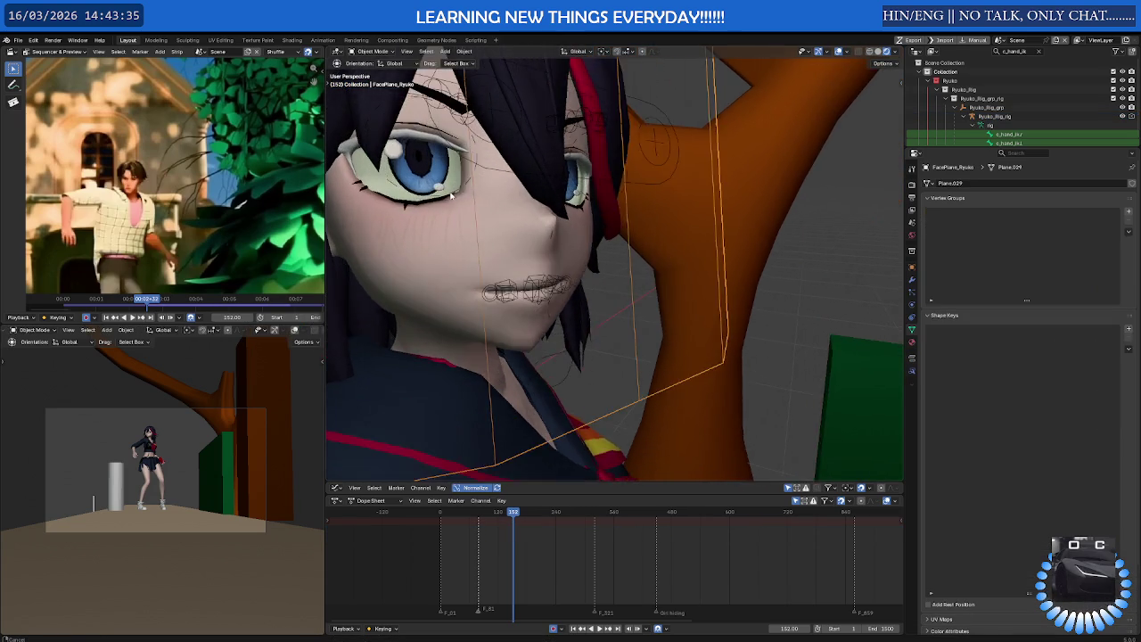
{"action": "middle_click_drag", "start_coordinate": [459, 216], "coordinate": [492, 220]}
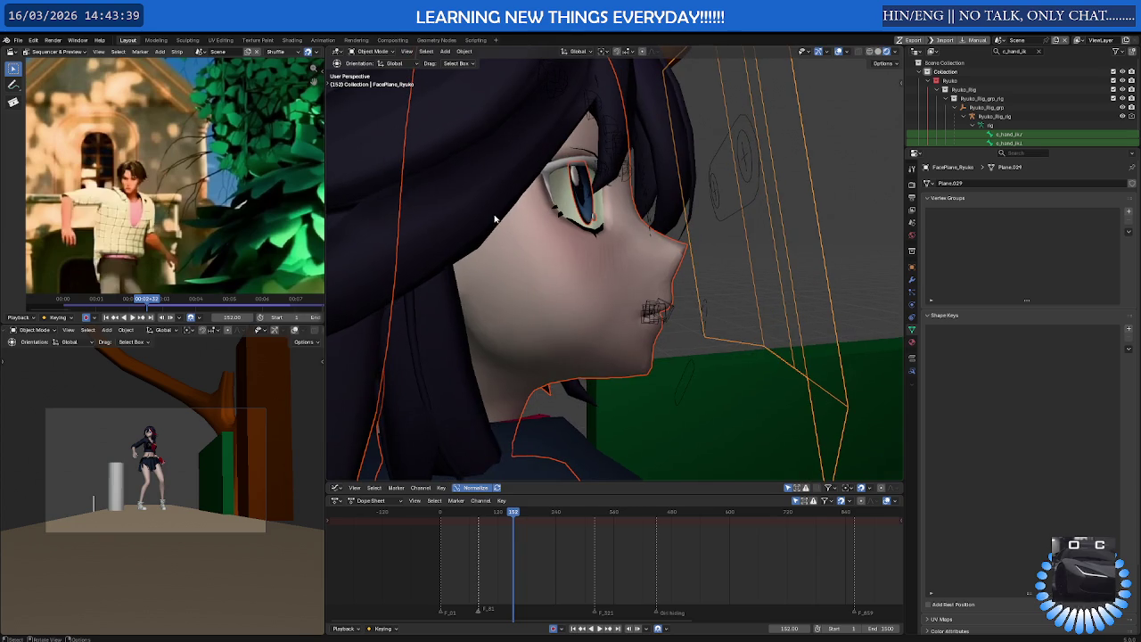
{"action": "key", "text": "KP_Divide"}
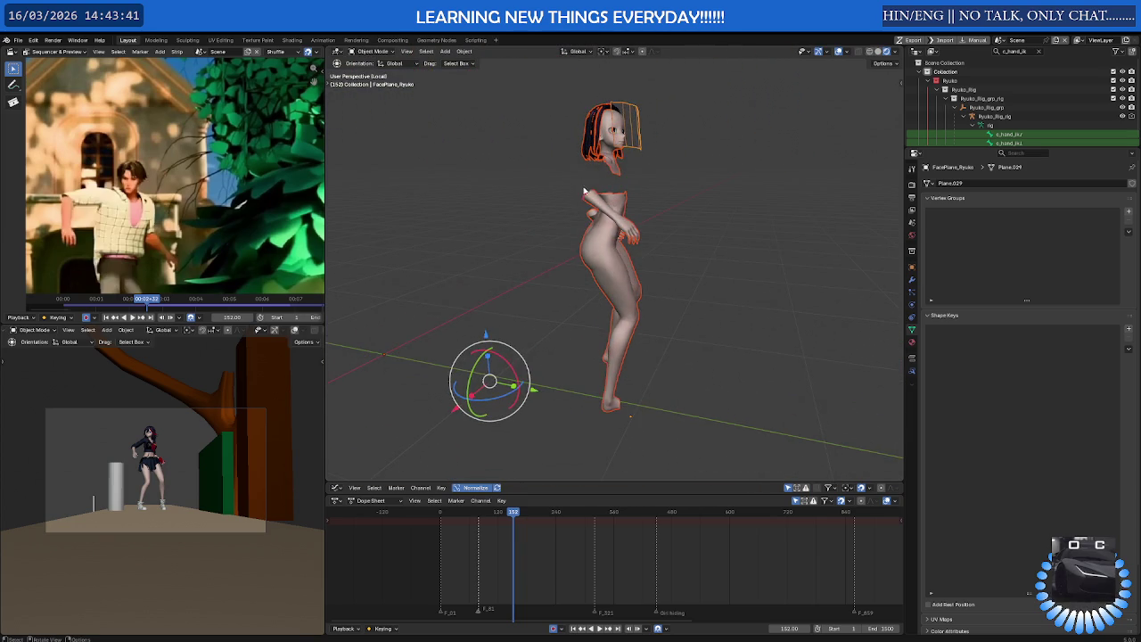
Exit local view, isolate the Eye_Ryuko meshes and briefly enter Edit Mode on them
{"action": "key", "text": "KP_Divide"}
{"action": "left_click", "coordinate": [575, 188]}
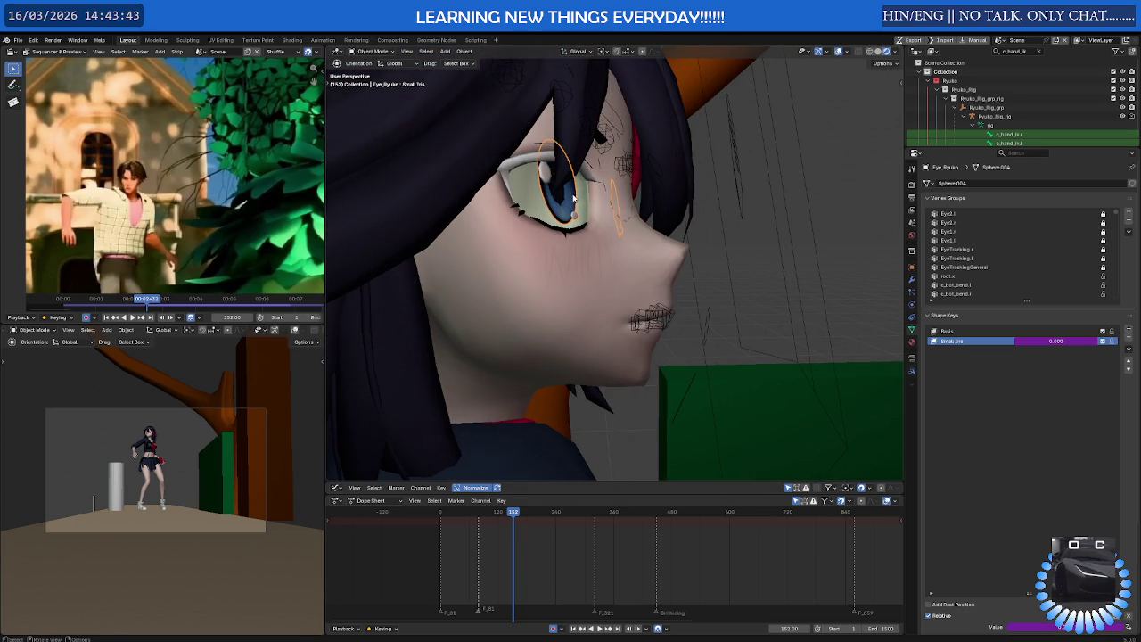
{"action": "left_click", "coordinate": [547, 178], "text": "shift"}
{"action": "left_click", "coordinate": [563, 204]}
{"action": "key", "text": "KP_Divide"}
{"action": "middle_click_drag", "start_coordinate": [564, 203], "coordinate": [571, 222]}
{"action": "key", "text": "Tab"}
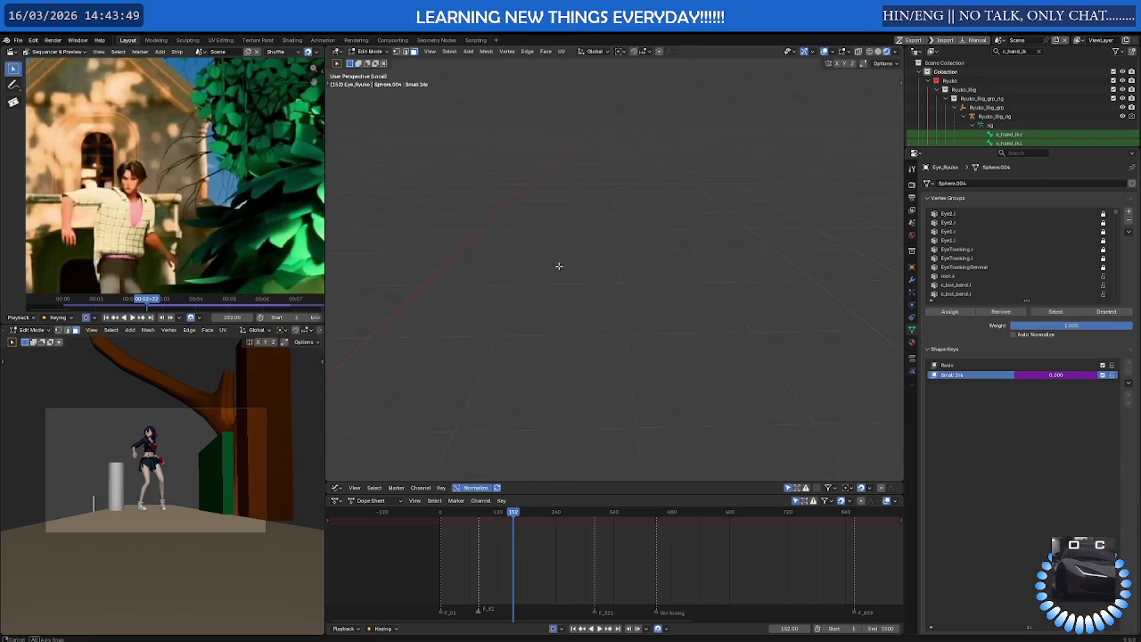
{"action": "key", "text": "Tab"}
Zoom and orbit around the isolated eye meshes to inspect them edge-on
{"action": "scroll", "coordinate": [570, 272], "scroll_direction": "down", "scroll_amount": 3}
{"action": "scroll", "coordinate": [580, 286], "scroll_direction": "down", "scroll_amount": 3}
{"action": "scroll", "coordinate": [571, 294], "scroll_direction": "up", "scroll_amount": 5}
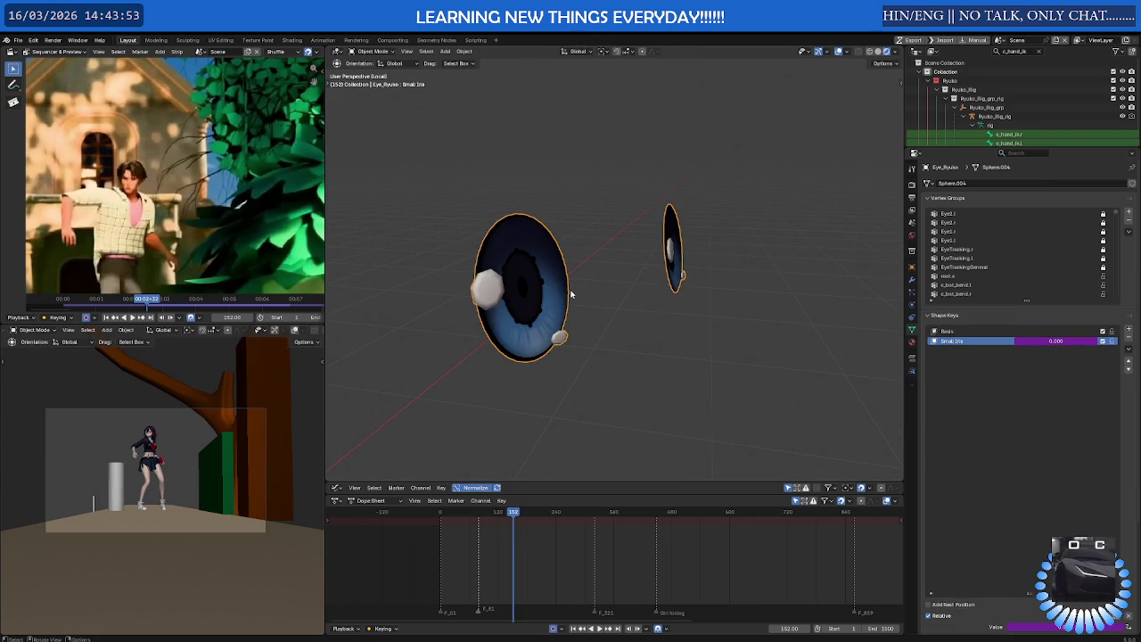
{"action": "mouse_move", "coordinate": [561, 294]}
{"action": "middle_mouse_down"}
{"action": "mouse_move", "coordinate": [585, 214]}
{"action": "mouse_move", "coordinate": [657, 224]}
{"action": "mouse_move", "coordinate": [571, 242]}
{"action": "mouse_move", "coordinate": [473, 284]}
{"action": "middle_mouse_up"}
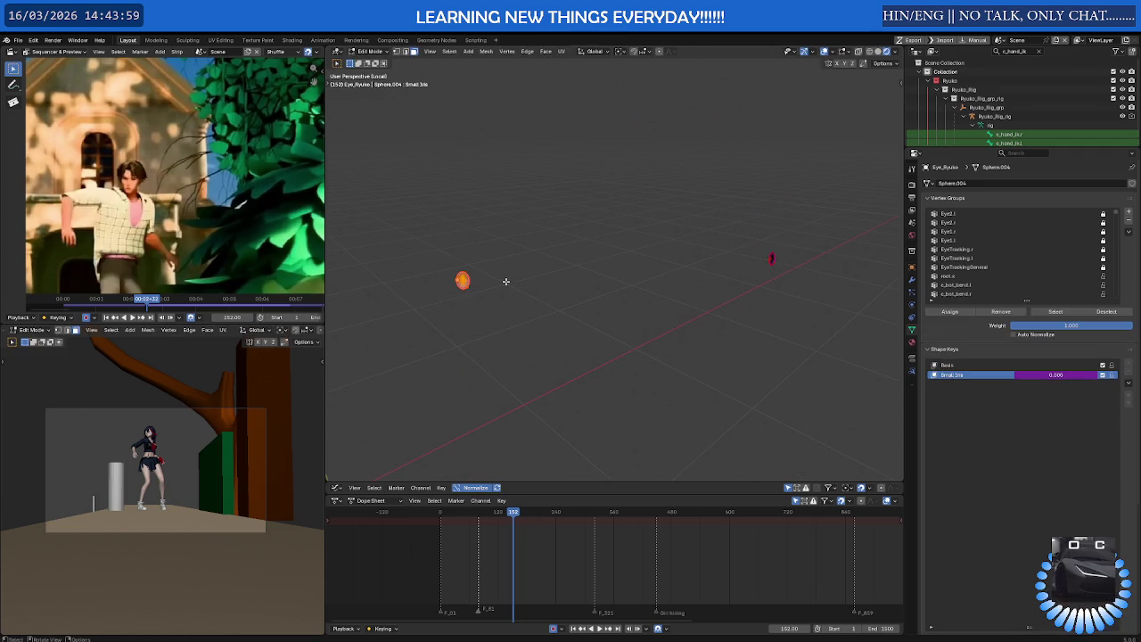
{"action": "scroll", "coordinate": [473, 284], "scroll_direction": "up", "scroll_amount": 3}
{"action": "scroll", "coordinate": [467, 277], "scroll_direction": "up", "scroll_amount": 3}
{"action": "scroll", "coordinate": [499, 276], "scroll_direction": "up", "scroll_amount": 3}
{"action": "scroll", "coordinate": [513, 276], "scroll_direction": "up", "scroll_amount": 3}
{"action": "scroll", "coordinate": [513, 275], "scroll_direction": "down", "scroll_amount": 3}
{"action": "scroll", "coordinate": [497, 276], "scroll_direction": "down", "scroll_amount": 5}
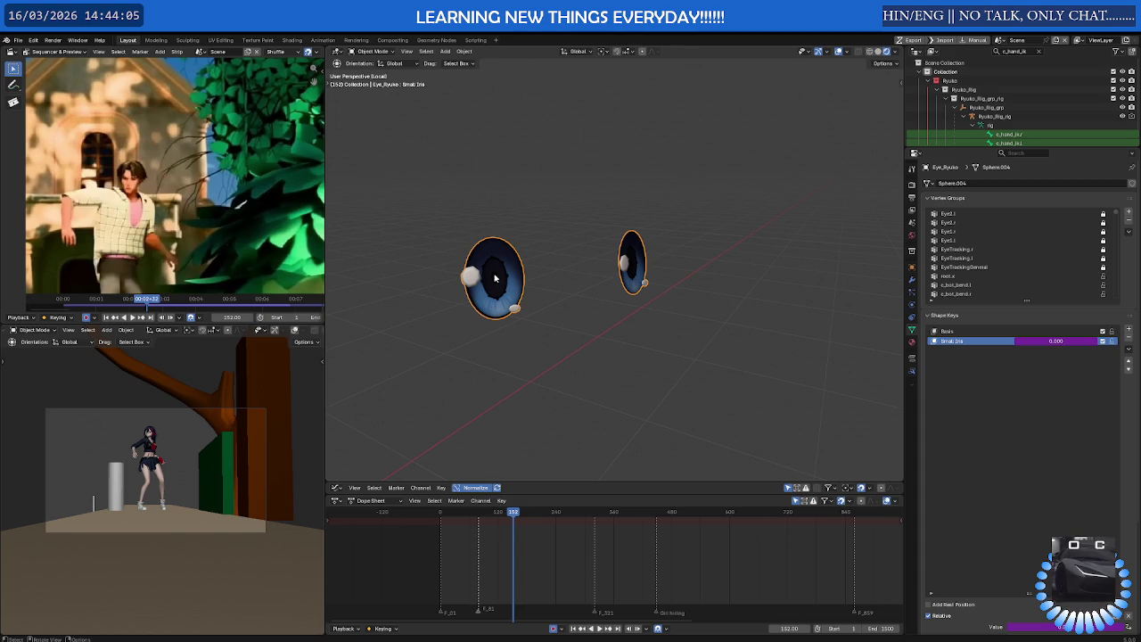
Exit local view and select FacePlane_Ryuko from a near-front view
{"action": "key", "text": "KP_Divide"}
{"action": "mouse_move", "coordinate": [581, 232]}
{"action": "middle_mouse_down"}
{"action": "mouse_move", "coordinate": [535, 225]}
{"action": "mouse_move", "coordinate": [535, 177]}
{"action": "middle_mouse_up"}
{"action": "left_click", "coordinate": [535, 224]}
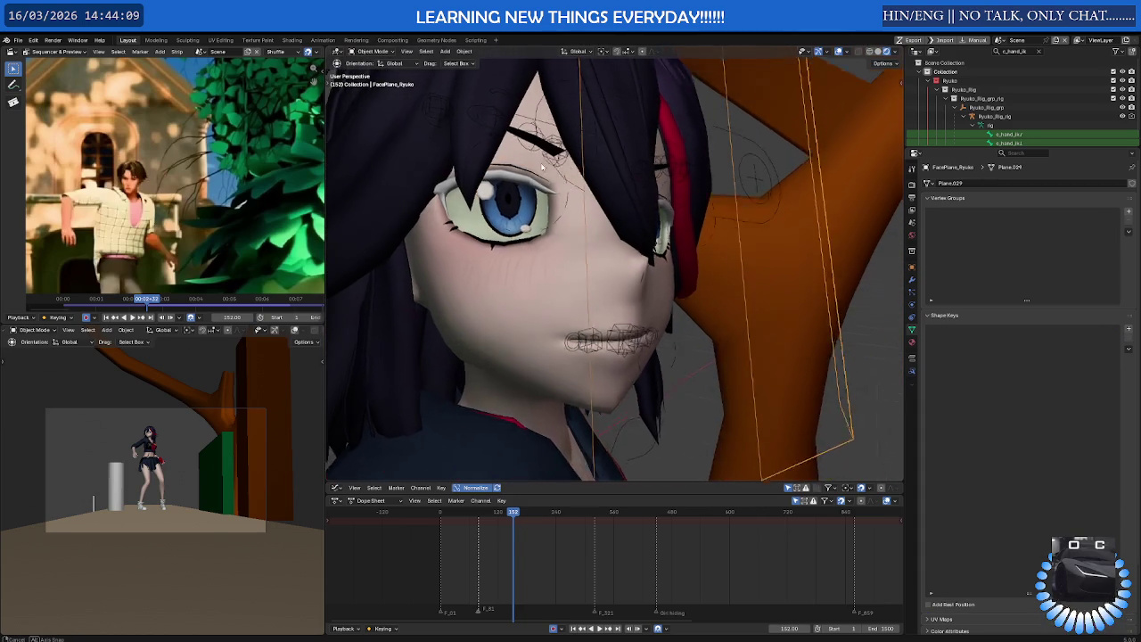
Select the eyelashes object, then the face plane, from a near-front view
{"action": "left_click", "coordinate": [515, 185]}
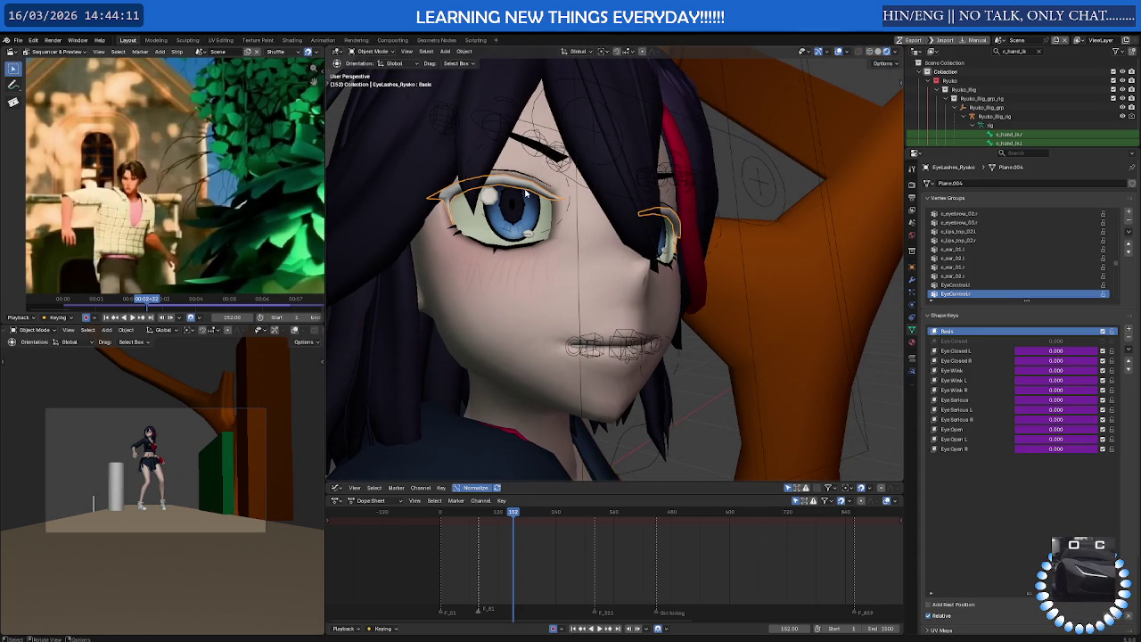
{"action": "mouse_move", "coordinate": [511, 207]}
{"action": "middle_mouse_down"}
{"action": "mouse_move", "coordinate": [430, 220]}
{"action": "mouse_move", "coordinate": [574, 218]}
{"action": "mouse_move", "coordinate": [444, 206]}
{"action": "mouse_move", "coordinate": [464, 249]}
{"action": "middle_mouse_up"}
{"action": "scroll", "coordinate": [444, 207], "scroll_direction": "up", "scroll_amount": 3}
{"action": "left_click", "coordinate": [459, 250]}
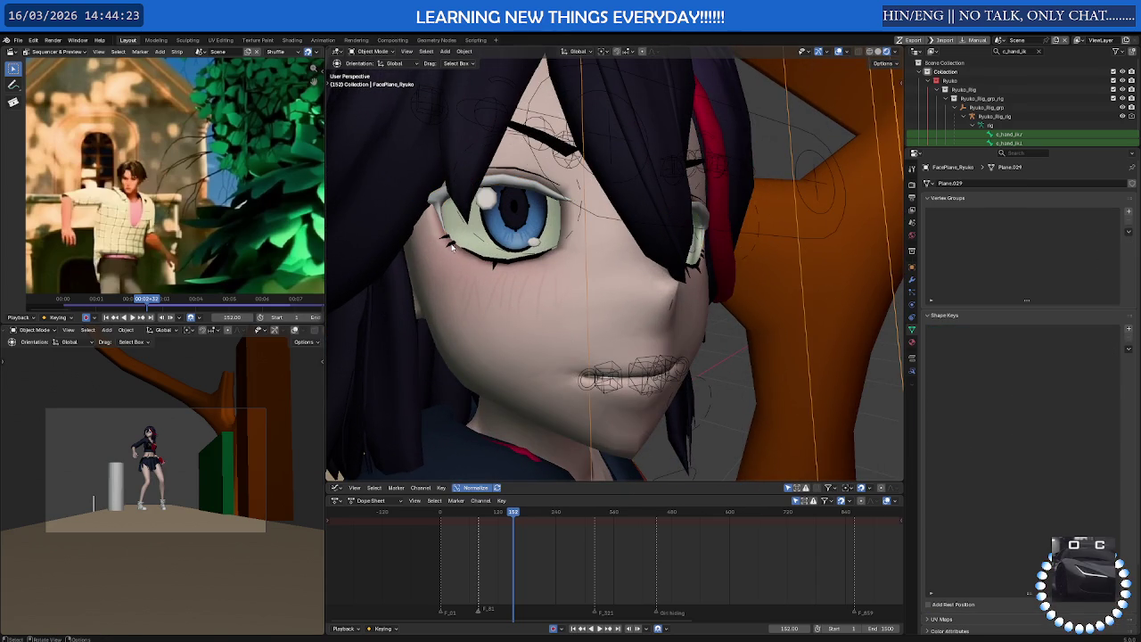
Isolate the extra eyelashes mesh in local view and enter Edit Mode
{"action": "left_click", "coordinate": [452, 248]}
{"action": "key", "text": "KP_Divide"}
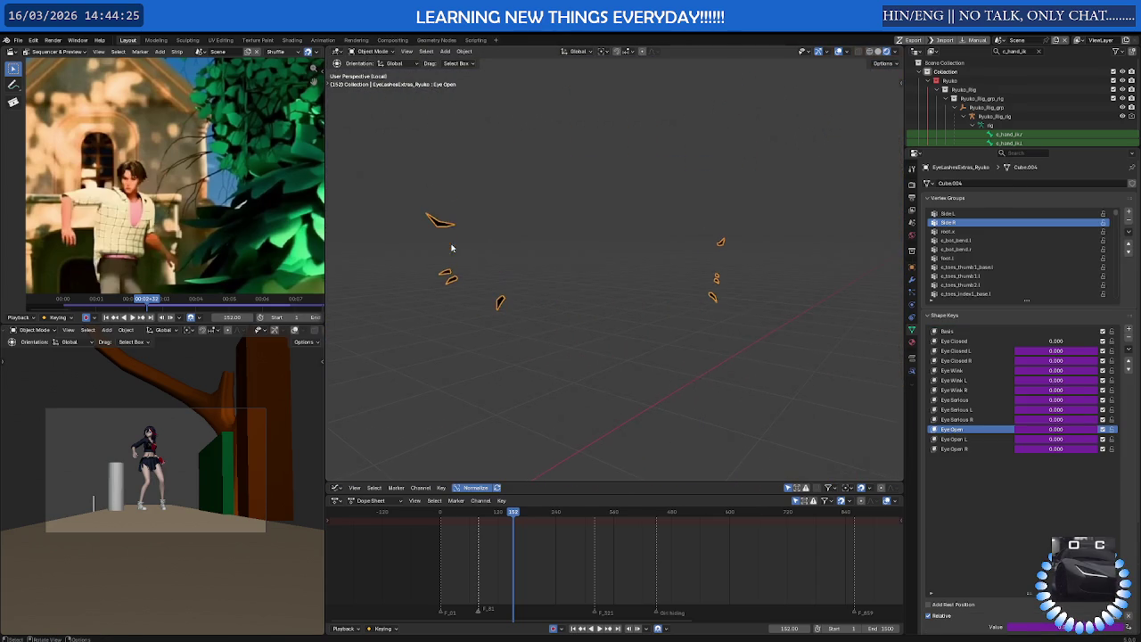
{"action": "middle_click_drag", "start_coordinate": [451, 243], "coordinate": [444, 266]}
{"action": "key", "text": "Tab"}
{"action": "scroll", "coordinate": [449, 265], "scroll_direction": "up", "scroll_amount": 1}
{"action": "scroll", "coordinate": [448, 265], "scroll_direction": "up", "scroll_amount": 2}
{"action": "scroll", "coordinate": [455, 261], "scroll_direction": "up", "scroll_amount": 2}
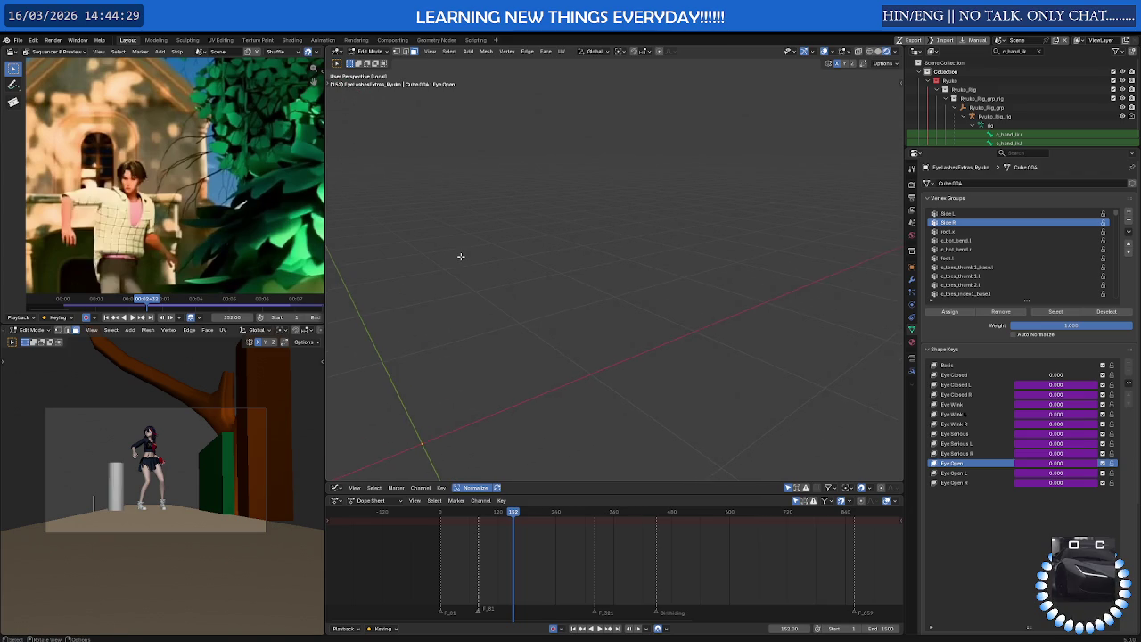
{"action": "middle_click_drag", "start_coordinate": [461, 256], "coordinate": [529, 280]}
Zoom onto the small eyelash pieces, then leave Edit Mode and local view
{"action": "key", "text": "KP_0"}
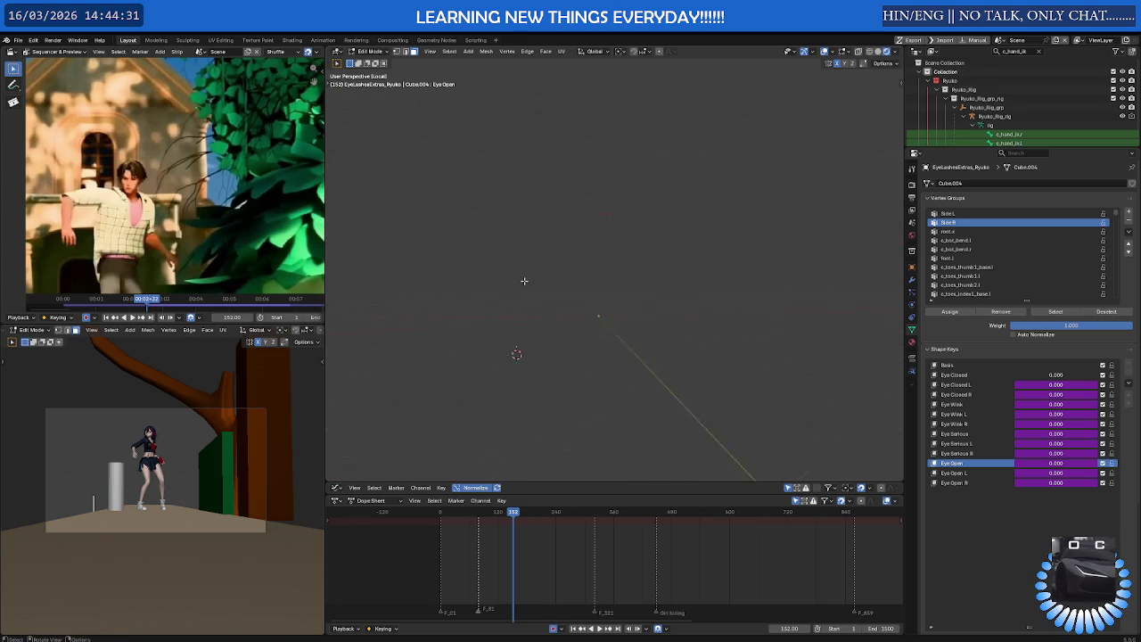
{"action": "key", "text": "KP_0"}
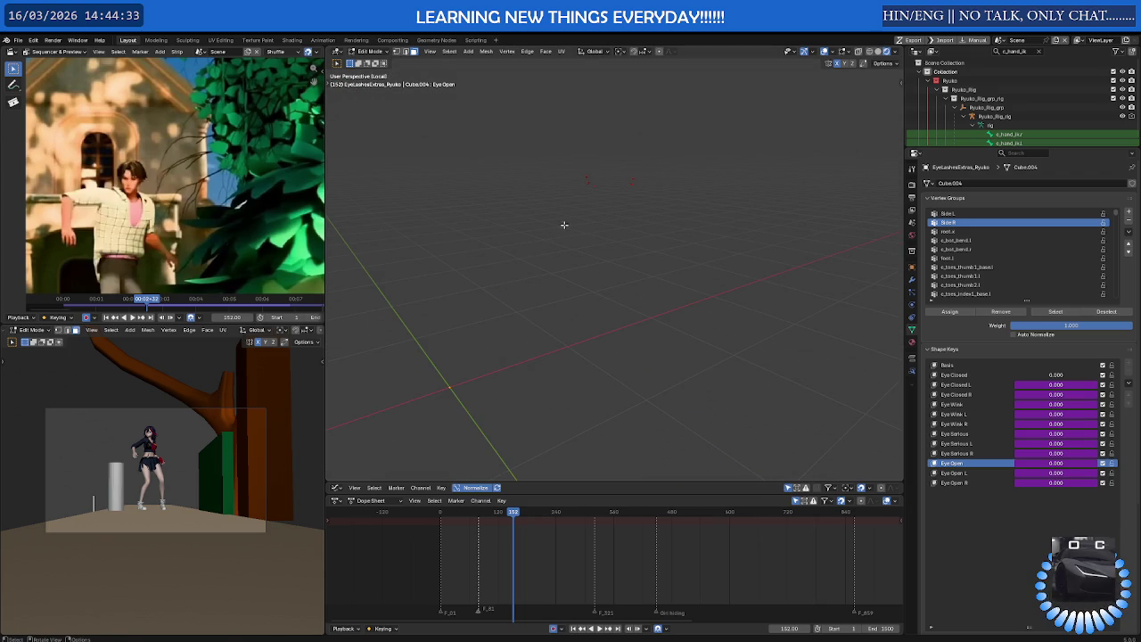
{"action": "key", "text": "shift+b"}
{"action": "left_click_drag", "start_coordinate": [589, 163], "coordinate": [668, 208]}
{"action": "key", "text": "Tab"}
{"action": "key", "text": "KP_Divide"}
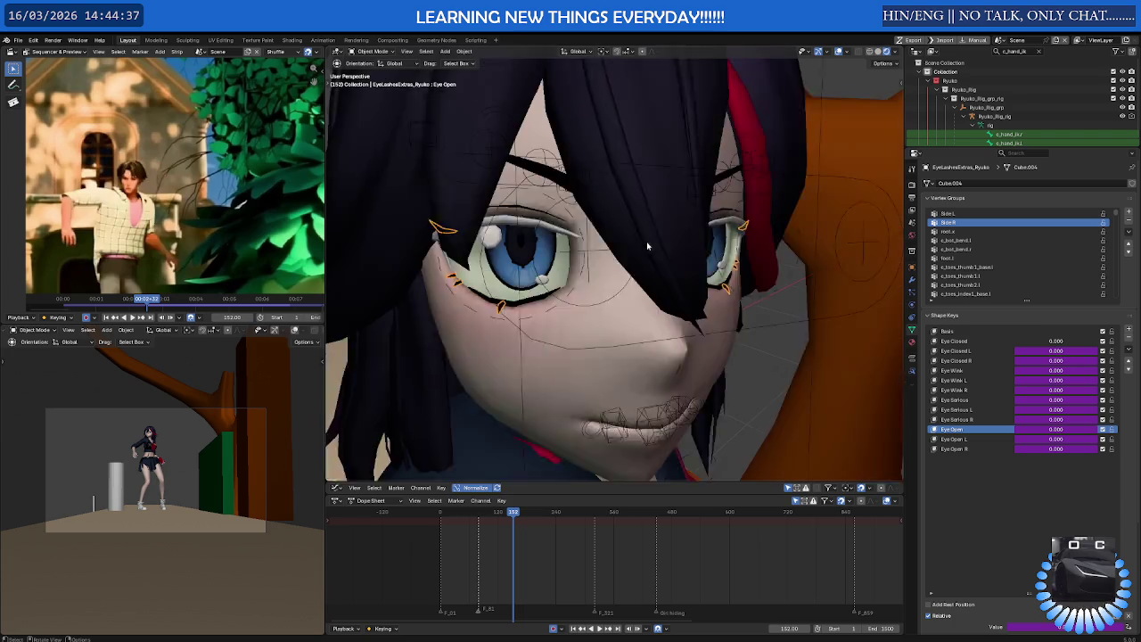
{"action": "mouse_move", "coordinate": [600, 323]}
{"action": "middle_mouse_down"}
{"action": "mouse_move", "coordinate": [570, 302]}
{"action": "mouse_move", "coordinate": [590, 272]}
{"action": "mouse_move", "coordinate": [606, 307]}
{"action": "mouse_move", "coordinate": [467, 298]}
{"action": "mouse_move", "coordinate": [617, 301]}
{"action": "mouse_move", "coordinate": [596, 292]}
{"action": "middle_mouse_up"}
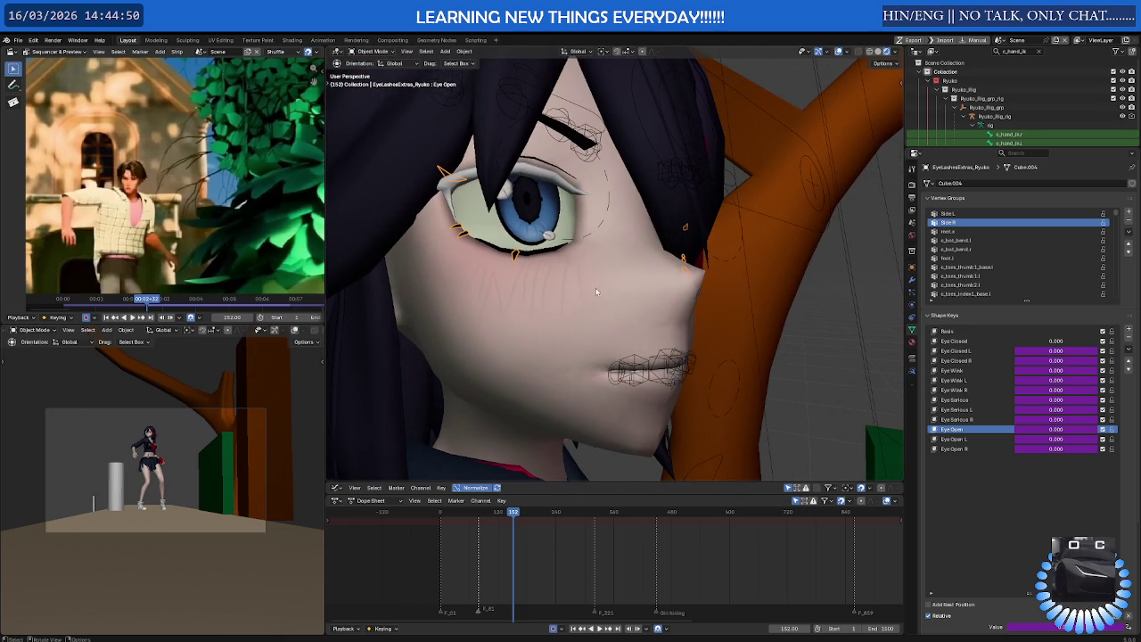
Make Ryuko_Rig_rig active after checking FacePlane_Ryuko and reframing to an upper-body view
{"action": "left_click", "coordinate": [532, 228]}
{"action": "left_click", "coordinate": [526, 234]}
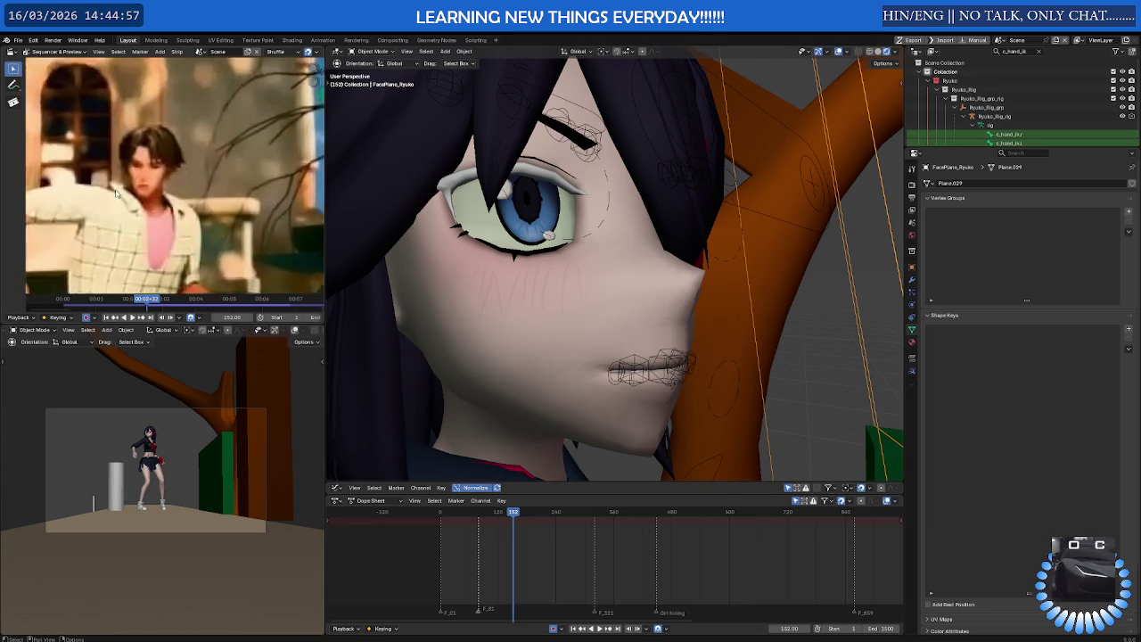
{"action": "mouse_move", "coordinate": [642, 161]}
{"action": "middle_mouse_down"}
{"action": "mouse_move", "coordinate": [551, 150]}
{"action": "mouse_move", "coordinate": [573, 217]}
{"action": "middle_mouse_up"}
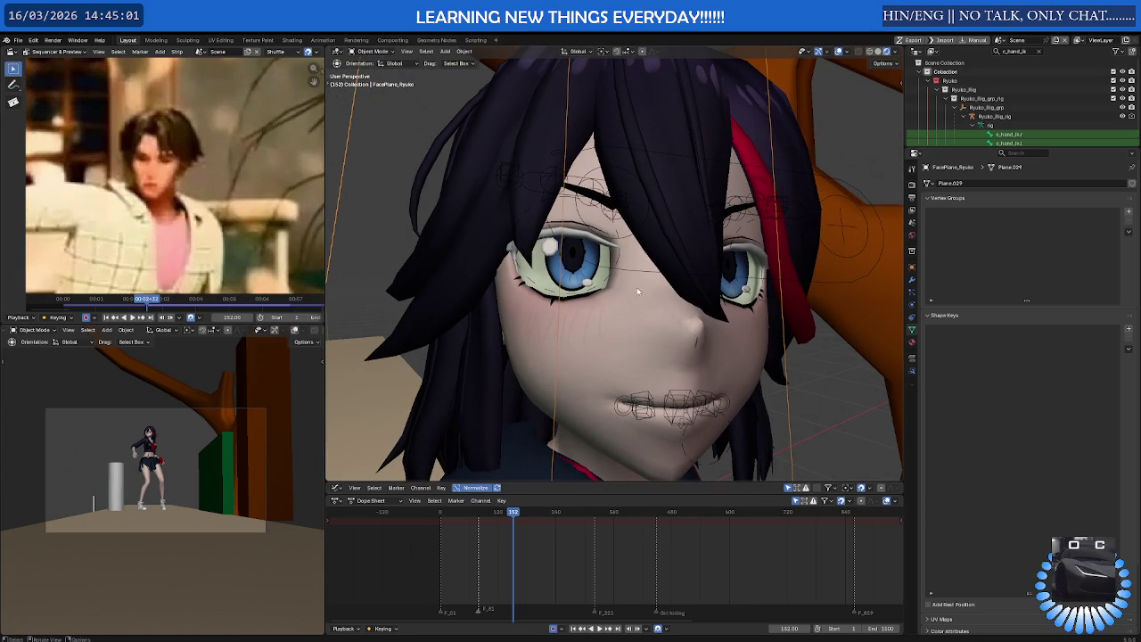
{"action": "middle_click_drag", "start_coordinate": [689, 402], "coordinate": [549, 305]}
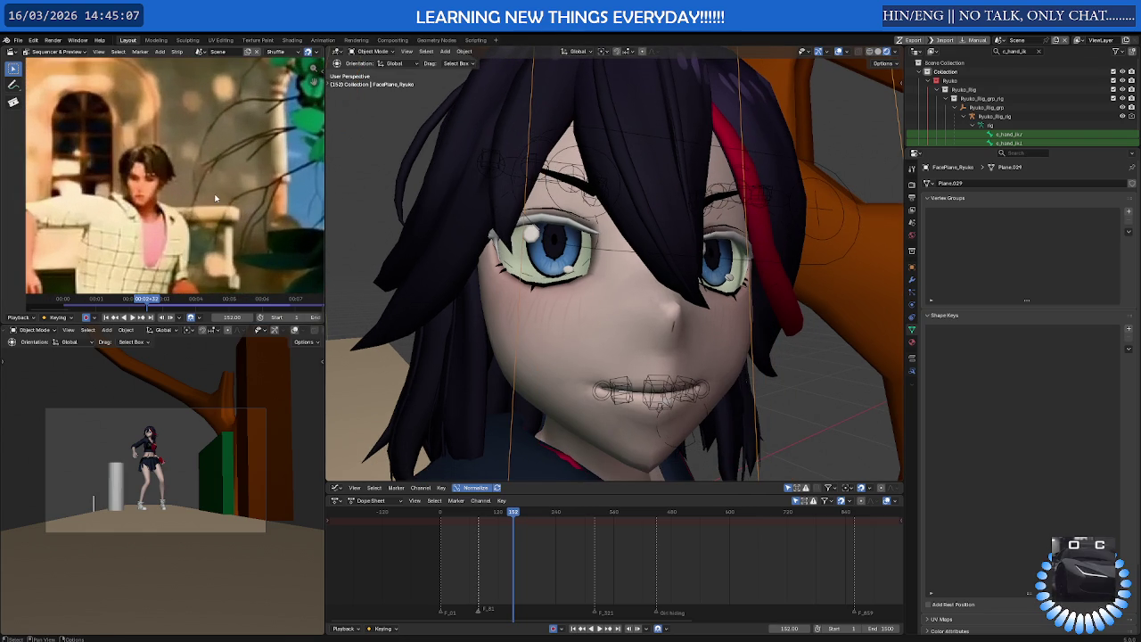
{"action": "scroll", "coordinate": [624, 268], "scroll_direction": "down", "scroll_amount": 3}
{"action": "mouse_move", "coordinate": [624, 267]}
{"action": "middle_mouse_down"}
{"action": "mouse_move", "coordinate": [731, 239]}
{"action": "mouse_move", "coordinate": [697, 277]}
{"action": "middle_mouse_up"}
{"action": "scroll", "coordinate": [731, 239], "scroll_direction": "up", "scroll_amount": 3}
{"action": "left_click", "coordinate": [711, 262]}
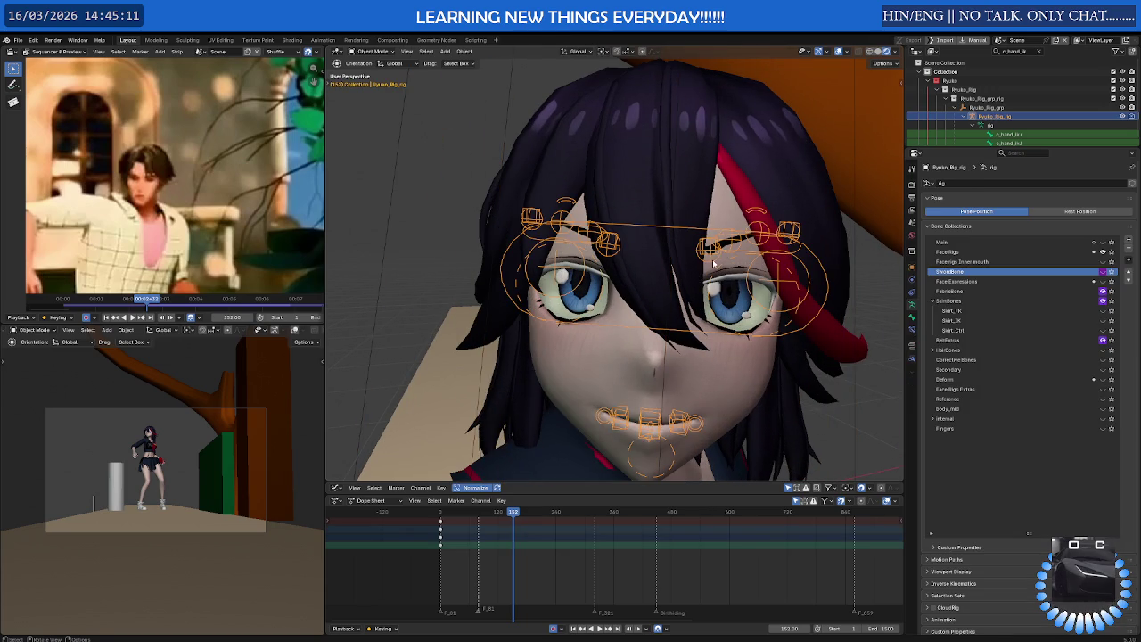
In Pose Mode at frame 152, raise the eyebrow control straight up along Z
{"action": "key", "text": "ctrl+Tab"}
{"action": "left_click", "coordinate": [709, 249]}
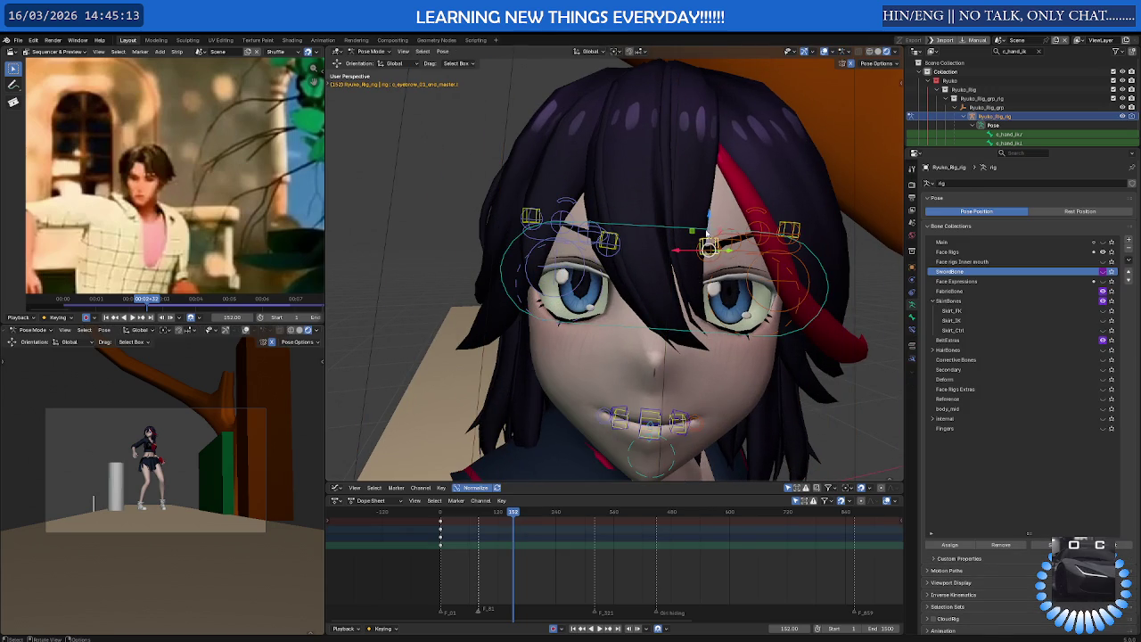
{"action": "key", "text": "g"}
{"action": "key", "text": "z"}
{"action": "left_click", "coordinate": [706, 224]}
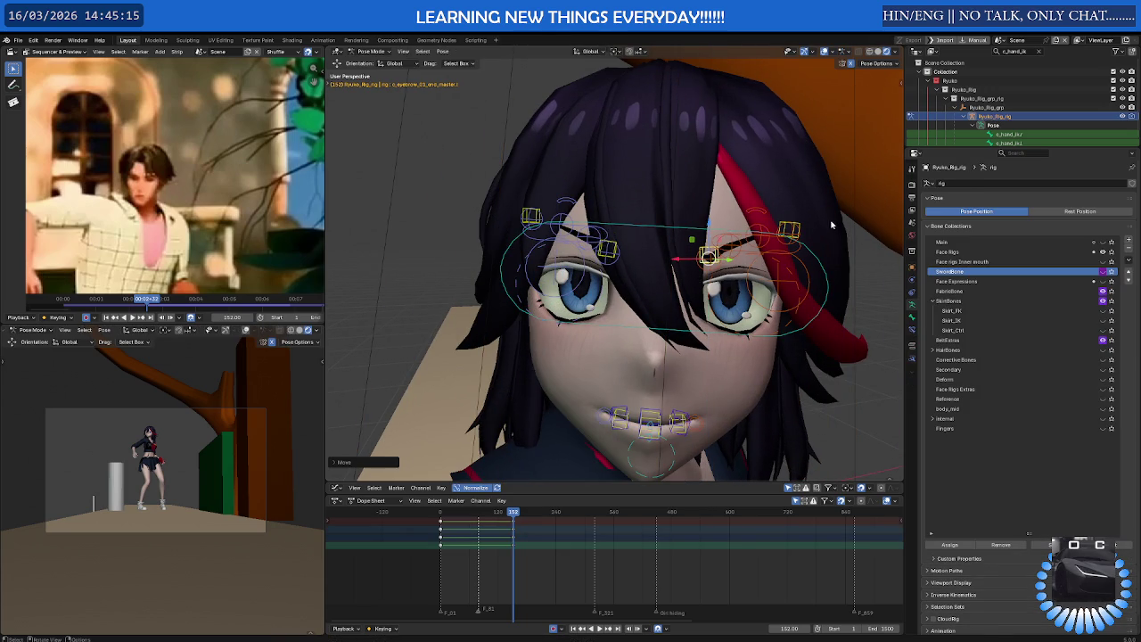
{"action": "key", "text": "g"}
{"action": "key", "text": "z"}
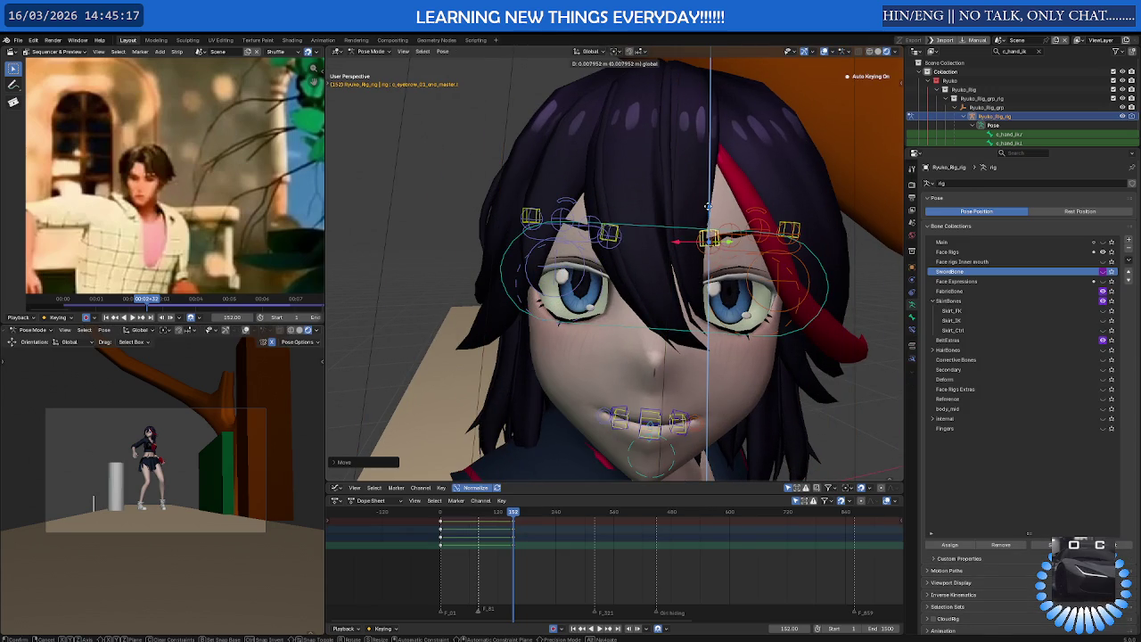
{"action": "left_click", "coordinate": [652, 251]}
Move the jaw control to open the mouth, then deselect the lip controls
{"action": "mouse_move", "coordinate": [653, 252]}
{"action": "middle_mouse_down"}
{"action": "mouse_move", "coordinate": [590, 327]}
{"action": "mouse_move", "coordinate": [644, 439]}
{"action": "mouse_move", "coordinate": [644, 421]}
{"action": "middle_mouse_up"}
{"action": "left_click", "coordinate": [644, 420]}
{"action": "key", "text": "g"}
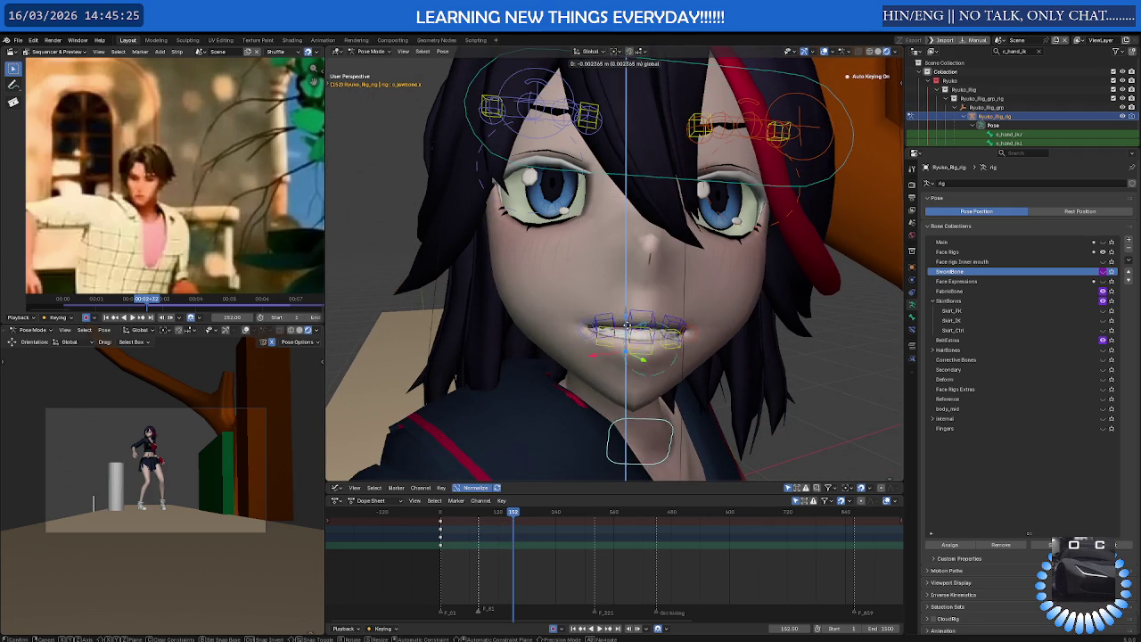
{"action": "left_click", "coordinate": [648, 321]}
{"action": "left_click", "coordinate": [650, 317]}
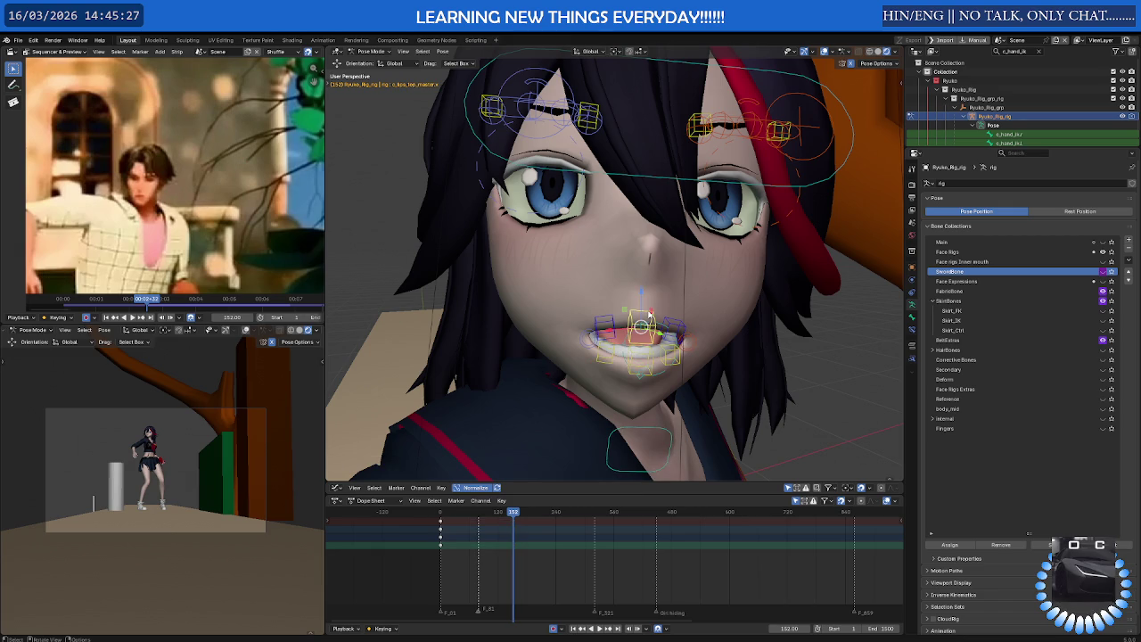
{"action": "left_click", "coordinate": [614, 321]}
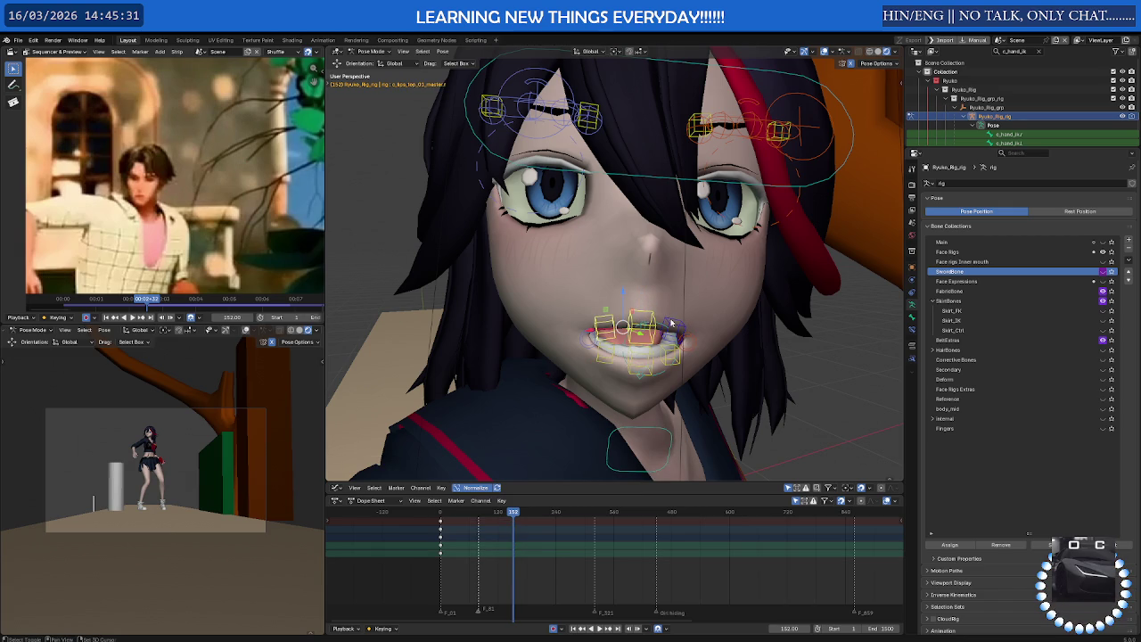
{"action": "key", "text": "alt+a"}
Select two upper lip controls and move them to reshape the upper lip
{"action": "scroll", "coordinate": [671, 322], "scroll_direction": "up", "scroll_amount": 3}
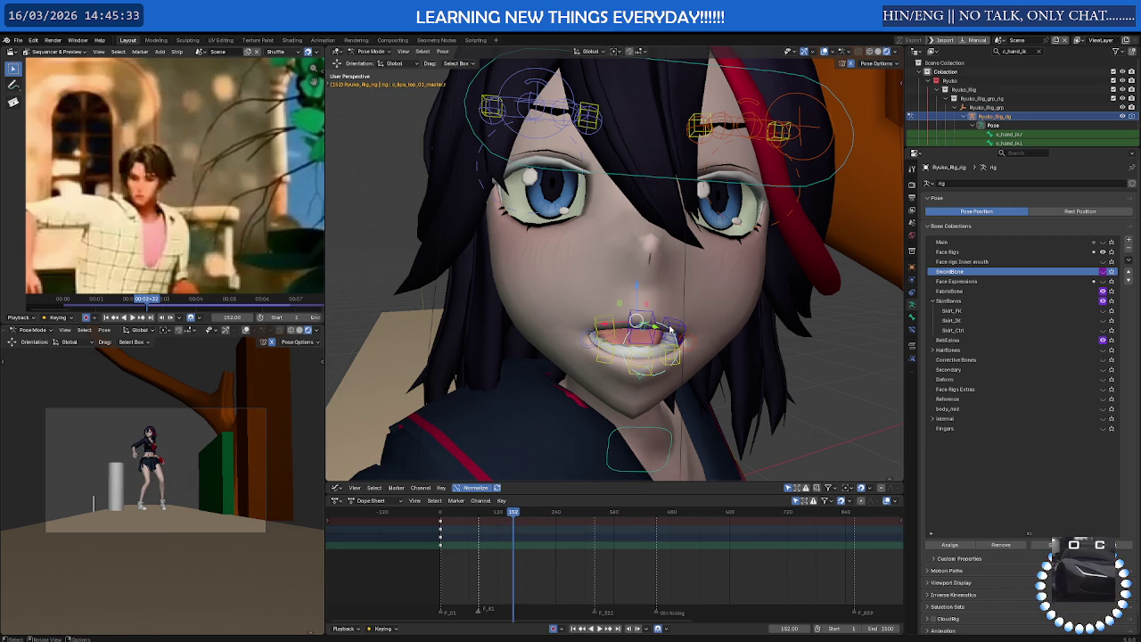
{"action": "scroll", "coordinate": [681, 327], "scroll_direction": "down", "scroll_amount": 3}
{"action": "middle_click_drag", "start_coordinate": [680, 327], "coordinate": [698, 342]}
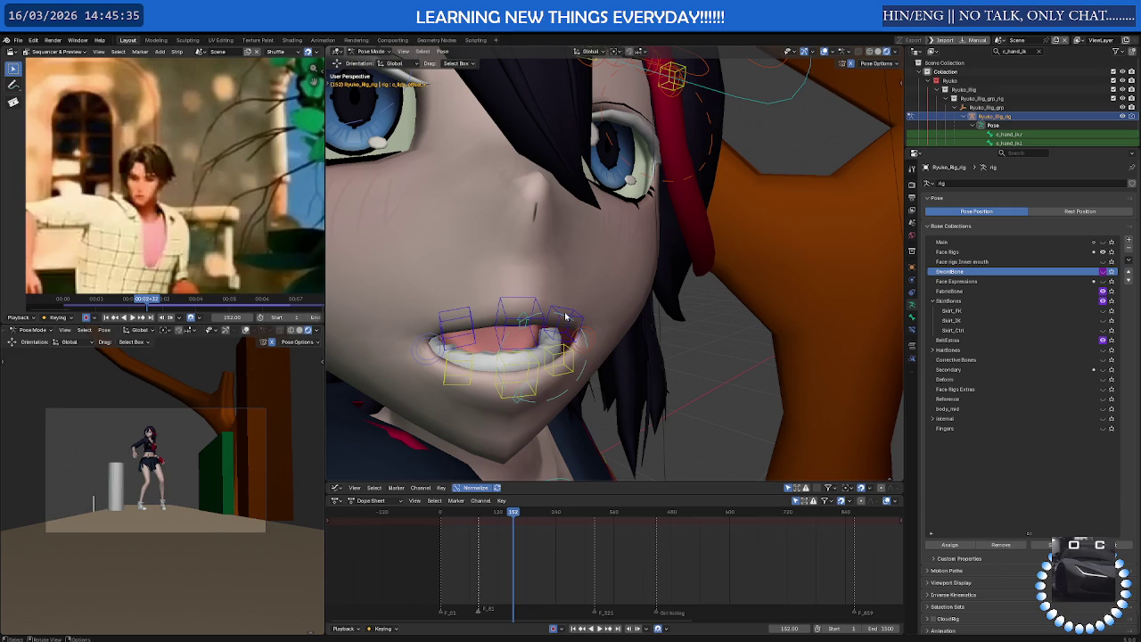
{"action": "middle_click_drag", "start_coordinate": [580, 318], "coordinate": [581, 313]}
{"action": "left_click", "coordinate": [688, 261]}
{"action": "left_click", "coordinate": [730, 251], "text": "shift"}
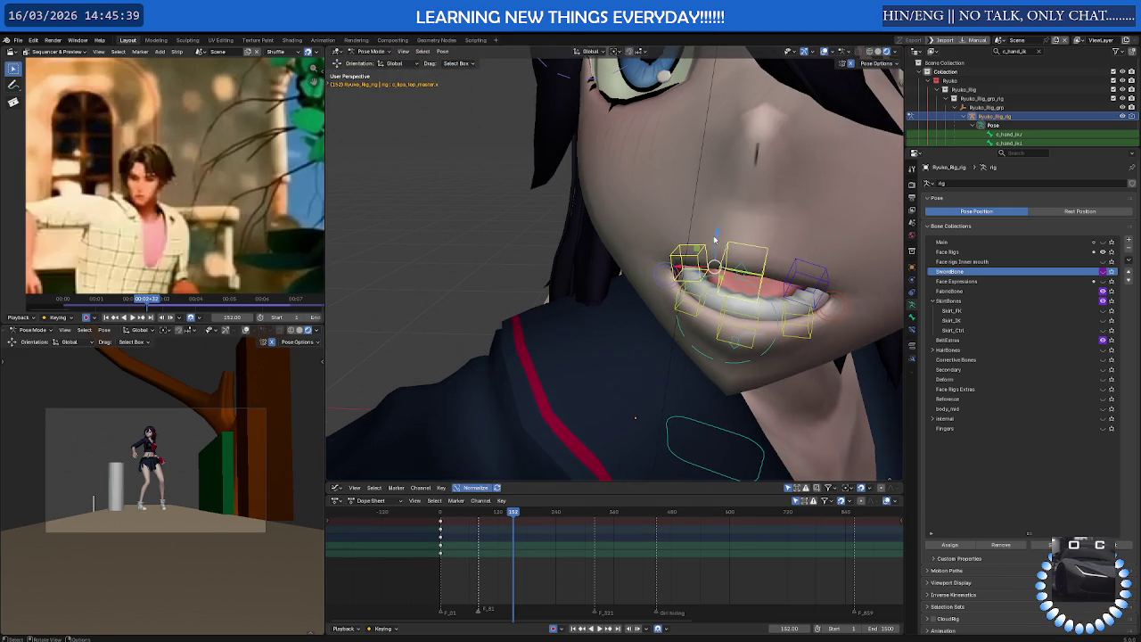
{"action": "key", "text": "g"}
{"action": "left_click", "coordinate": [715, 223]}
{"action": "middle_click_drag", "start_coordinate": [715, 223], "coordinate": [863, 219]}
{"action": "key", "text": "g"}
{"action": "left_click", "coordinate": [714, 254]}
Zoom back in to a frontal view of the face and redisplay the rig controls
{"action": "mouse_move", "coordinate": [714, 254]}
{"action": "middle_mouse_down"}
{"action": "mouse_move", "coordinate": [667, 272]}
{"action": "mouse_move", "coordinate": [677, 287]}
{"action": "mouse_move", "coordinate": [758, 274]}
{"action": "middle_mouse_up"}
{"action": "scroll", "coordinate": [668, 271], "scroll_direction": "down", "scroll_amount": 5}
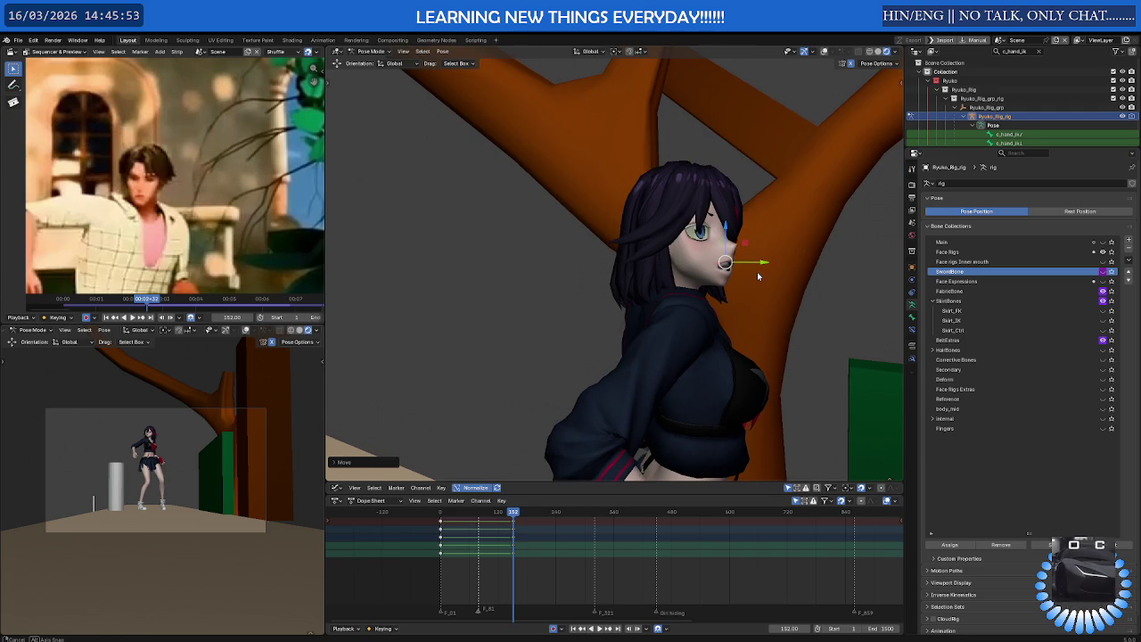
{"action": "mouse_move", "coordinate": [757, 272]}
{"action": "middle_mouse_down"}
{"action": "mouse_move", "coordinate": [782, 258]}
{"action": "mouse_move", "coordinate": [767, 266]}
{"action": "middle_mouse_up"}
{"action": "middle_click_drag", "start_coordinate": [564, 256], "coordinate": [584, 261]}
{"action": "scroll", "coordinate": [584, 261], "scroll_direction": "up", "scroll_amount": 2}
{"action": "scroll", "coordinate": [584, 261], "scroll_direction": "up", "scroll_amount": 3}
{"action": "scroll", "coordinate": [606, 276], "scroll_direction": "up", "scroll_amount": 2}
{"action": "scroll", "coordinate": [643, 297], "scroll_direction": "up", "scroll_amount": 2}
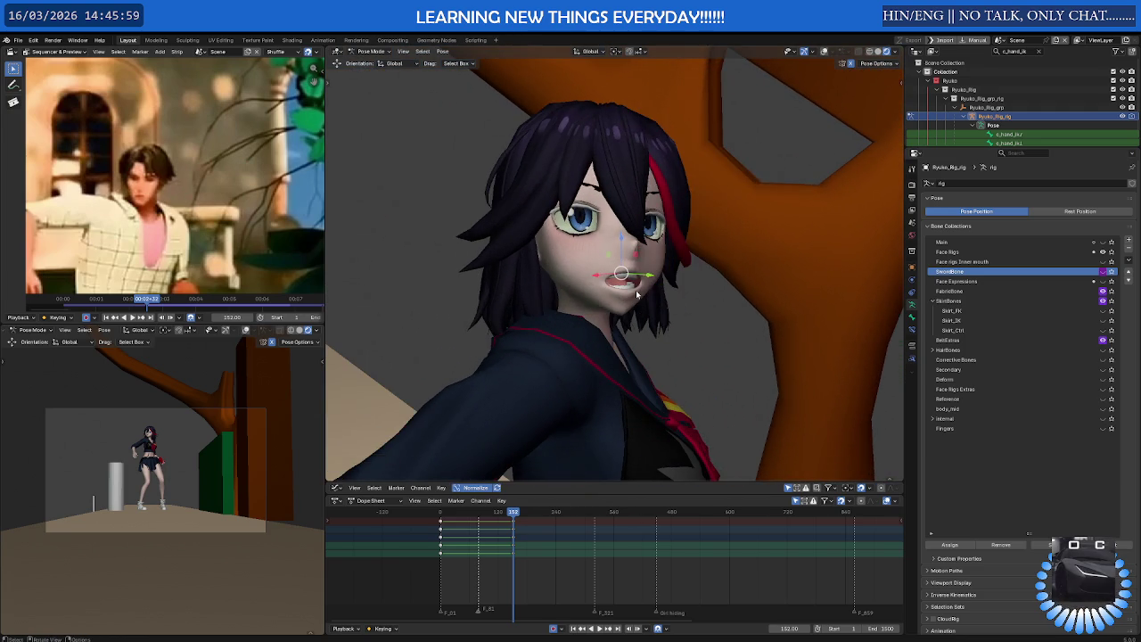
{"action": "scroll", "coordinate": [638, 296], "scroll_direction": "up", "scroll_amount": 2}
{"action": "middle_click_drag", "start_coordinate": [636, 292], "coordinate": [616, 288]}
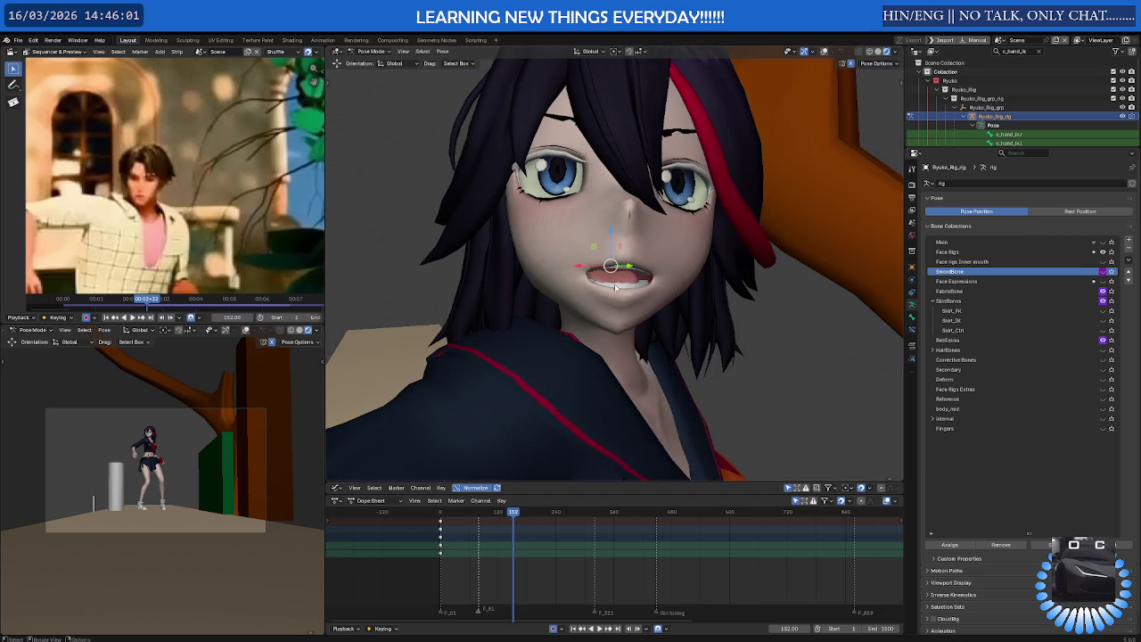
{"action": "left_click", "coordinate": [622, 308], "text": "shift"}
{"action": "key", "text": "shift+alt+z"}
Lower the jaw along Z to open the mouth and shift the mouth controls along X
{"action": "left_click", "coordinate": [627, 303]}
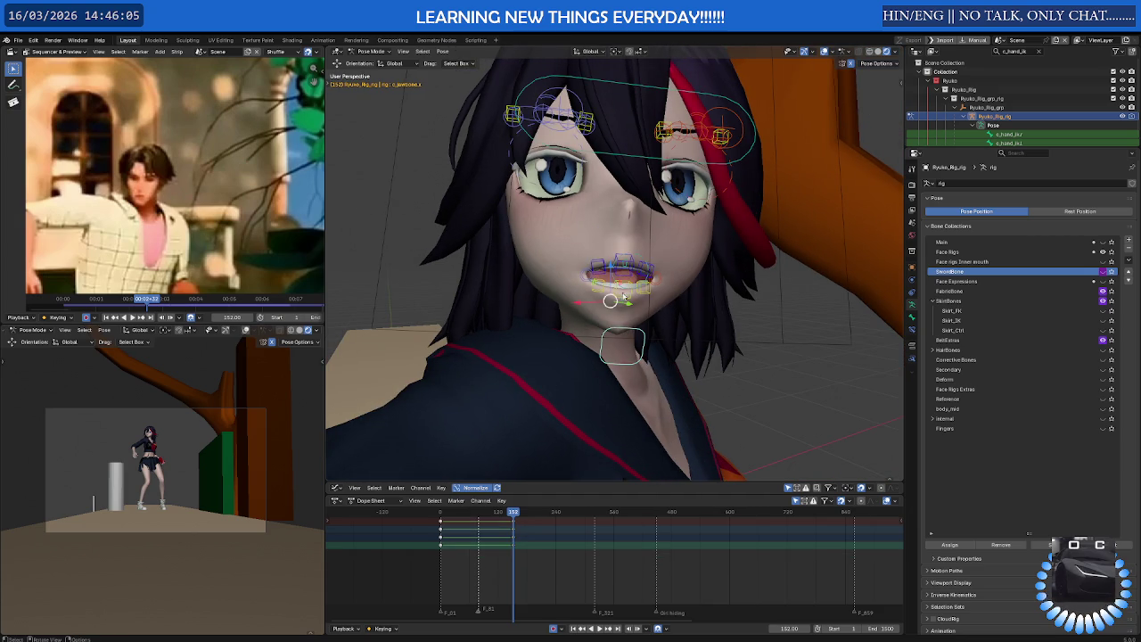
{"action": "key", "text": "g"}
{"action": "key", "text": "z"}
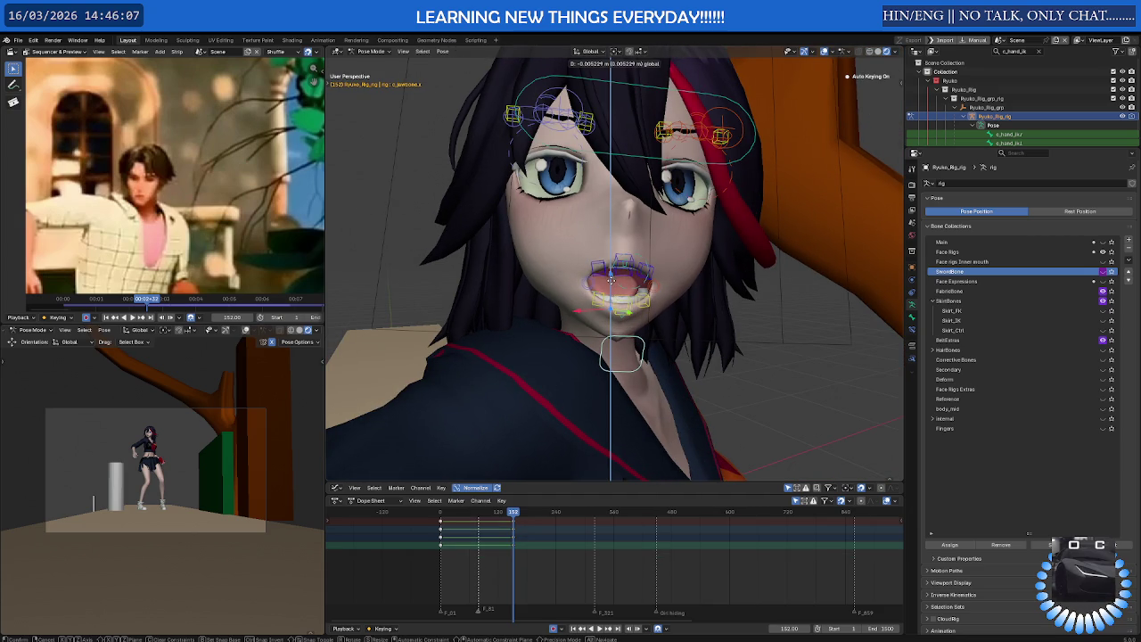
{"action": "left_click", "coordinate": [611, 284]}
{"action": "middle_click_drag", "start_coordinate": [612, 283], "coordinate": [654, 294]}
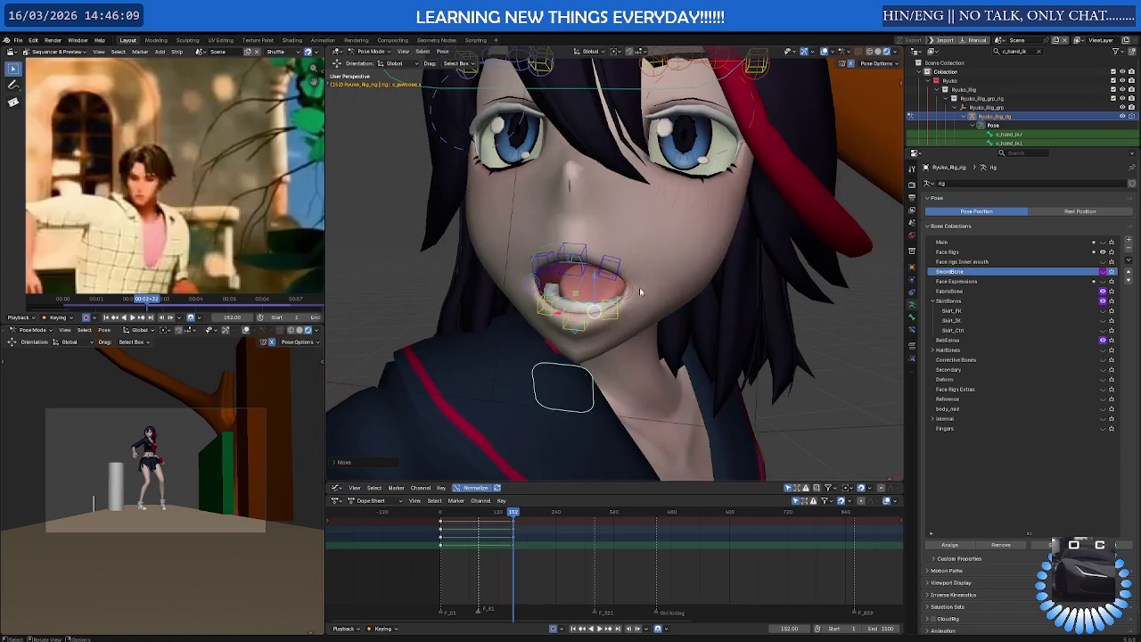
{"action": "key", "text": "g"}
{"action": "key", "text": "x"}
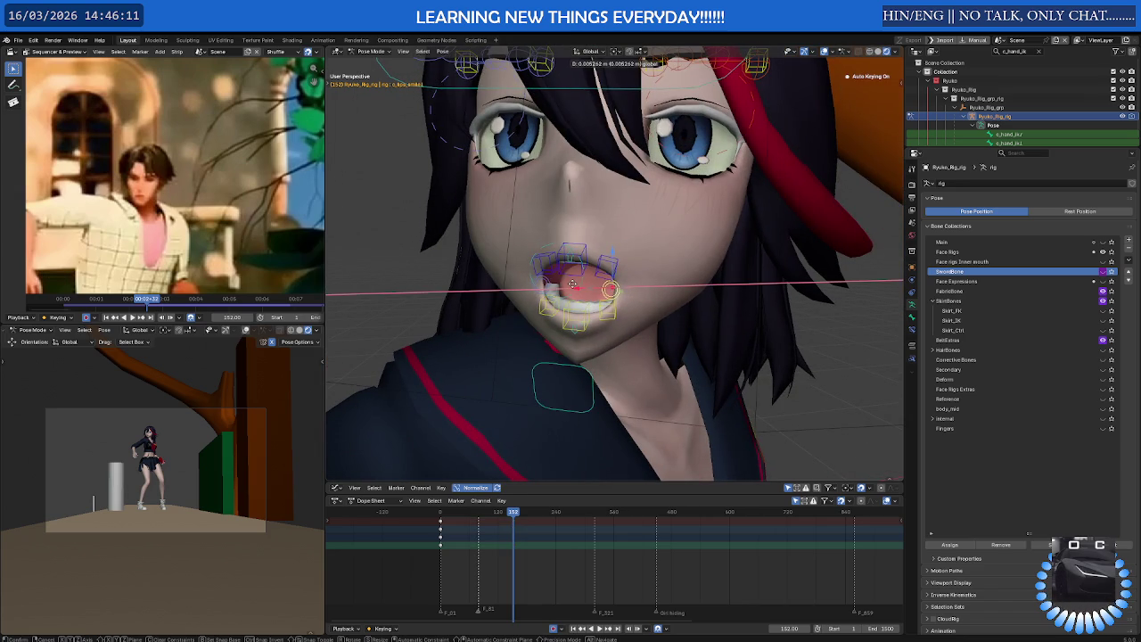
{"action": "left_click", "coordinate": [582, 285]}
Move the jaw control again to refine the mouth shape, then view the whole character
{"action": "left_click", "coordinate": [578, 373]}
{"action": "key", "text": "g"}
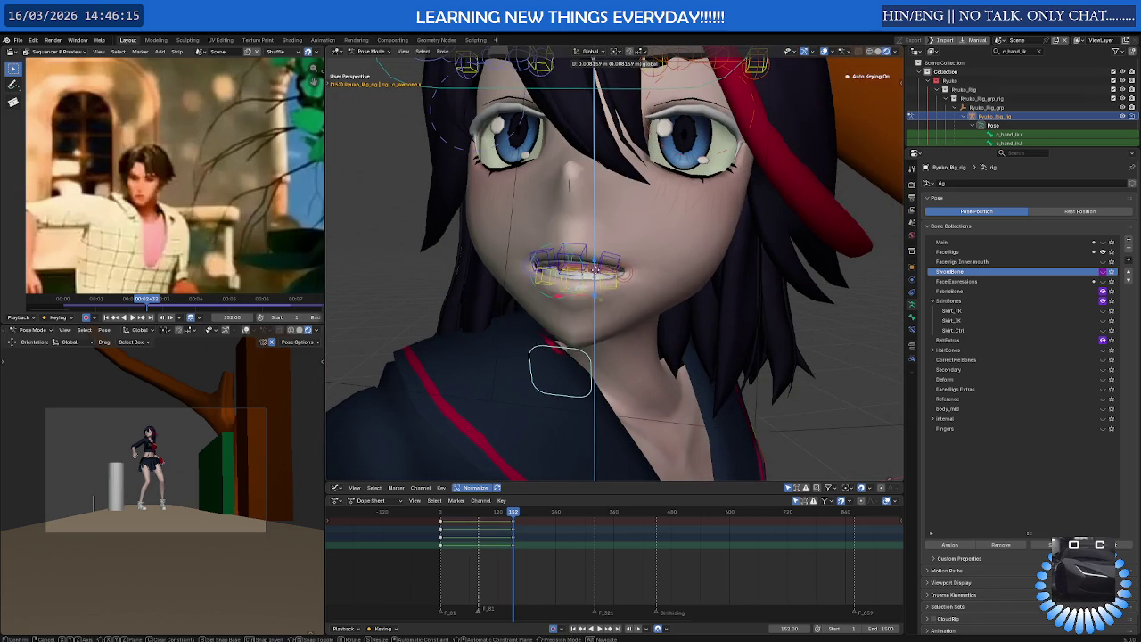
{"action": "left_click", "coordinate": [603, 269]}
{"action": "scroll", "coordinate": [603, 269], "scroll_direction": "down", "scroll_amount": 5}
{"action": "middle_click_drag", "start_coordinate": [603, 269], "coordinate": [620, 268]}
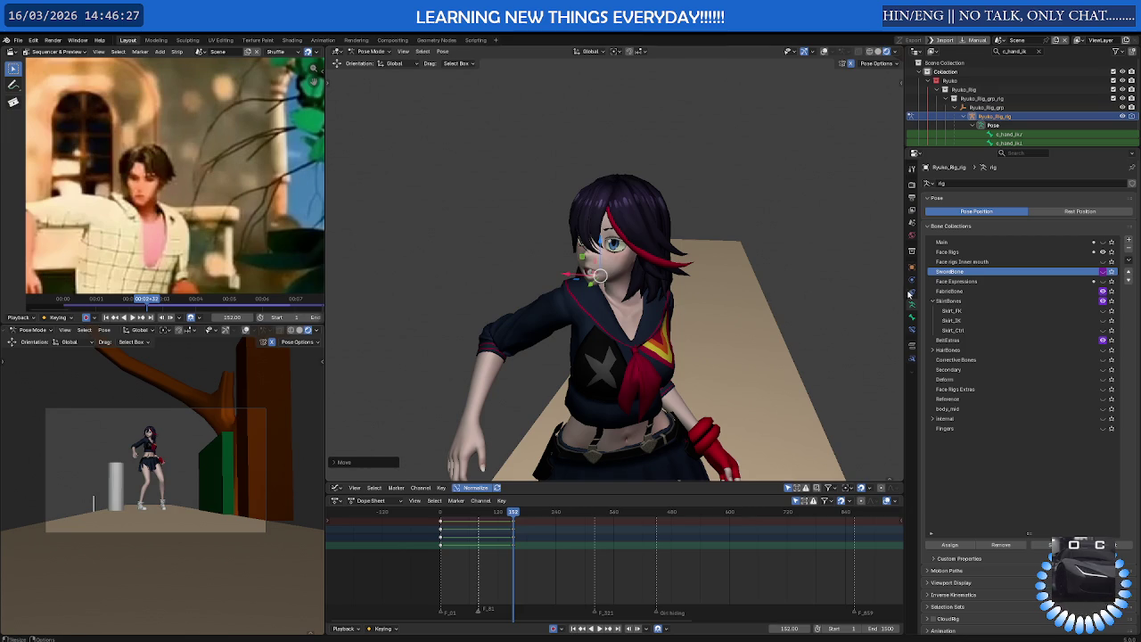
Enlarge the 3D view and inspect the face with the rig overlays shown
{"action": "left_click_drag", "start_coordinate": [904, 295], "coordinate": [1109, 294]}
{"action": "scroll", "coordinate": [729, 207], "scroll_direction": "up", "scroll_amount": 5}
{"action": "mouse_move", "coordinate": [729, 206]}
{"action": "middle_mouse_down"}
{"action": "mouse_move", "coordinate": [669, 220]}
{"action": "mouse_move", "coordinate": [709, 257]}
{"action": "middle_mouse_up"}
{"action": "scroll", "coordinate": [696, 214], "scroll_direction": "up", "scroll_amount": 3}
{"action": "key", "text": "shift+alt+z"}
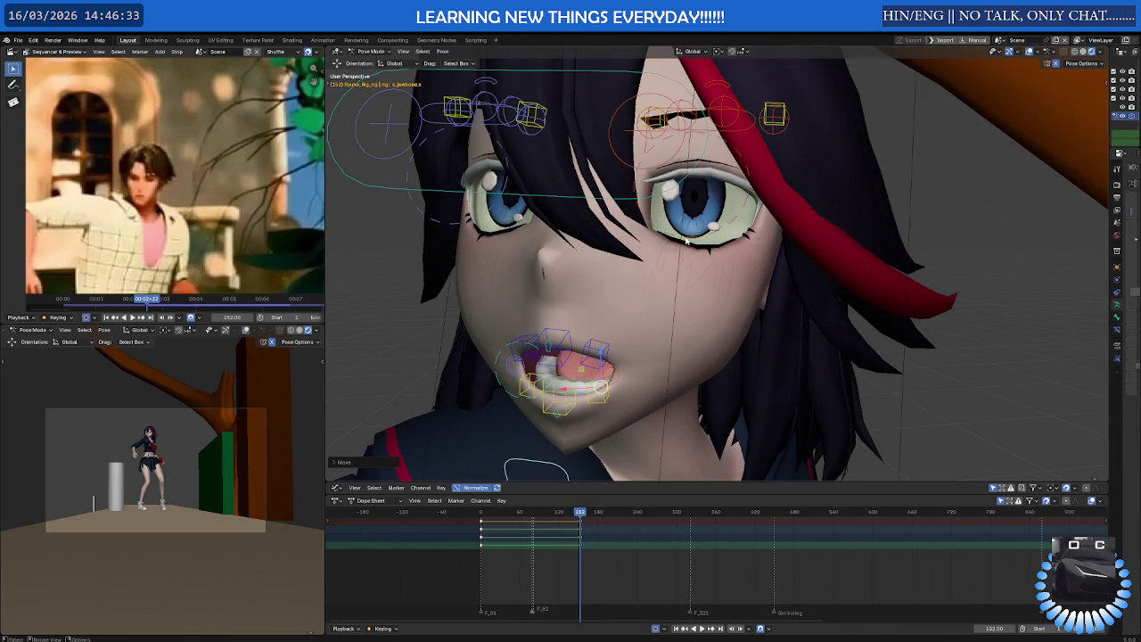
{"action": "middle_click_drag", "start_coordinate": [629, 207], "coordinate": [668, 216]}
{"action": "left_click", "coordinate": [527, 235]}
{"action": "mouse_move", "coordinate": [530, 233]}
{"action": "middle_mouse_down"}
{"action": "mouse_move", "coordinate": [600, 197]}
{"action": "mouse_move", "coordinate": [536, 212]}
{"action": "mouse_move", "coordinate": [660, 197]}
{"action": "mouse_move", "coordinate": [615, 197]}
{"action": "mouse_move", "coordinate": [668, 155]}
{"action": "middle_mouse_up"}
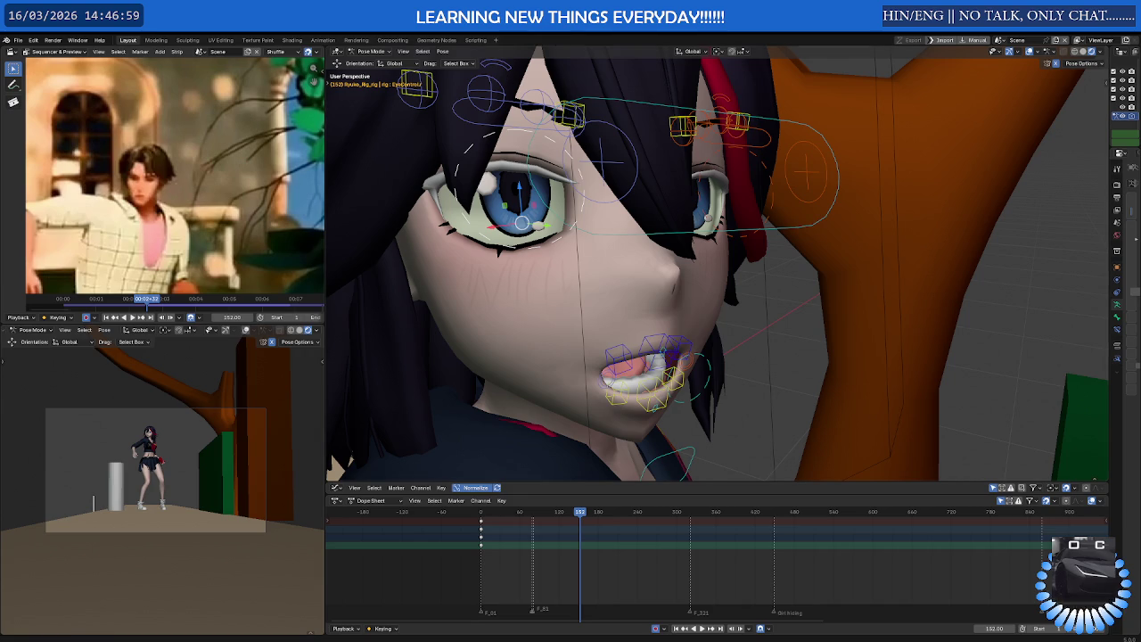
{"action": "key", "text": "shift+alt+z"}
{"action": "middle_click_drag", "start_coordinate": [509, 77], "coordinate": [642, 327]}
{"action": "key", "text": "shift+alt+z"}
Move the mouth corner control along X to widen the open mouth, then zoom out
{"action": "left_click", "coordinate": [704, 374]}
{"action": "middle_click_drag", "start_coordinate": [688, 361], "coordinate": [664, 375]}
{"action": "scroll", "coordinate": [665, 375], "scroll_direction": "up", "scroll_amount": 2}
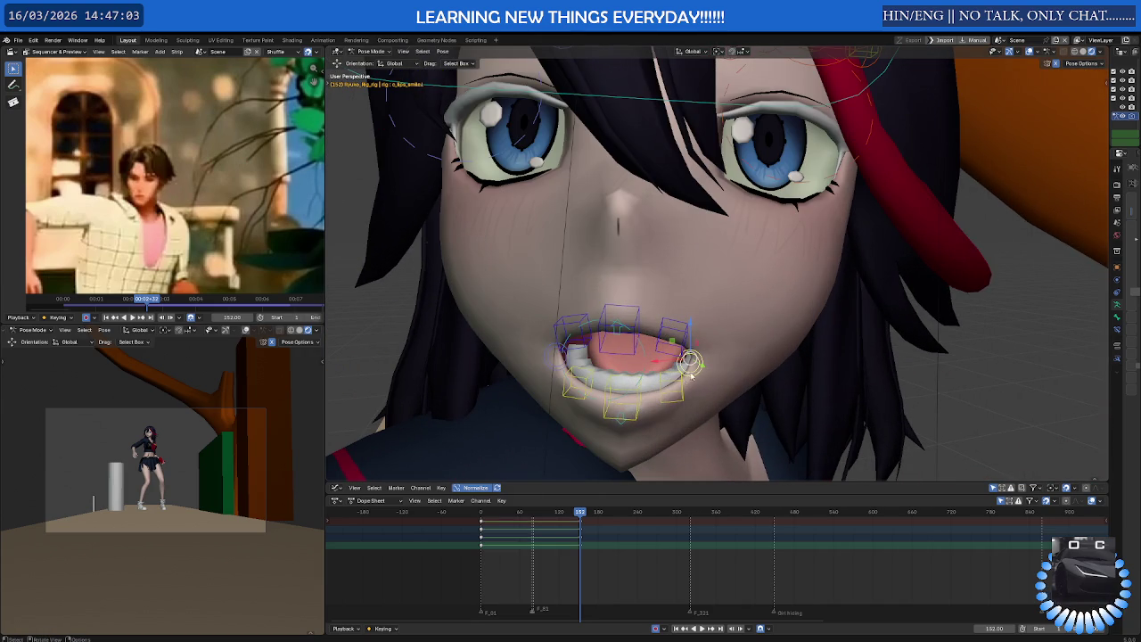
{"action": "key", "text": "g"}
{"action": "key", "text": "x"}
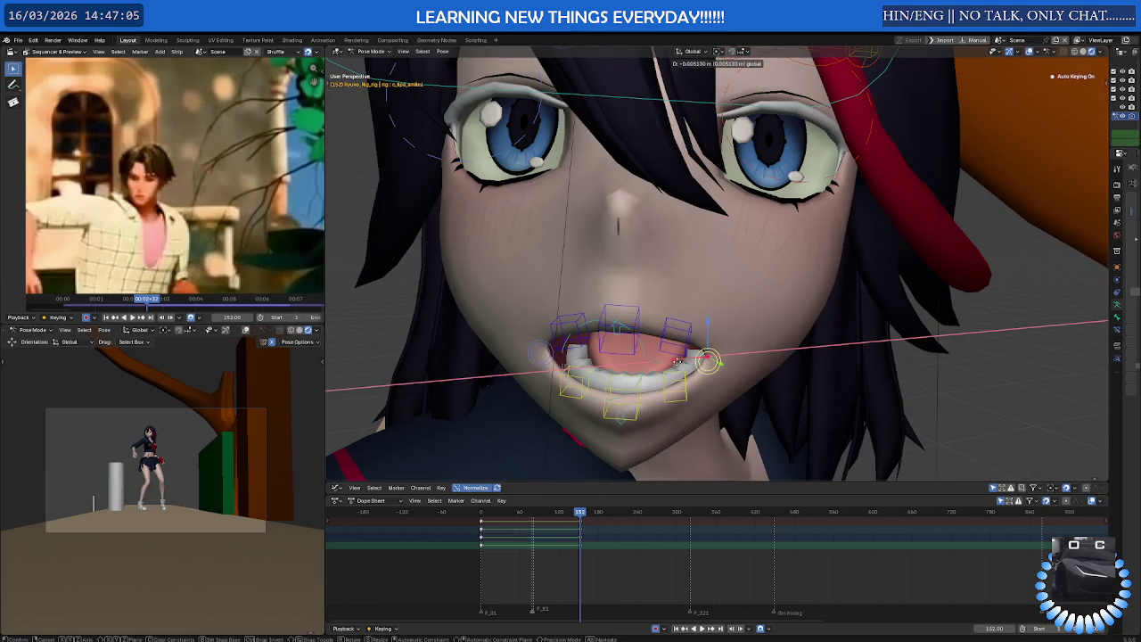
{"action": "left_click", "coordinate": [688, 370]}
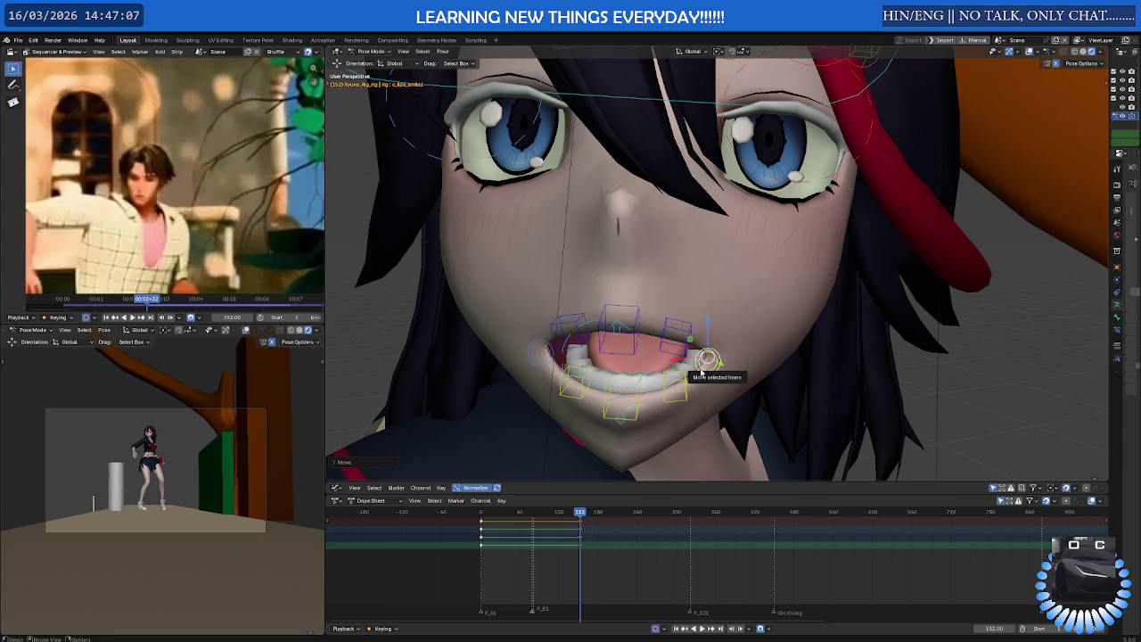
{"action": "scroll", "coordinate": [702, 349], "scroll_direction": "down", "scroll_amount": 1}
{"action": "scroll", "coordinate": [702, 352], "scroll_direction": "down", "scroll_amount": 2}
{"action": "scroll", "coordinate": [705, 355], "scroll_direction": "down", "scroll_amount": 2}
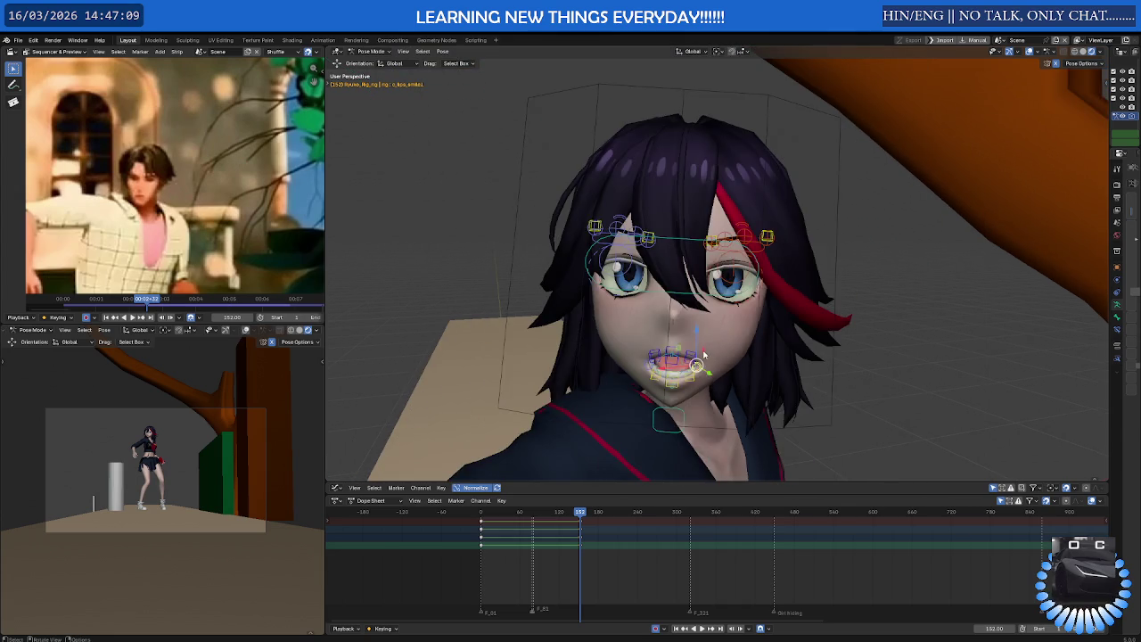
{"action": "scroll", "coordinate": [700, 369], "scroll_direction": "down", "scroll_amount": 2}
{"action": "scroll", "coordinate": [701, 375], "scroll_direction": "down", "scroll_amount": 2}
{"action": "scroll", "coordinate": [704, 392], "scroll_direction": "down", "scroll_amount": 2}
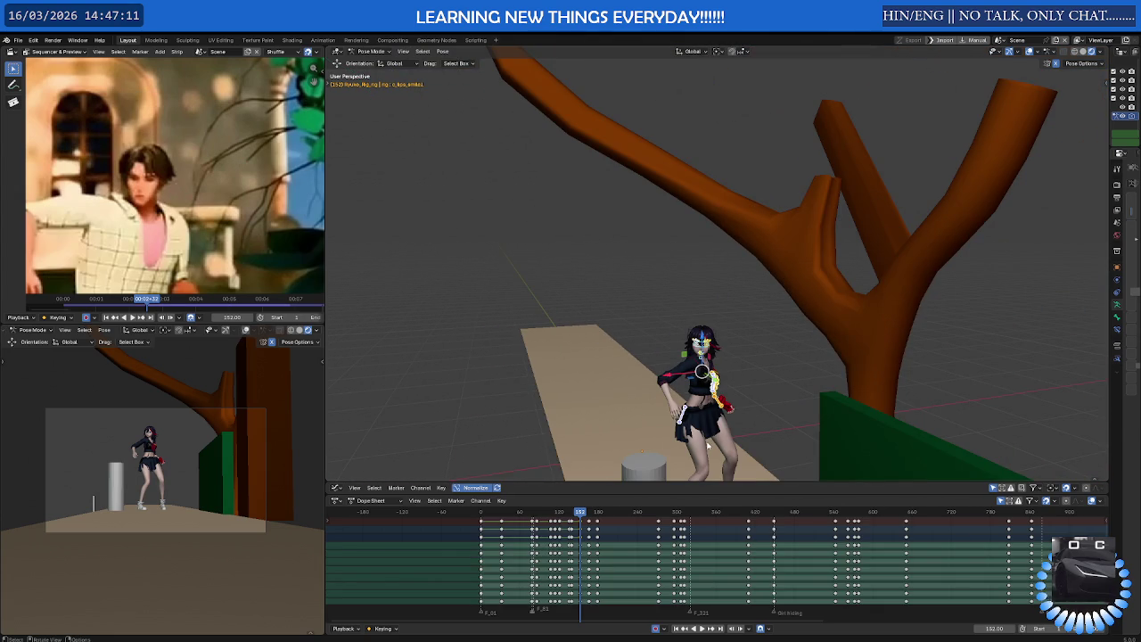
Box-select all the face control bones and select all their keyframes
{"action": "scroll", "coordinate": [707, 441], "scroll_direction": "up", "scroll_amount": 5}
{"action": "left_click", "coordinate": [733, 382]}
{"action": "left_click_drag", "start_coordinate": [801, 373], "coordinate": [713, 153]}
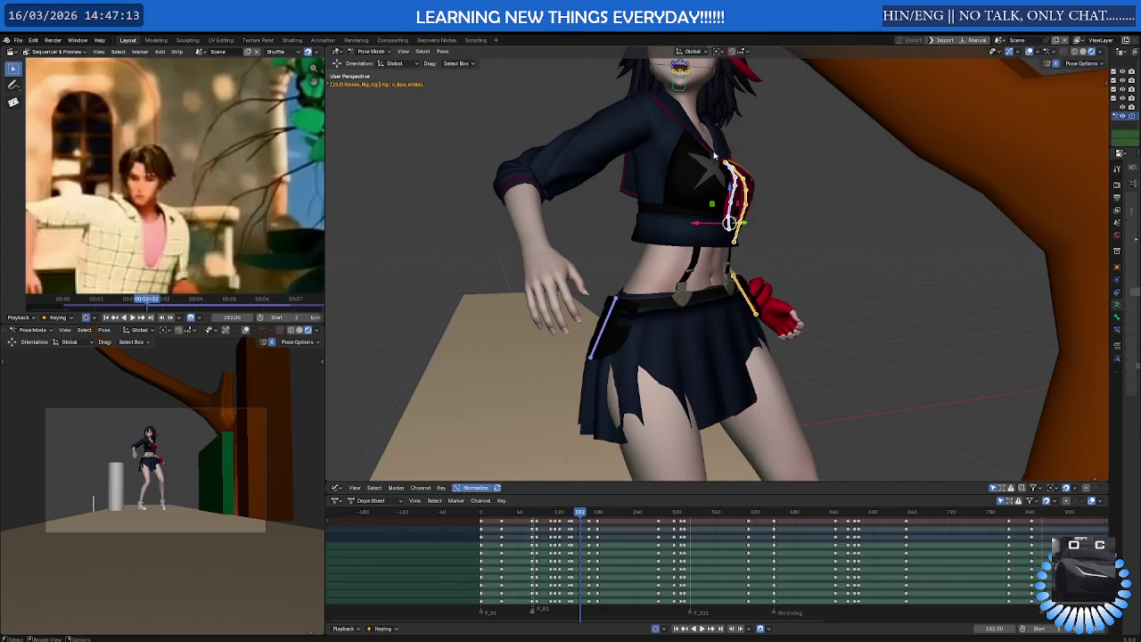
{"action": "left_click", "coordinate": [651, 542]}
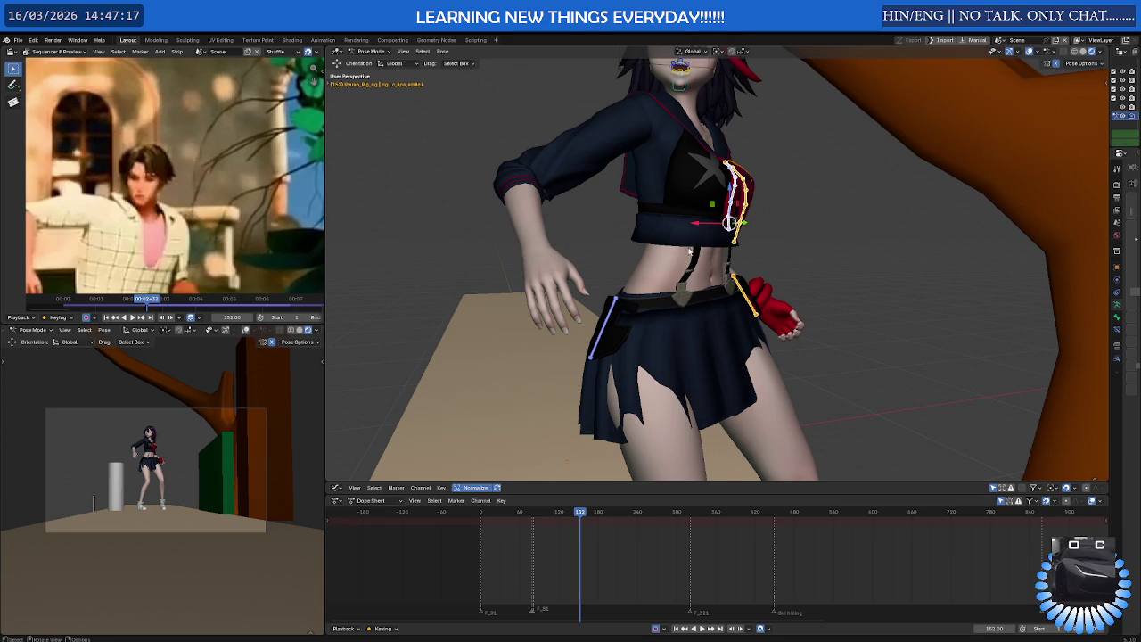
{"action": "middle_click_drag", "start_coordinate": [680, 283], "coordinate": [678, 236]}
{"action": "left_click_drag", "start_coordinate": [531, 85], "coordinate": [802, 287]}
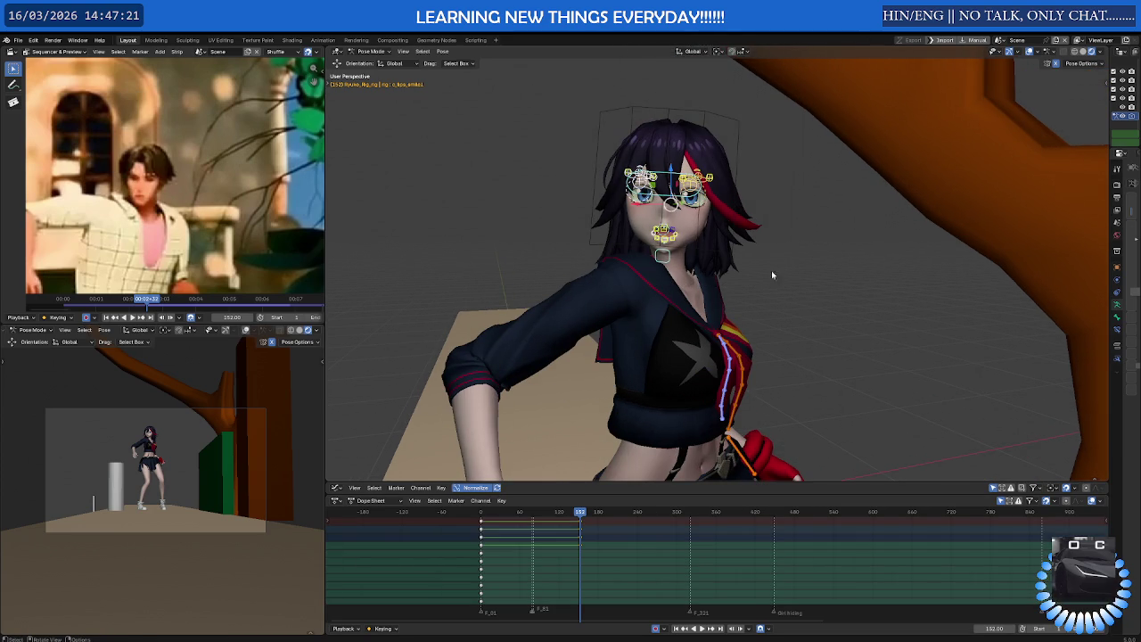
{"action": "key", "text": "a"}
Apply an interpolation mode to the selected face keyframes in the Dope Sheet
{"action": "right_click", "coordinate": [620, 543]}
{"action": "mouse_move", "coordinate": [591, 543]}
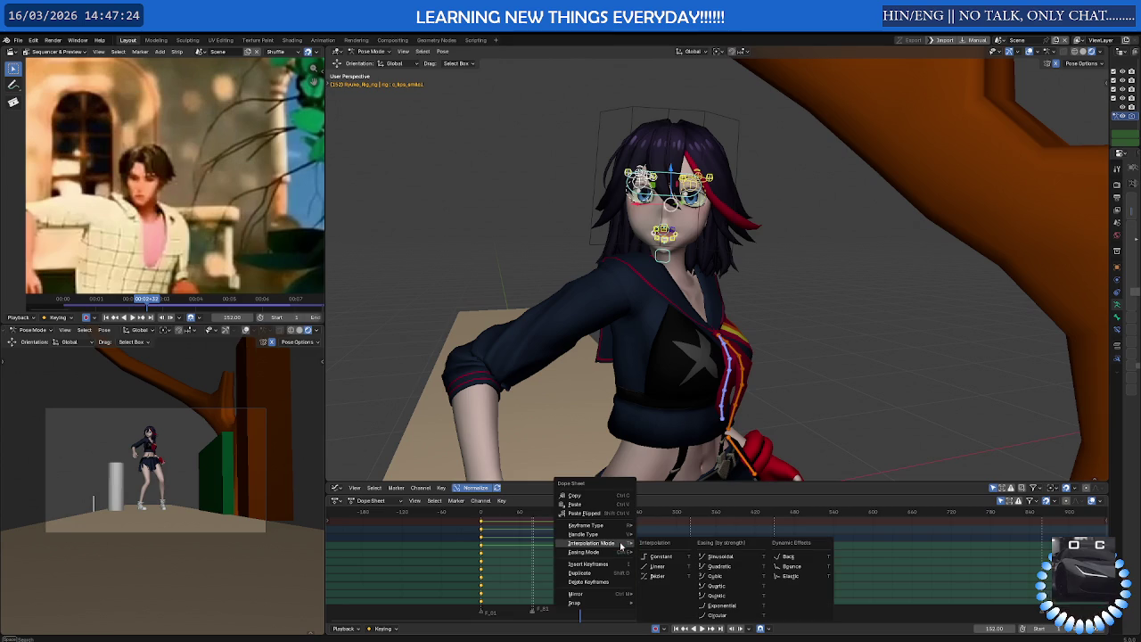
{"action": "left_click", "coordinate": [669, 571]}
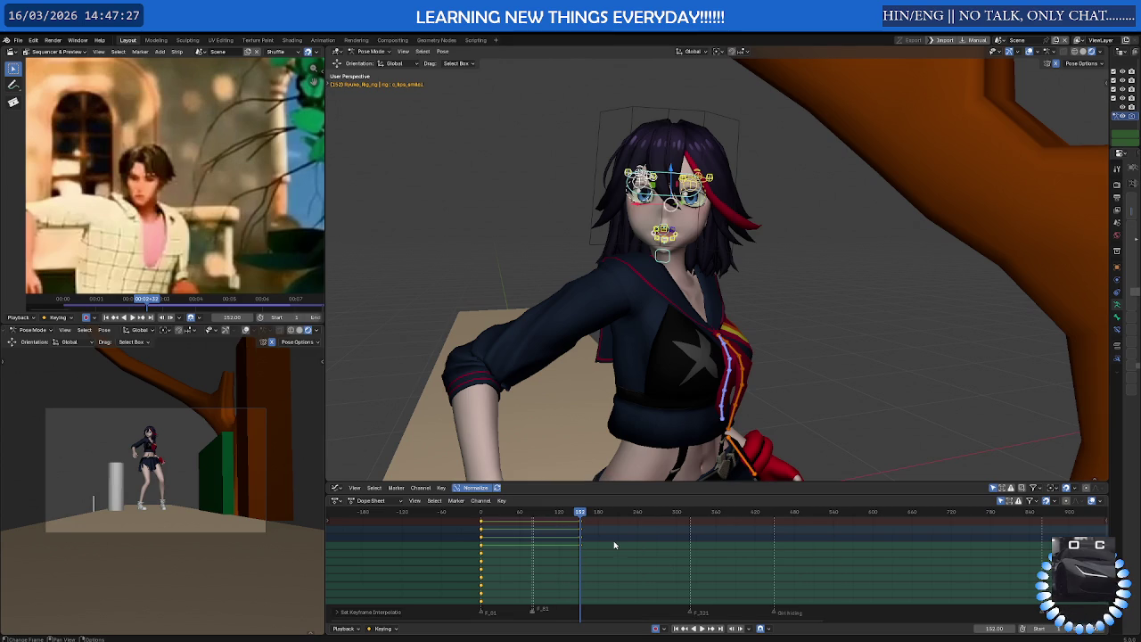
{"action": "scroll", "coordinate": [615, 547], "scroll_direction": "up", "scroll_amount": 2}
{"action": "scroll", "coordinate": [581, 540], "scroll_direction": "up", "scroll_amount": 1}
{"action": "scroll", "coordinate": [580, 541], "scroll_direction": "up", "scroll_amount": 1}
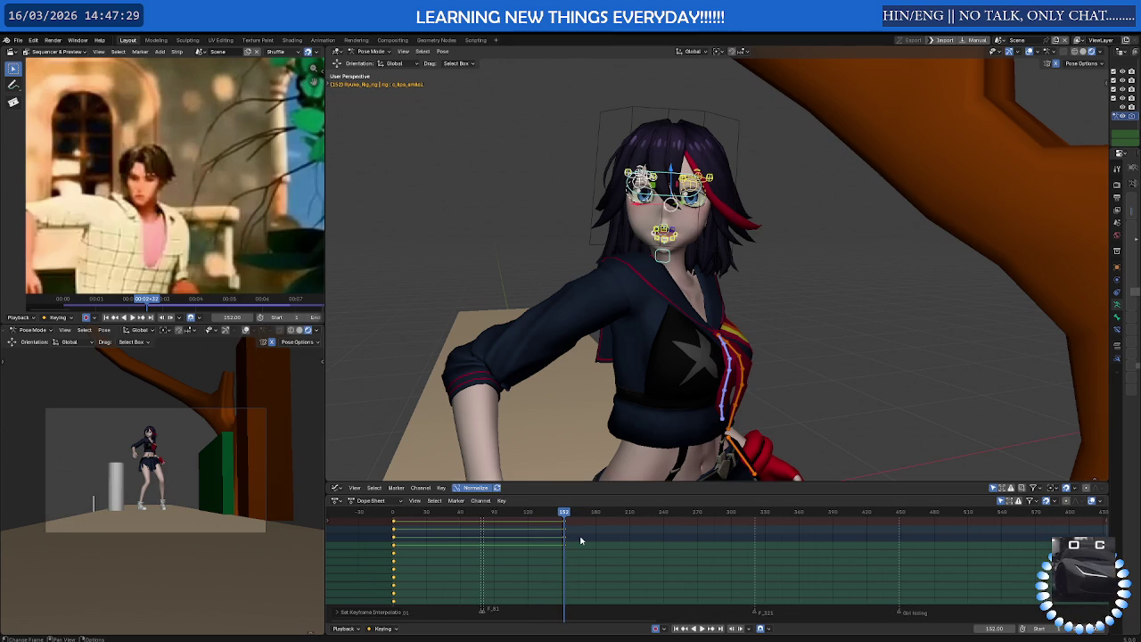
Set the face bones' curves to Constant interpolation in the Graph Editor
{"action": "mouse_move", "coordinate": [588, 482]}
{"action": "left_mouse_down"}
{"action": "mouse_move", "coordinate": [638, 206]}
{"action": "mouse_move", "coordinate": [636, 218]}
{"action": "left_mouse_up"}
{"action": "right_click", "coordinate": [611, 334]}
{"action": "mouse_move", "coordinate": [581, 332]}
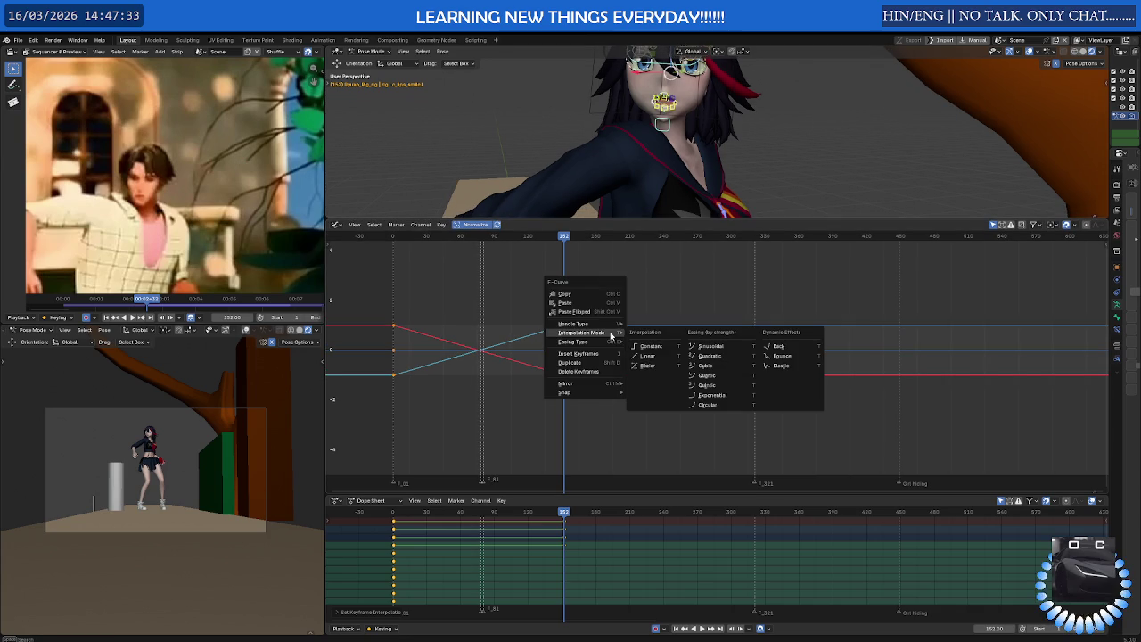
{"action": "left_click", "coordinate": [652, 349]}
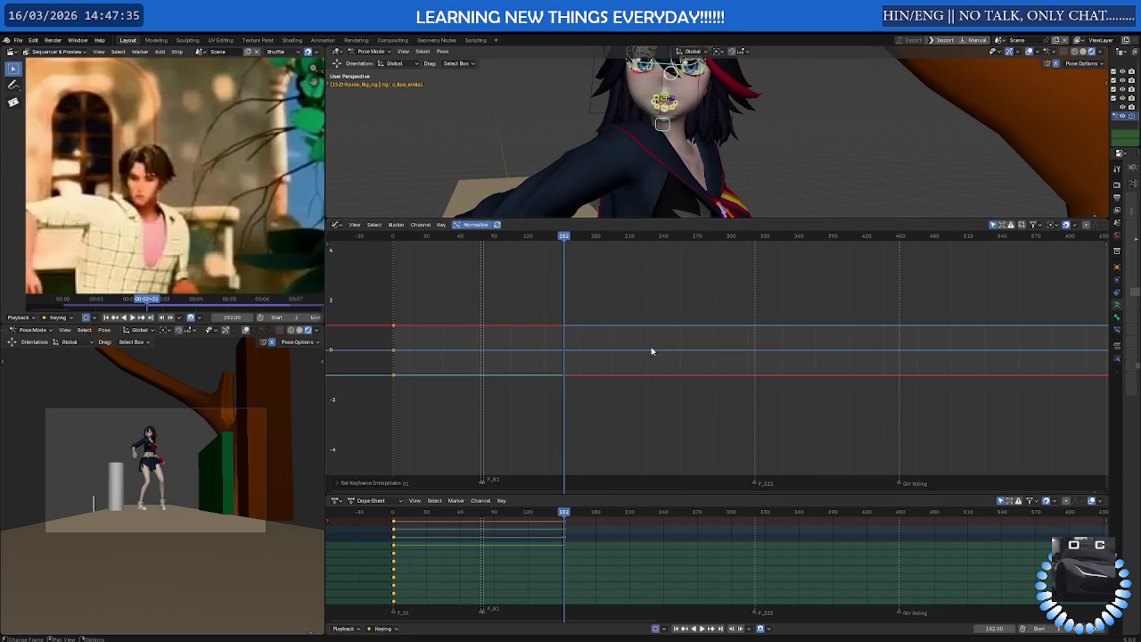
{"action": "scroll", "coordinate": [652, 351], "scroll_direction": "down", "scroll_amount": 2}
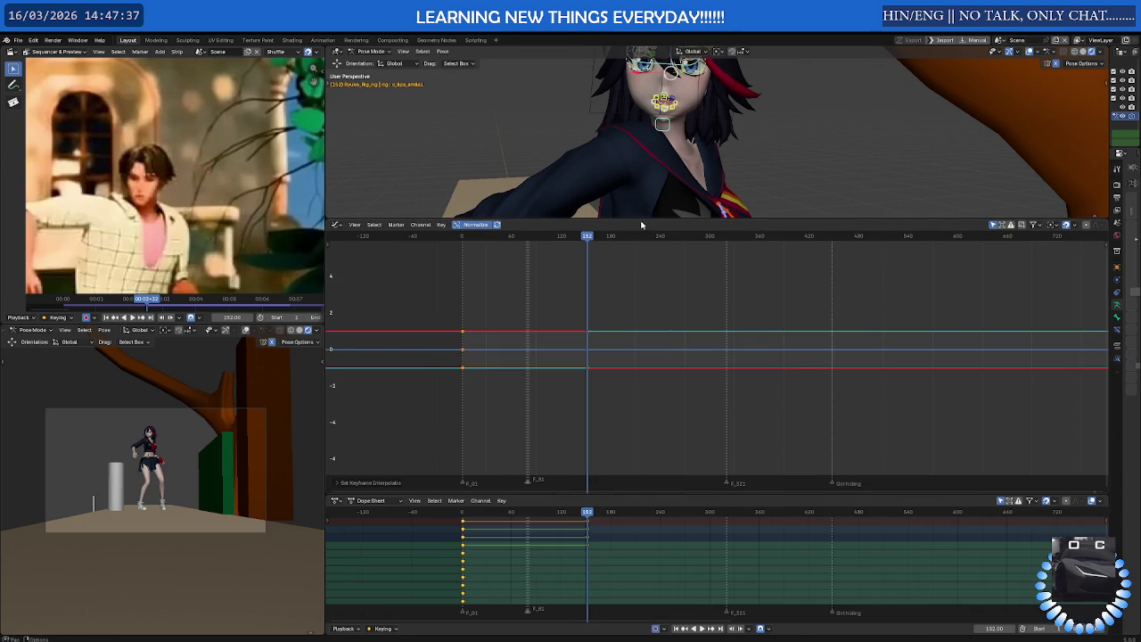
{"action": "left_click_drag", "start_coordinate": [641, 222], "coordinate": [670, 483]}
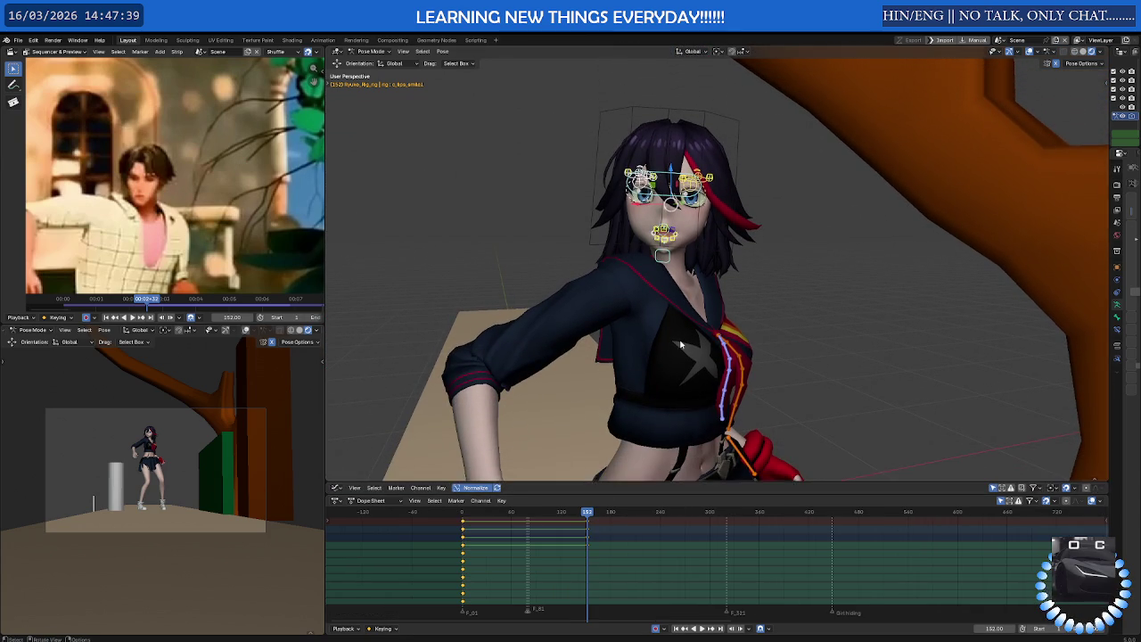
Reset the jaw control under the chin so the mouth closes
{"action": "middle_click_drag", "start_coordinate": [673, 433], "coordinate": [682, 303]}
{"action": "scroll", "coordinate": [682, 295], "scroll_direction": "up", "scroll_amount": 3}
{"action": "scroll", "coordinate": [685, 281], "scroll_direction": "up", "scroll_amount": 2}
{"action": "scroll", "coordinate": [685, 279], "scroll_direction": "up", "scroll_amount": 2}
{"action": "scroll", "coordinate": [675, 281], "scroll_direction": "up", "scroll_amount": 1}
{"action": "left_click", "coordinate": [627, 388]}
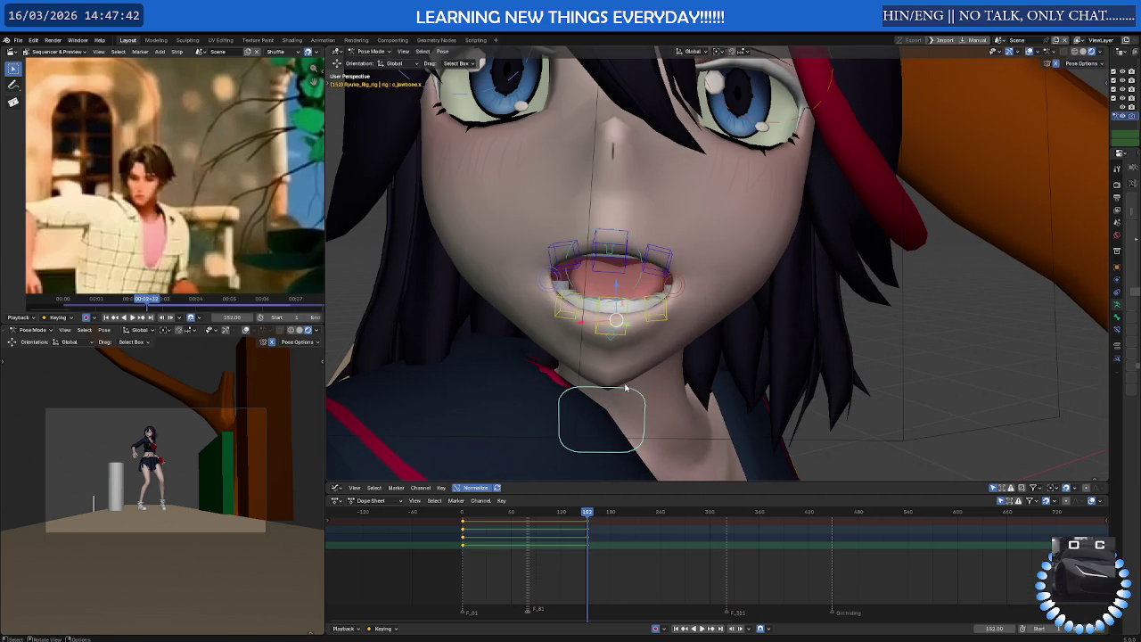
{"action": "key", "text": "g"}
Nudge the lip-corner control along X and then slightly along Y
{"action": "left_click", "coordinate": [624, 275]}
{"action": "left_click", "coordinate": [675, 268]}
{"action": "mouse_move", "coordinate": [676, 268]}
{"action": "middle_mouse_down"}
{"action": "mouse_move", "coordinate": [659, 299]}
{"action": "mouse_move", "coordinate": [712, 205]}
{"action": "middle_mouse_up"}
{"action": "key", "text": "g"}
{"action": "key", "text": "x"}
{"action": "left_click", "coordinate": [667, 270]}
{"action": "key", "text": "g"}
{"action": "key", "text": "y"}
{"action": "left_click", "coordinate": [653, 257]}
Move one of the overlapping lip bones slightly down along Z, then widen the Properties editor
{"action": "middle_click_drag", "start_coordinate": [607, 233], "coordinate": [671, 244]}
{"action": "left_click", "coordinate": [696, 249]}
{"action": "left_click", "coordinate": [700, 251]}
{"action": "left_click", "coordinate": [701, 250]}
{"action": "left_click", "coordinate": [700, 249]}
{"action": "key", "text": "g"}
{"action": "key", "text": "z"}
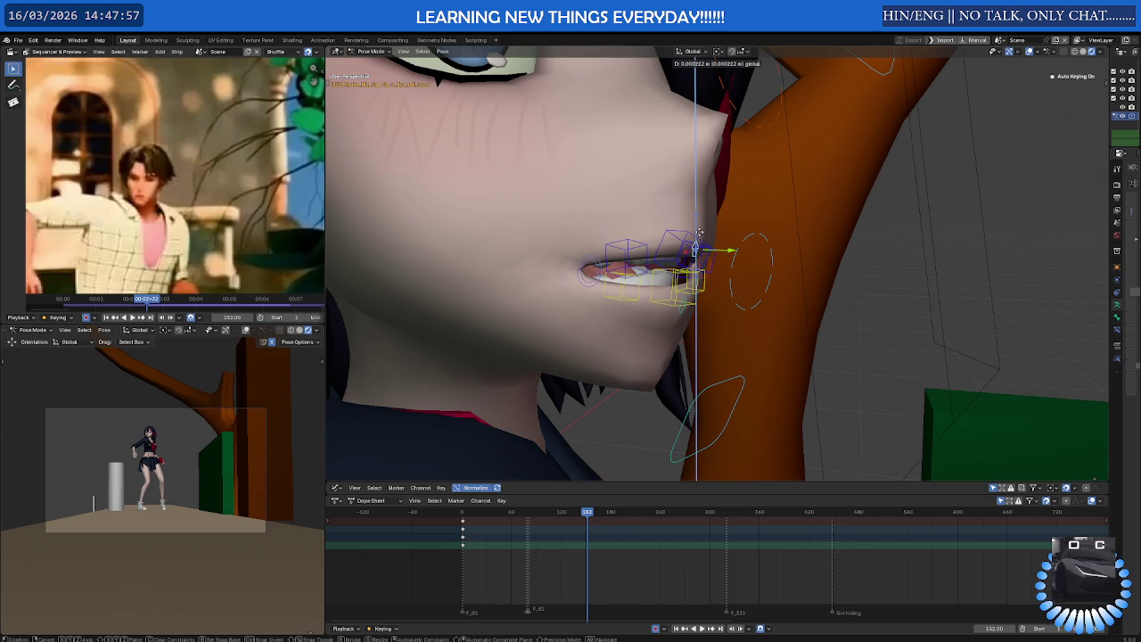
{"action": "left_click", "coordinate": [699, 233]}
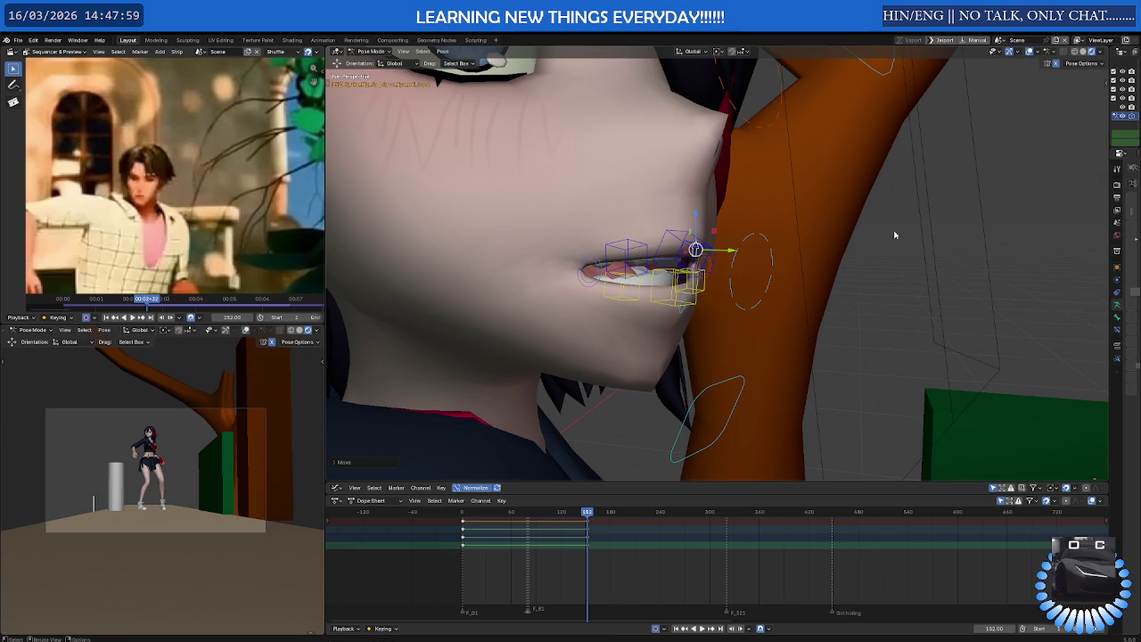
{"action": "left_click_drag", "start_coordinate": [1109, 223], "coordinate": [871, 218]}
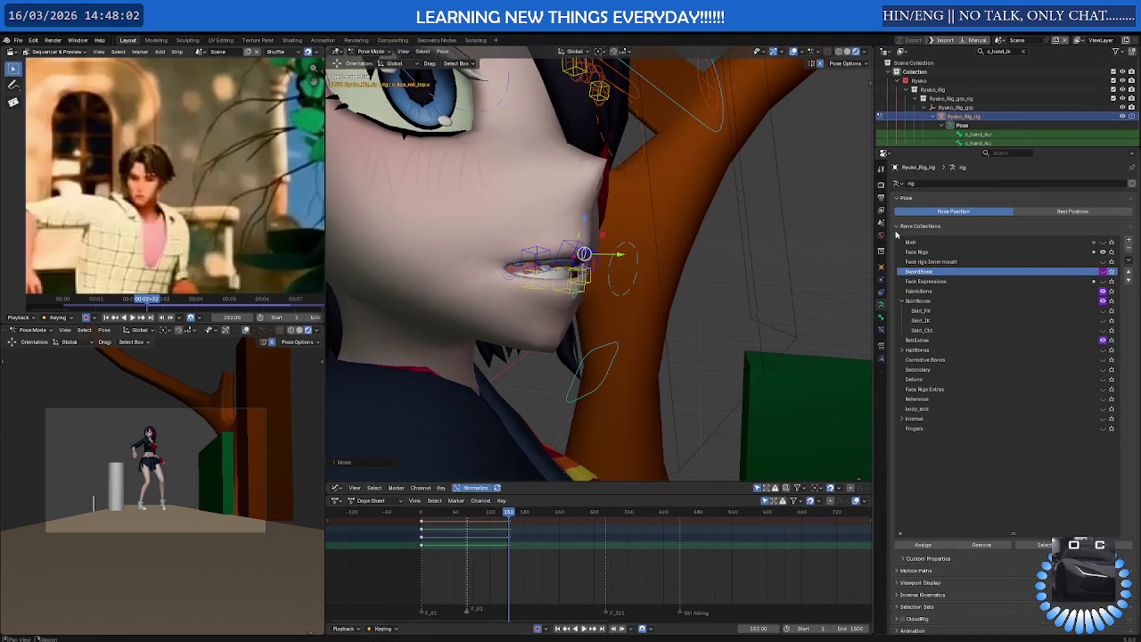
Activate the inner-mouth bone collection, select its mouth bones, then clear the selection
{"action": "left_click", "coordinate": [954, 262]}
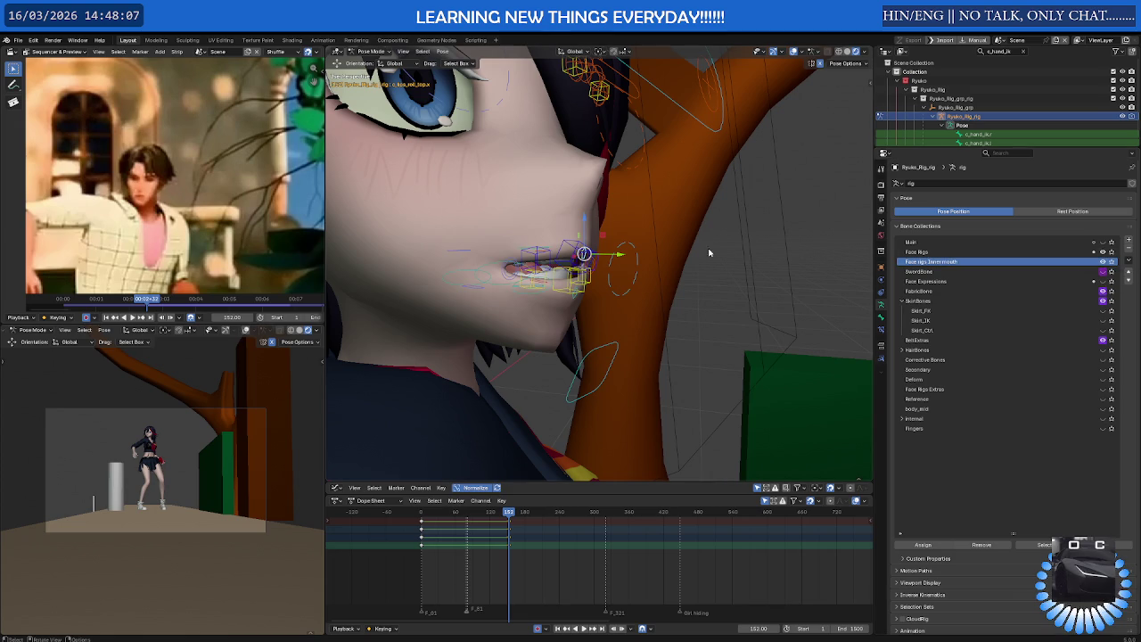
{"action": "middle_click_drag", "start_coordinate": [702, 253], "coordinate": [707, 249]}
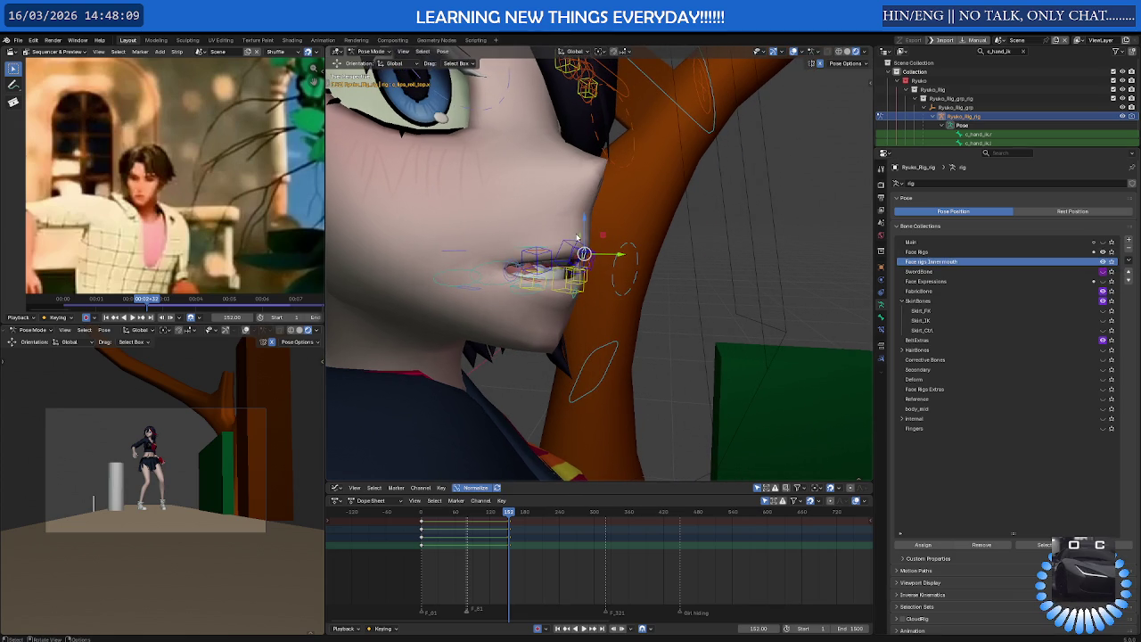
{"action": "key", "text": "a"}
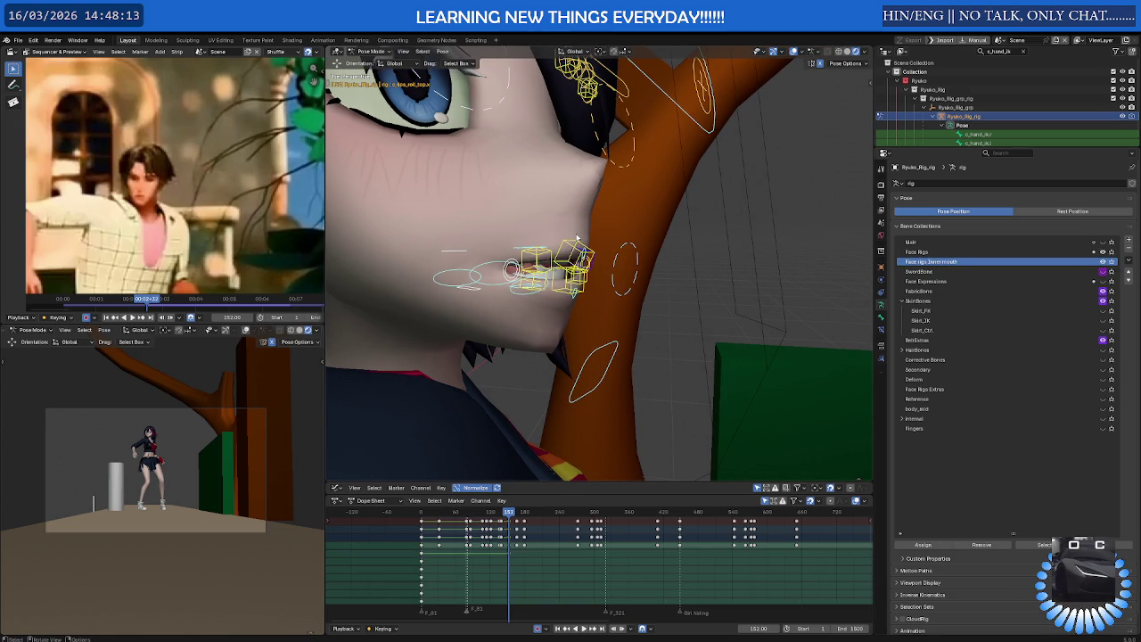
{"action": "middle_click_drag", "start_coordinate": [576, 238], "coordinate": [523, 226]}
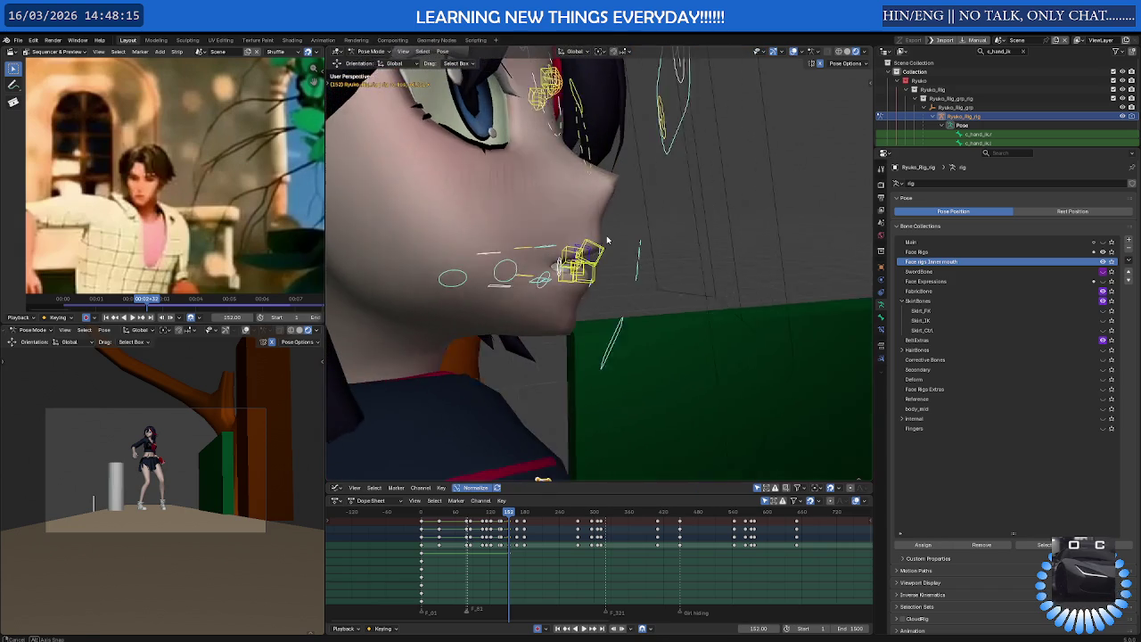
{"action": "left_click", "coordinate": [413, 209]}
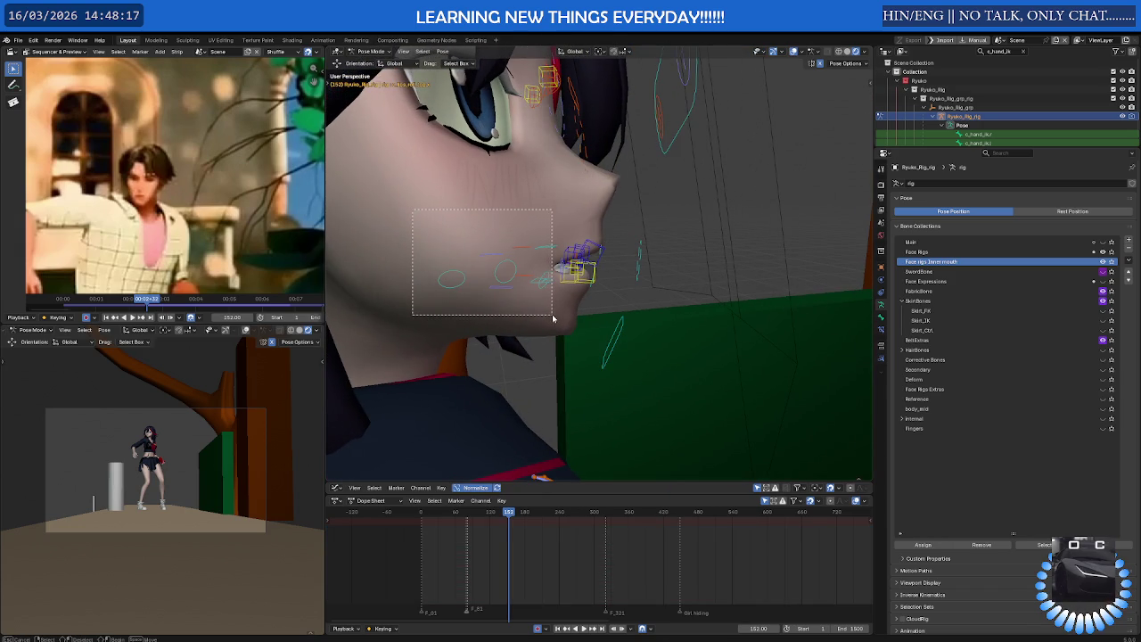
{"action": "left_click_drag", "start_coordinate": [551, 317], "coordinate": [553, 318]}
{"action": "scroll", "coordinate": [564, 282], "scroll_direction": "down", "scroll_amount": 8}
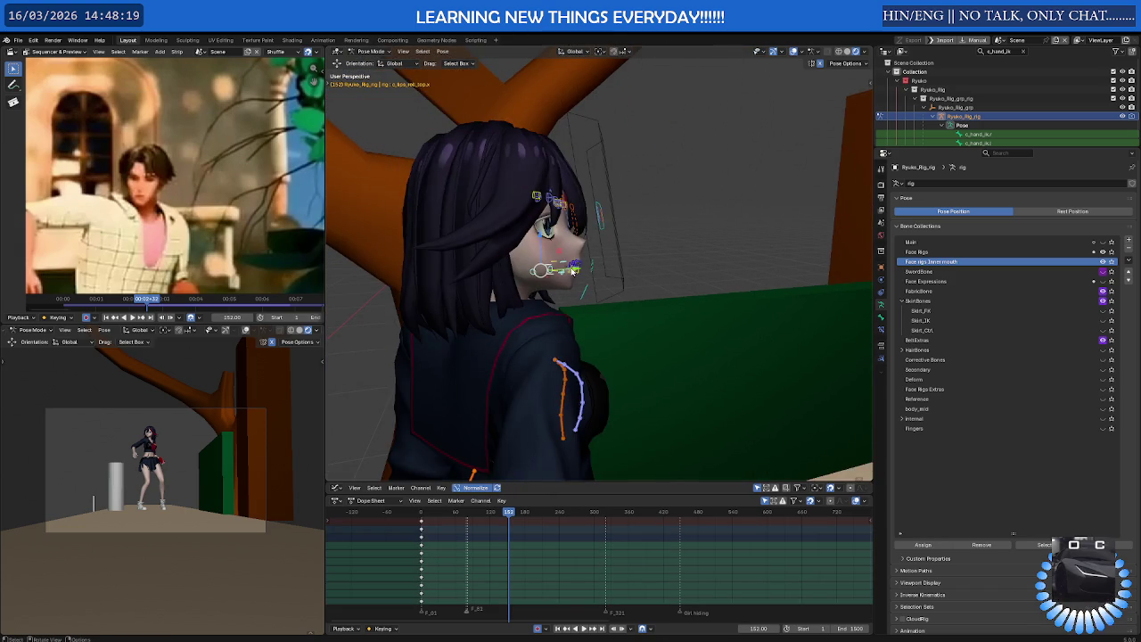
{"action": "mouse_move", "coordinate": [564, 282]}
{"action": "middle_mouse_down"}
{"action": "mouse_move", "coordinate": [581, 310]}
{"action": "mouse_move", "coordinate": [500, 303]}
{"action": "middle_mouse_up"}
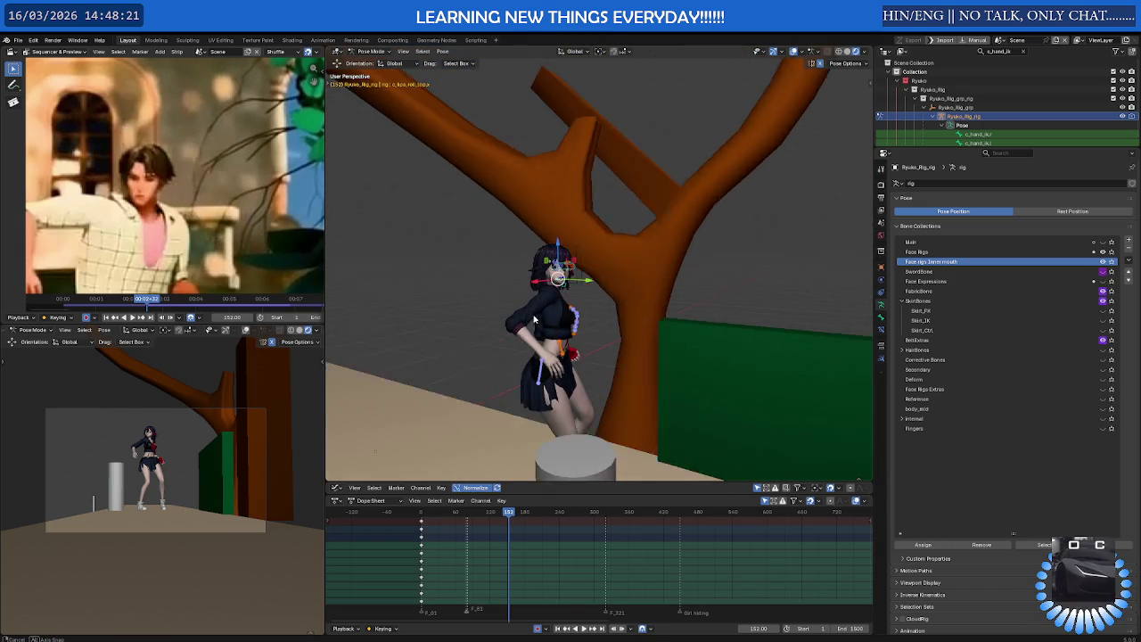
{"action": "left_click_drag", "start_coordinate": [470, 295], "coordinate": [650, 400]}
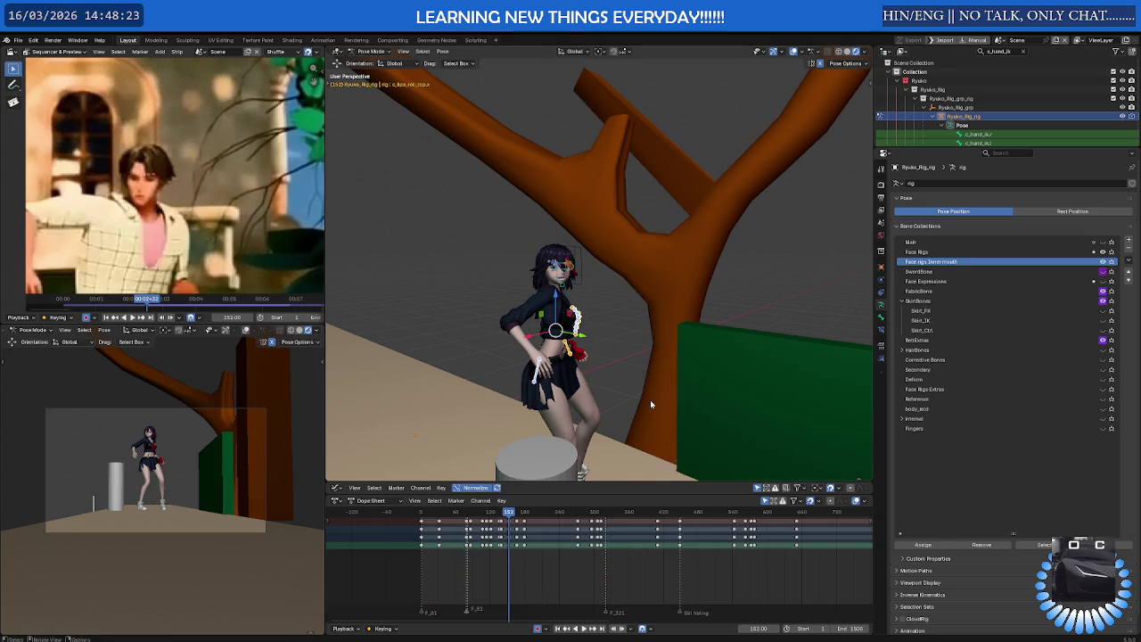
{"action": "left_click", "coordinate": [615, 542]}
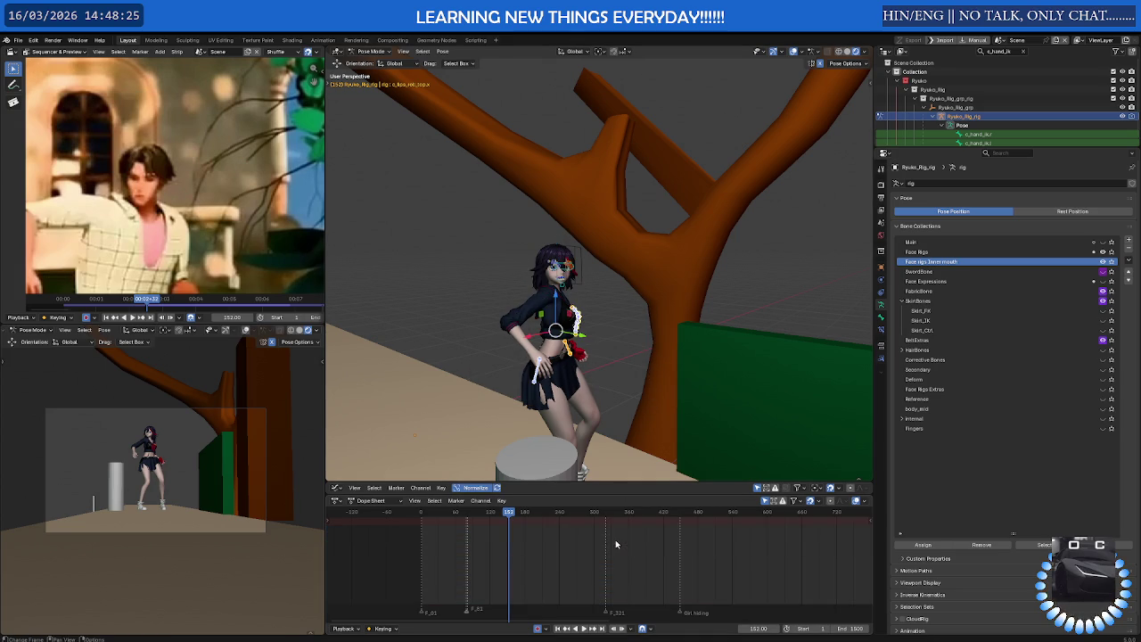
Hide the selected bones and box-select the mouth bones around the lips
{"action": "scroll", "coordinate": [597, 394], "scroll_direction": "up", "scroll_amount": 4}
{"action": "key", "text": "h"}
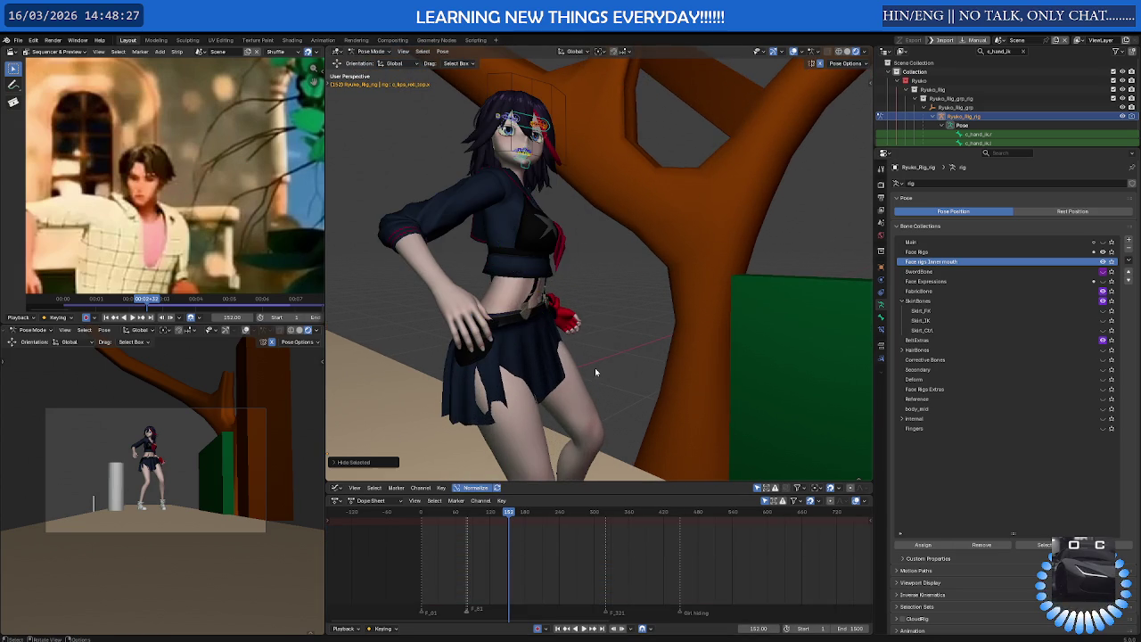
{"action": "mouse_move", "coordinate": [595, 372]}
{"action": "middle_mouse_down"}
{"action": "mouse_move", "coordinate": [524, 328]}
{"action": "mouse_move", "coordinate": [489, 206]}
{"action": "middle_mouse_up"}
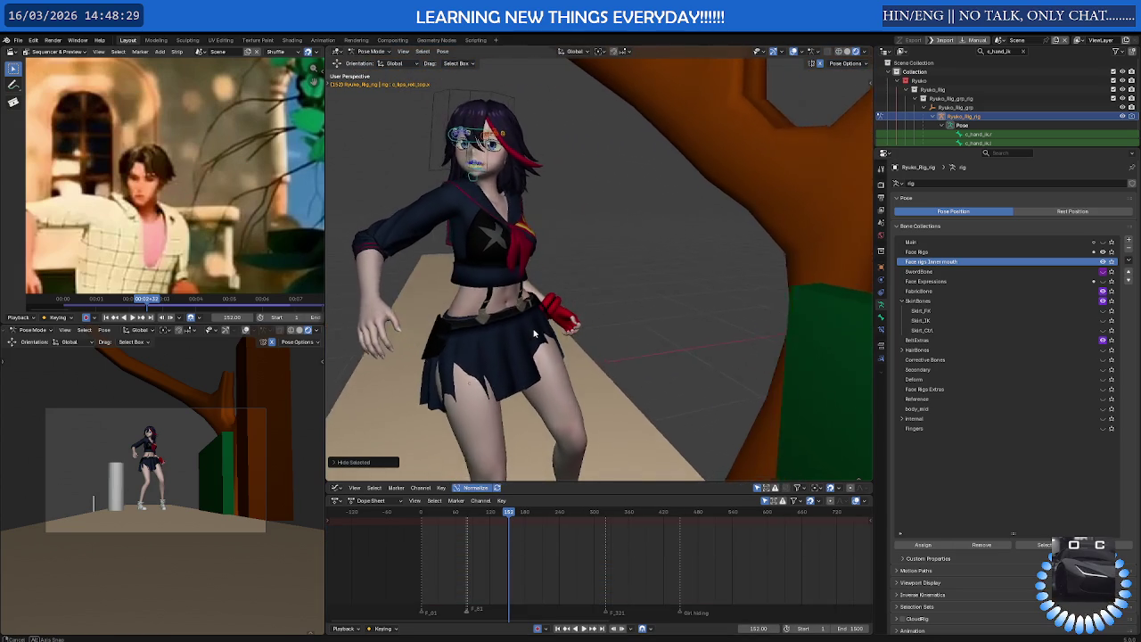
{"action": "scroll", "coordinate": [489, 206], "scroll_direction": "up", "scroll_amount": 3}
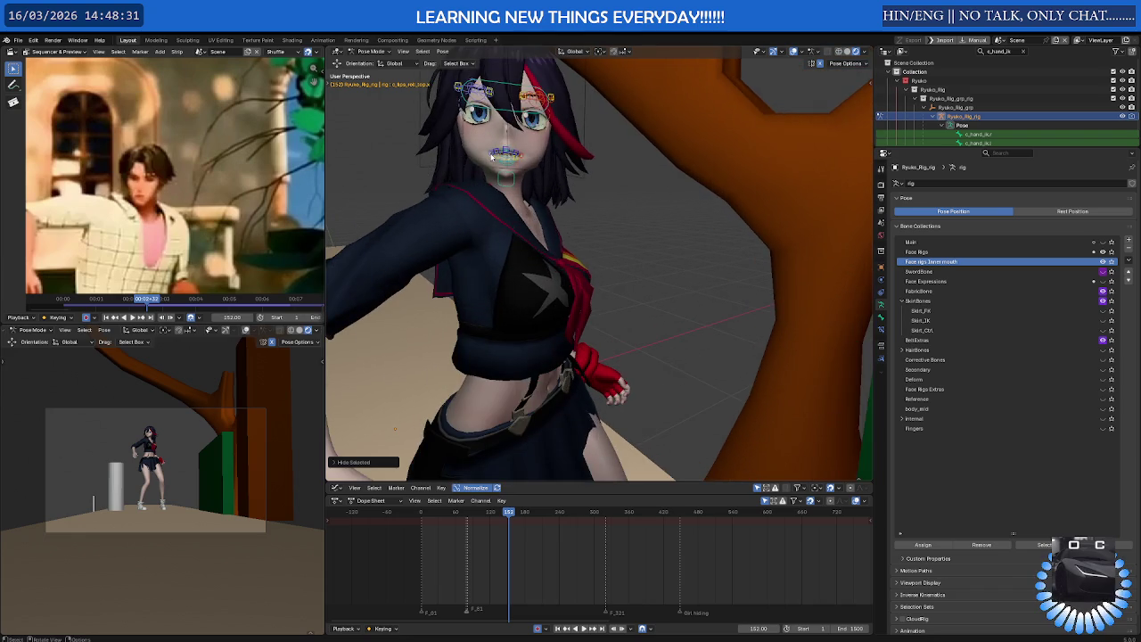
{"action": "mouse_move", "coordinate": [490, 206]}
{"action": "middle_mouse_down"}
{"action": "mouse_move", "coordinate": [466, 210]}
{"action": "mouse_move", "coordinate": [463, 225]}
{"action": "mouse_move", "coordinate": [602, 278]}
{"action": "mouse_move", "coordinate": [581, 271]}
{"action": "middle_mouse_up"}
{"action": "scroll", "coordinate": [463, 225], "scroll_direction": "up", "scroll_amount": 2}
{"action": "middle_click_drag", "start_coordinate": [525, 231], "coordinate": [556, 240]}
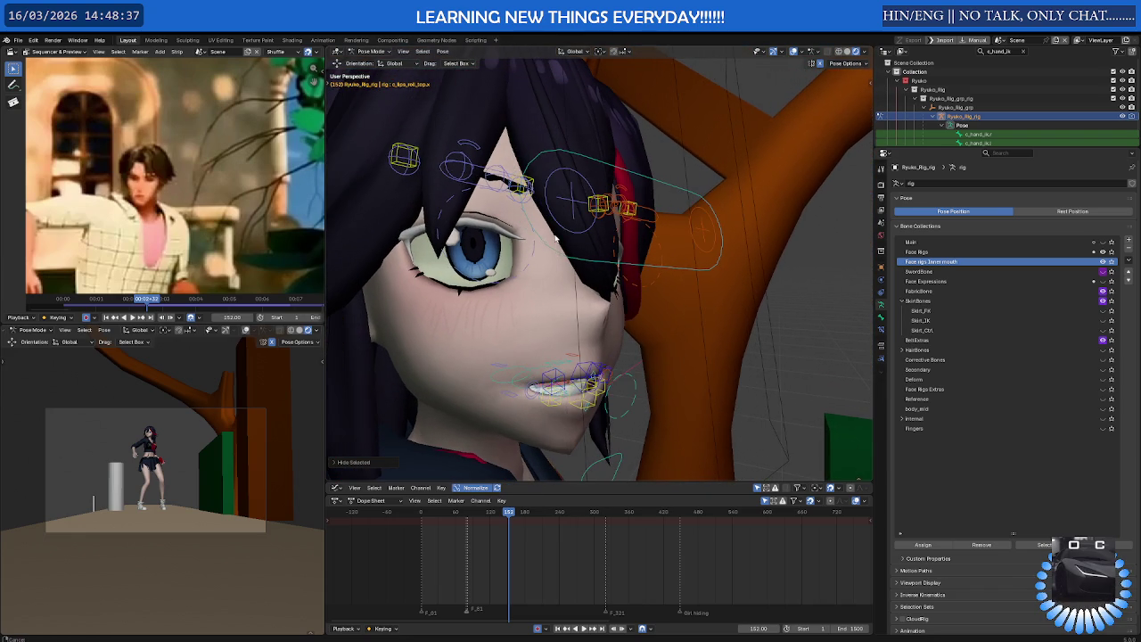
{"action": "mouse_move", "coordinate": [549, 362]}
{"action": "middle_mouse_down"}
{"action": "mouse_move", "coordinate": [647, 282]}
{"action": "mouse_move", "coordinate": [373, 271]}
{"action": "middle_mouse_up"}
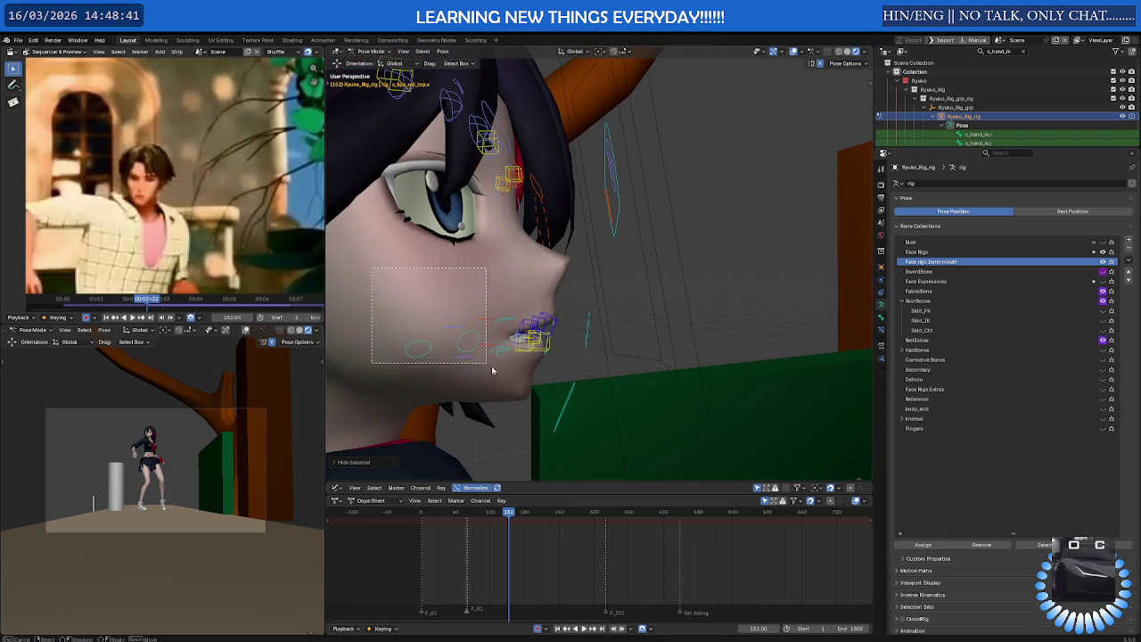
{"action": "left_click_drag", "start_coordinate": [489, 368], "coordinate": [504, 378]}
Set the selected keys to Constant interpolation and lower one mouth bone slightly along Z
{"action": "right_click", "coordinate": [496, 562]}
{"action": "mouse_move", "coordinate": [467, 559]}
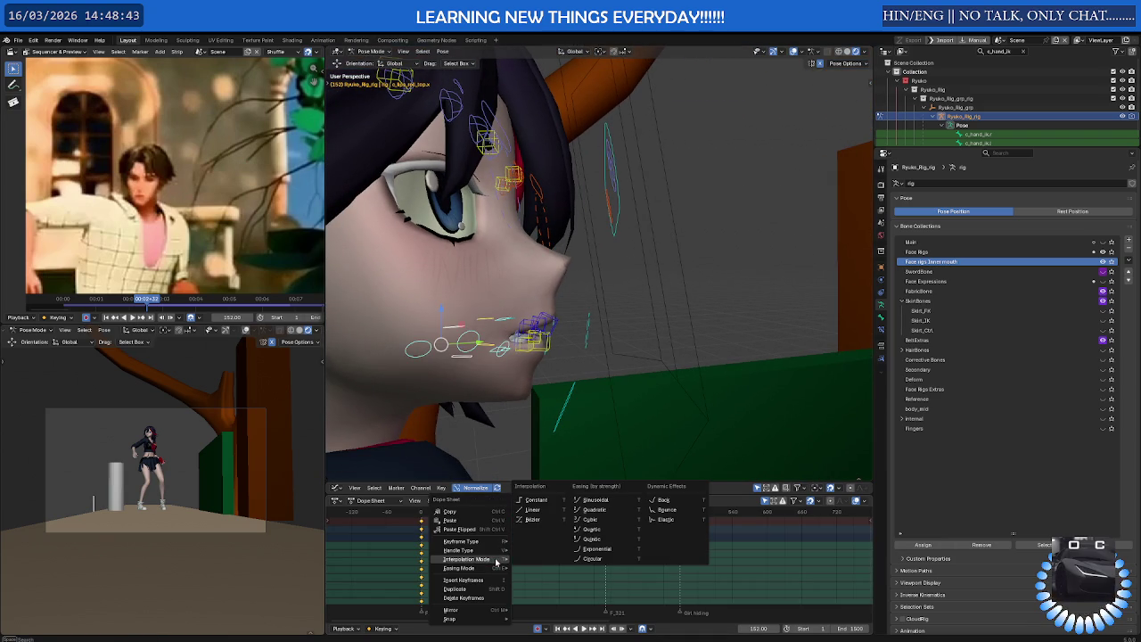
{"action": "left_click", "coordinate": [535, 500]}
{"action": "middle_click_drag", "start_coordinate": [509, 397], "coordinate": [480, 341]}
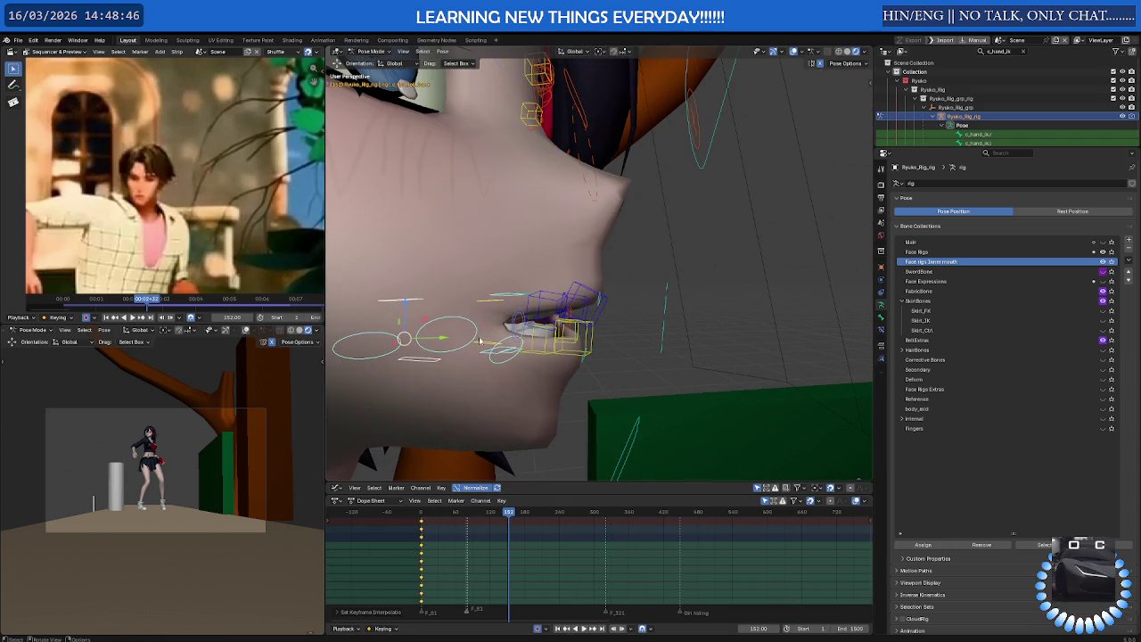
{"action": "left_click", "coordinate": [508, 295]}
{"action": "left_click_drag", "start_coordinate": [512, 276], "coordinate": [512, 285]}
Lower the bottom teeth control along Z at frame 152
{"action": "left_click", "coordinate": [514, 288]}
{"action": "mouse_move", "coordinate": [514, 288]}
{"action": "middle_mouse_down"}
{"action": "mouse_move", "coordinate": [557, 288]}
{"action": "mouse_move", "coordinate": [513, 287]}
{"action": "mouse_move", "coordinate": [525, 285]}
{"action": "mouse_move", "coordinate": [517, 268]}
{"action": "middle_mouse_up"}
{"action": "left_click", "coordinate": [525, 302]}
{"action": "key", "text": "g"}
{"action": "key", "text": "z"}
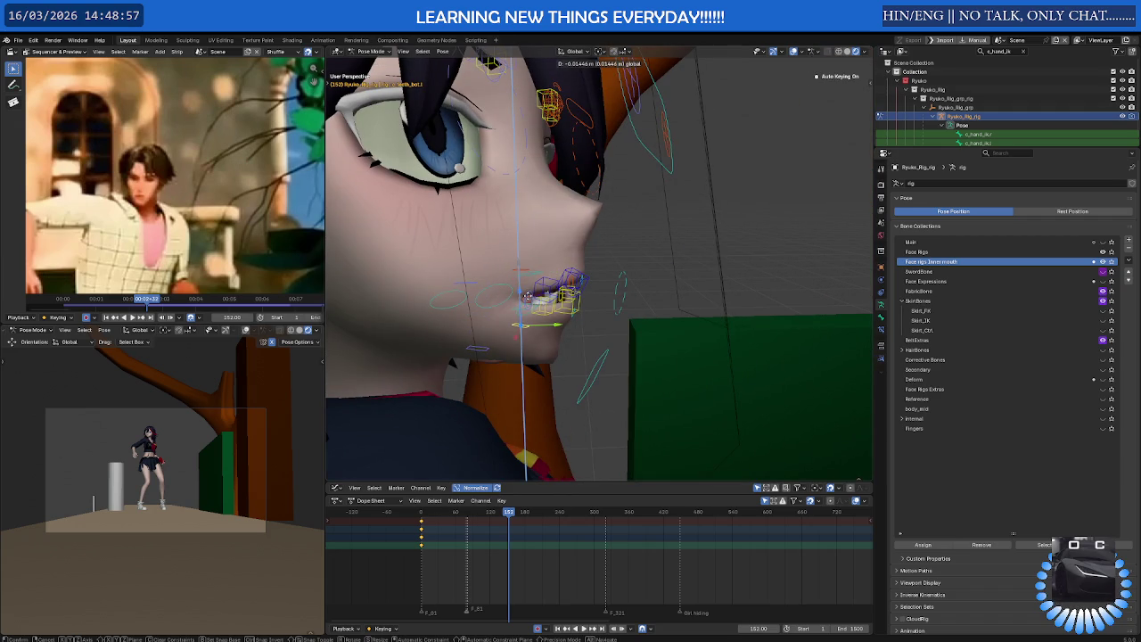
{"action": "left_click", "coordinate": [527, 295]}
{"action": "mouse_move", "coordinate": [500, 295]}
{"action": "middle_mouse_down"}
{"action": "mouse_move", "coordinate": [523, 299]}
{"action": "mouse_move", "coordinate": [527, 288]}
{"action": "mouse_move", "coordinate": [503, 282]}
{"action": "mouse_move", "coordinate": [573, 282]}
{"action": "middle_mouse_up"}
Rotate the lip bone in small steps about its local X axis
{"action": "key", "text": "comma"}
{"action": "left_click", "coordinate": [563, 290]}
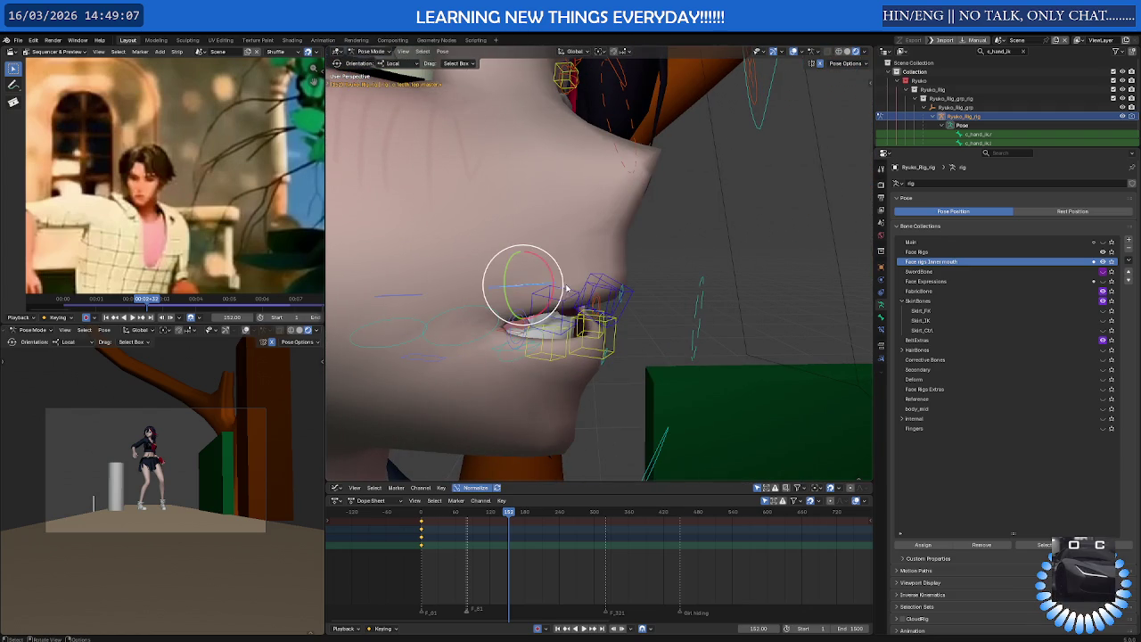
{"action": "left_click_drag", "start_coordinate": [550, 274], "coordinate": [559, 277]}
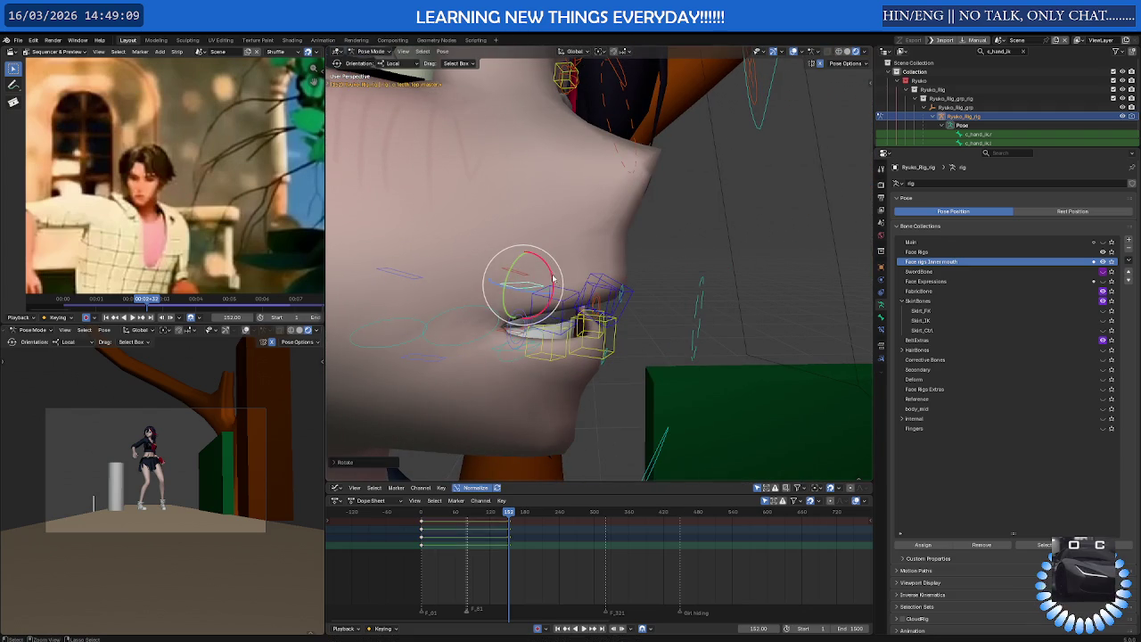
{"action": "mouse_move", "coordinate": [559, 277]}
{"action": "middle_mouse_down"}
{"action": "mouse_move", "coordinate": [580, 278]}
{"action": "mouse_move", "coordinate": [550, 293]}
{"action": "mouse_move", "coordinate": [522, 272]}
{"action": "middle_mouse_up"}
{"action": "key", "text": "r"}
{"action": "left_click", "coordinate": [571, 287]}
{"action": "key", "text": "r"}
{"action": "left_click", "coordinate": [552, 290]}
Nudge the lip bone slightly along Z with the Move tool
{"action": "key", "text": "shift+space"}
{"action": "left_click", "coordinate": [546, 284]}
{"action": "left_click_drag", "start_coordinate": [524, 254], "coordinate": [526, 257]}
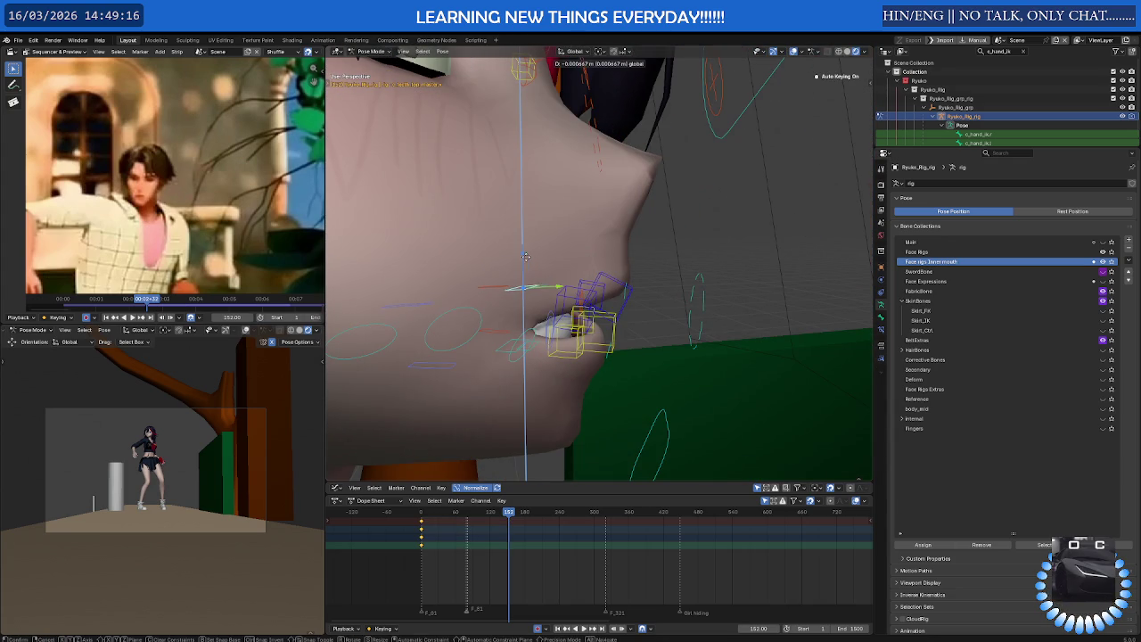
{"action": "left_click", "coordinate": [527, 265]}
{"action": "middle_click_drag", "start_coordinate": [527, 264], "coordinate": [515, 286]}
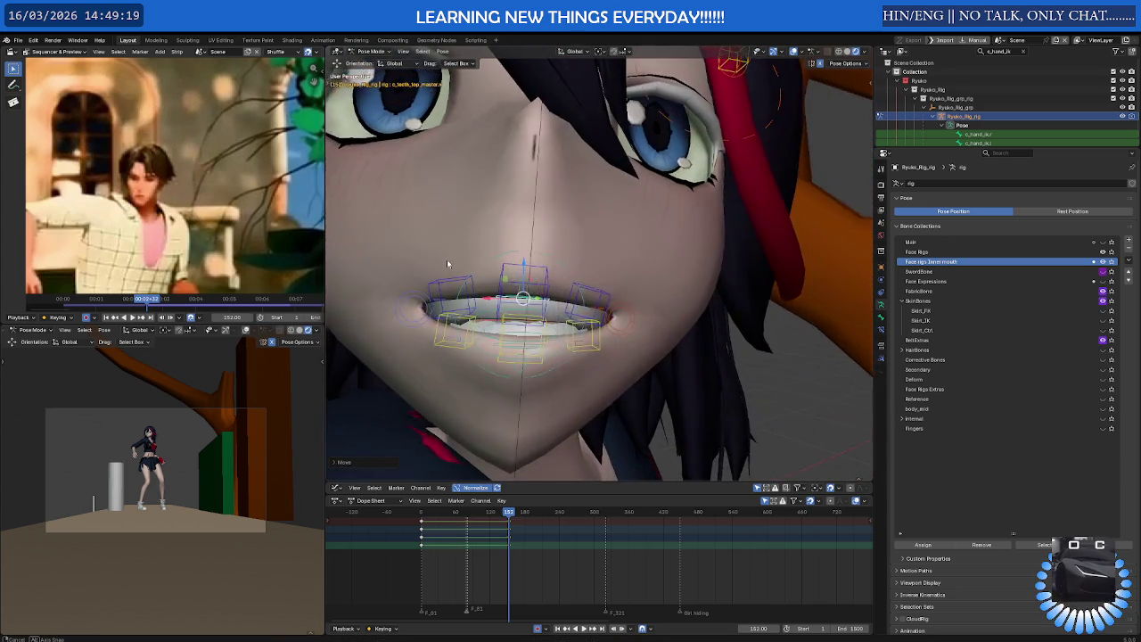
Tilt the lip bone slightly about X and check the mouth from the front
{"action": "key", "text": "shift+space"}
{"action": "left_click", "coordinate": [505, 284]}
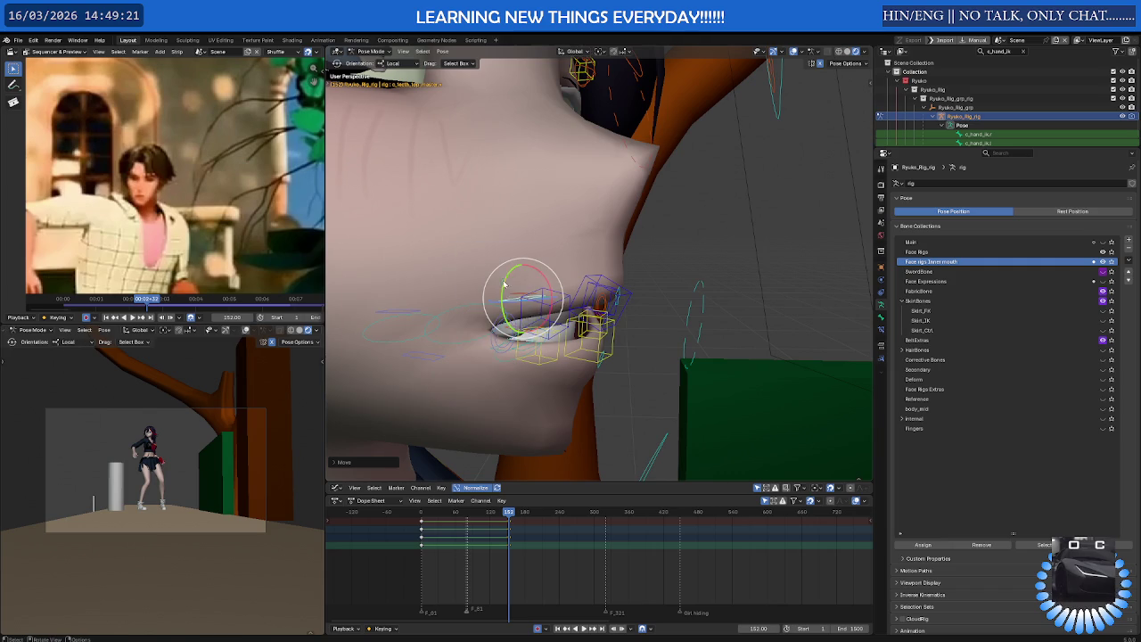
{"action": "left_click_drag", "start_coordinate": [544, 285], "coordinate": [546, 282]}
{"action": "left_click", "coordinate": [549, 283]}
{"action": "mouse_move", "coordinate": [549, 283]}
{"action": "middle_mouse_down"}
{"action": "mouse_move", "coordinate": [464, 312]}
{"action": "mouse_move", "coordinate": [499, 300]}
{"action": "middle_mouse_up"}
{"action": "scroll", "coordinate": [500, 302], "scroll_direction": "down", "scroll_amount": 2}
{"action": "scroll", "coordinate": [463, 313], "scroll_direction": "down", "scroll_amount": 3}
{"action": "scroll", "coordinate": [519, 307], "scroll_direction": "up", "scroll_amount": 3}
{"action": "scroll", "coordinate": [520, 317], "scroll_direction": "up", "scroll_amount": 1}
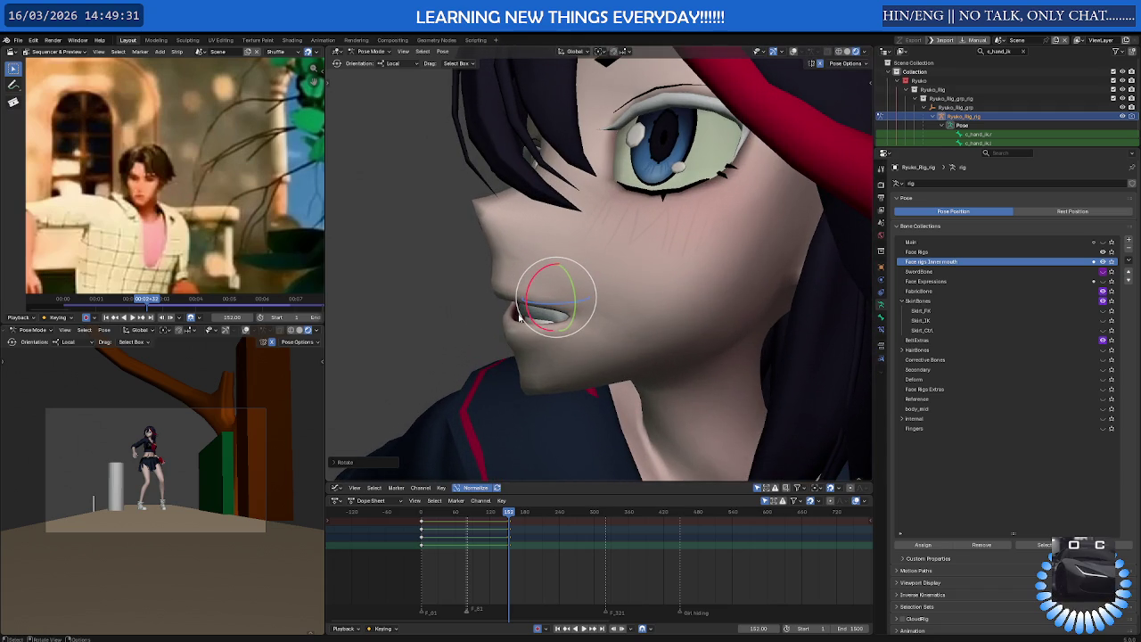
{"action": "middle_click_drag", "start_coordinate": [520, 317], "coordinate": [620, 303]}
Shift the selected mouth bone slightly along one axis with the Move tool
{"action": "key", "text": "shift+space"}
{"action": "left_click", "coordinate": [621, 305]}
{"action": "left_click_drag", "start_coordinate": [629, 300], "coordinate": [615, 294]}
{"action": "middle_click_drag", "start_coordinate": [614, 294], "coordinate": [565, 343]}
Select c_jawbone and c_lips_bot_master, try opening the jaw along Y, then undo it
{"action": "left_click", "coordinate": [577, 343]}
{"action": "left_click", "coordinate": [549, 406]}
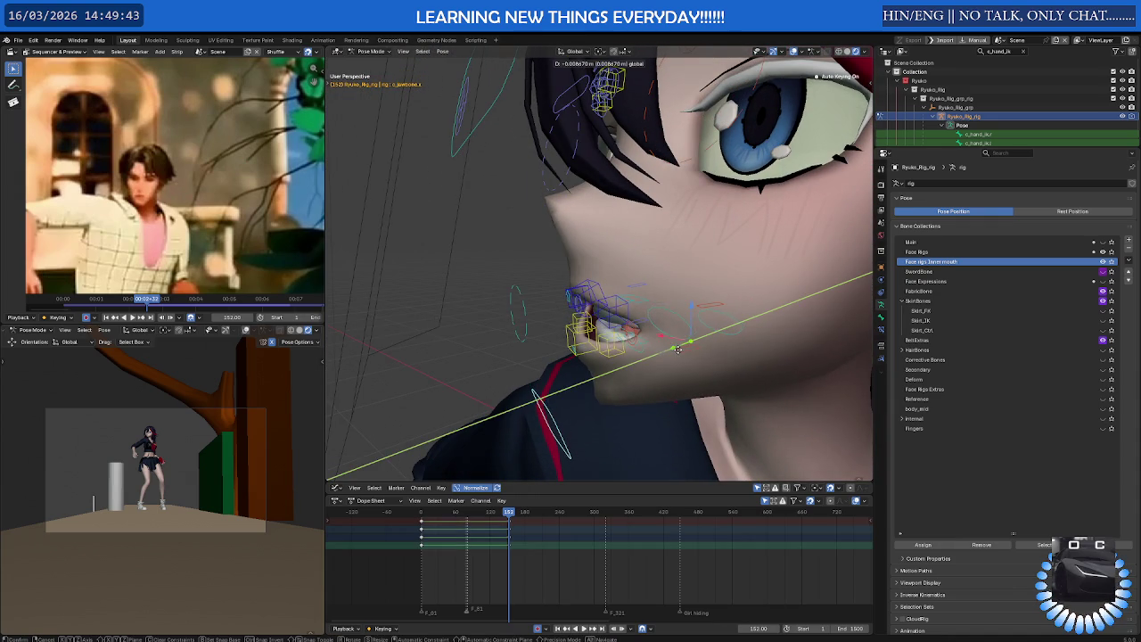
{"action": "left_click", "coordinate": [585, 332]}
{"action": "left_click", "coordinate": [555, 413]}
{"action": "key", "text": "g"}
{"action": "key", "text": "y"}
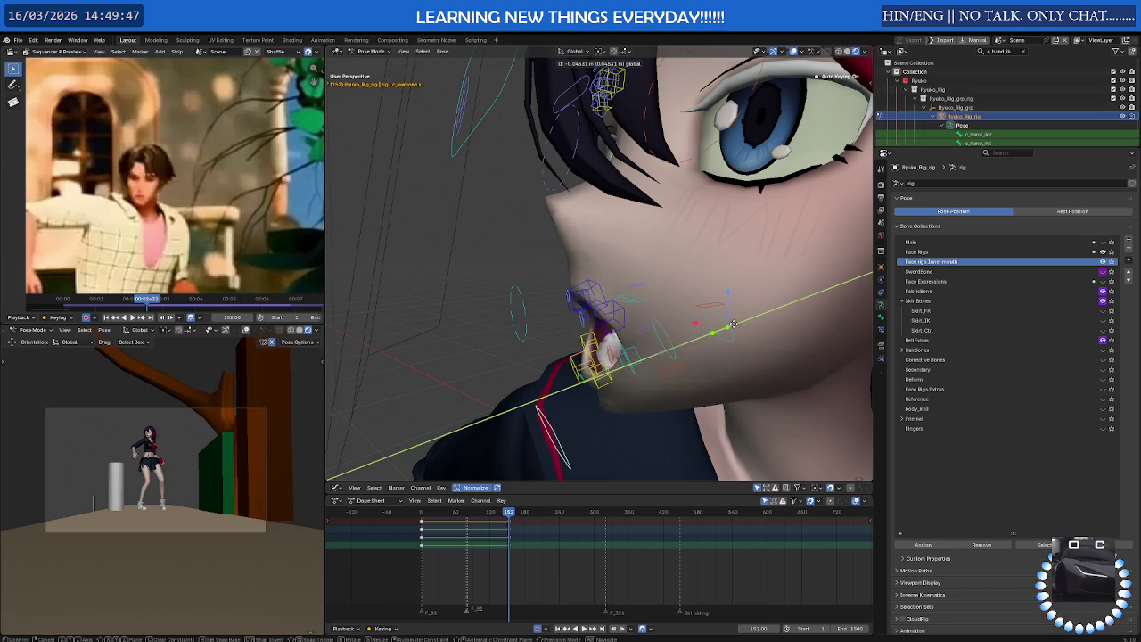
{"action": "left_click", "coordinate": [754, 316]}
{"action": "mouse_move", "coordinate": [657, 377]}
{"action": "middle_mouse_down"}
{"action": "mouse_move", "coordinate": [675, 314]}
{"action": "mouse_move", "coordinate": [654, 334]}
{"action": "mouse_move", "coordinate": [675, 357]}
{"action": "middle_mouse_up"}
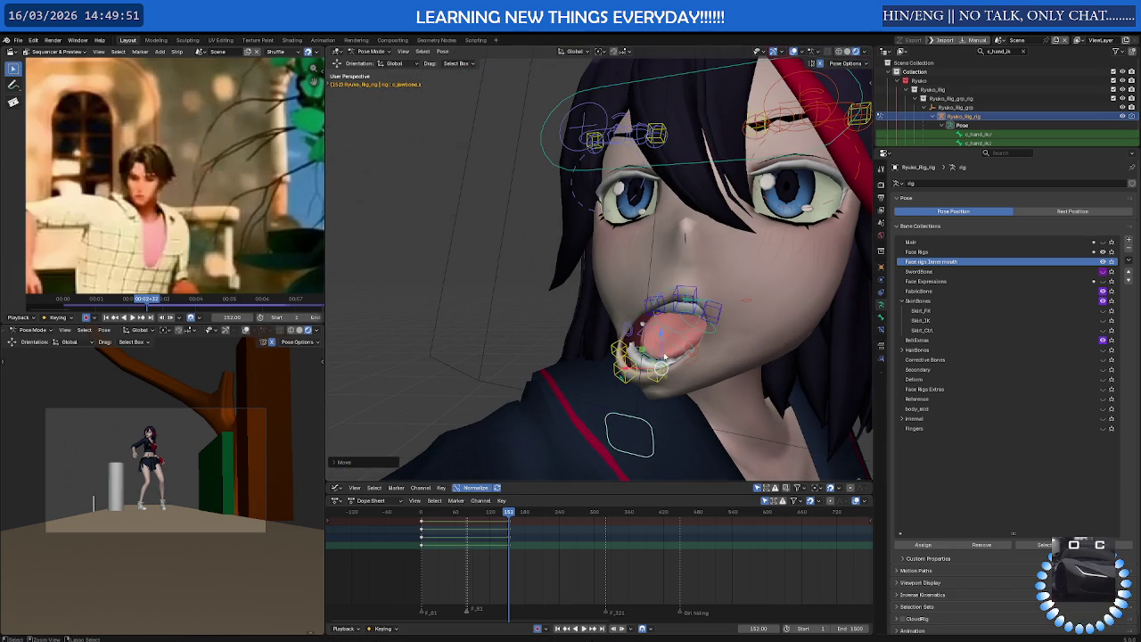
{"action": "key", "text": "ctrl+z"}
Shift the mouth bones sideways along X and move the lower lip master along Y
{"action": "key", "text": "g"}
{"action": "key", "text": "x"}
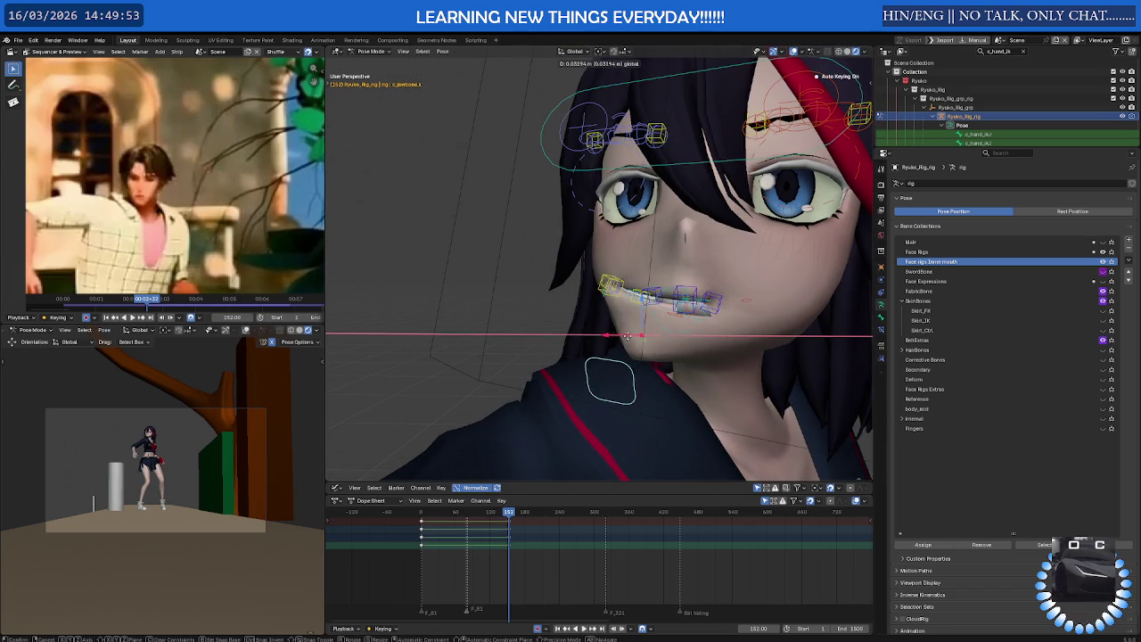
{"action": "left_click", "coordinate": [774, 317]}
{"action": "middle_click_drag", "start_coordinate": [774, 317], "coordinate": [648, 321]}
{"action": "left_click", "coordinate": [636, 327]}
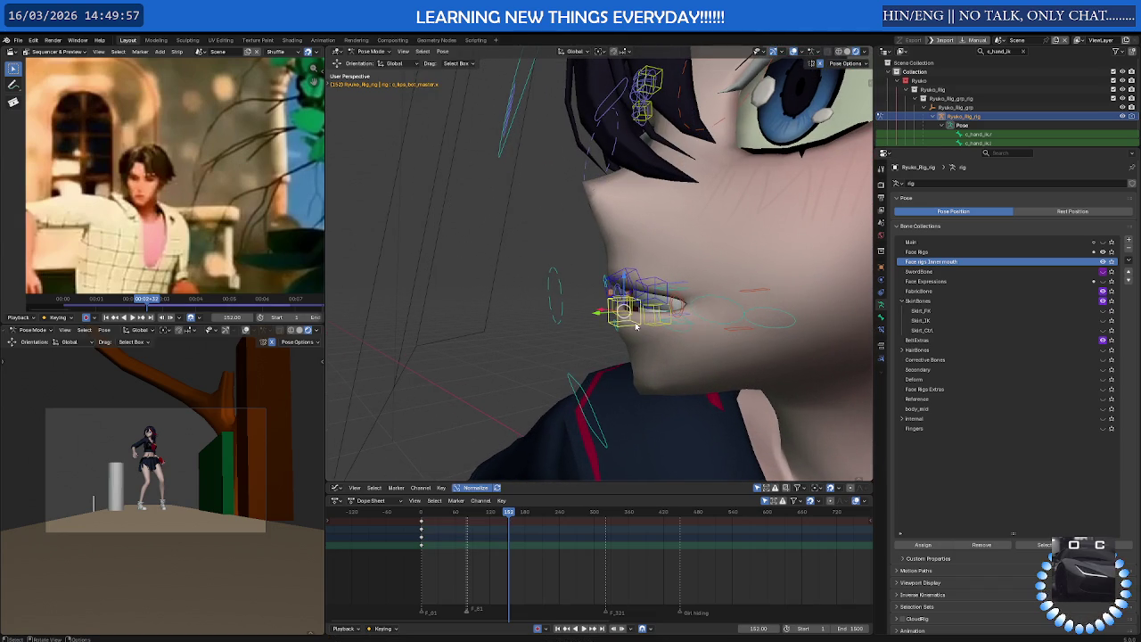
{"action": "key", "text": "g"}
{"action": "key", "text": "y"}
{"action": "left_click", "coordinate": [629, 313]}
Refine the lower lip master with two more Y-axis moves
{"action": "mouse_move", "coordinate": [630, 313]}
{"action": "middle_mouse_down"}
{"action": "mouse_move", "coordinate": [725, 328]}
{"action": "mouse_move", "coordinate": [652, 331]}
{"action": "mouse_move", "coordinate": [654, 313]}
{"action": "mouse_move", "coordinate": [610, 299]}
{"action": "middle_mouse_up"}
{"action": "key", "text": "g"}
{"action": "key", "text": "y"}
{"action": "left_click", "coordinate": [667, 314]}
{"action": "key", "text": "g"}
{"action": "key", "text": "y"}
{"action": "left_click", "coordinate": [663, 318]}
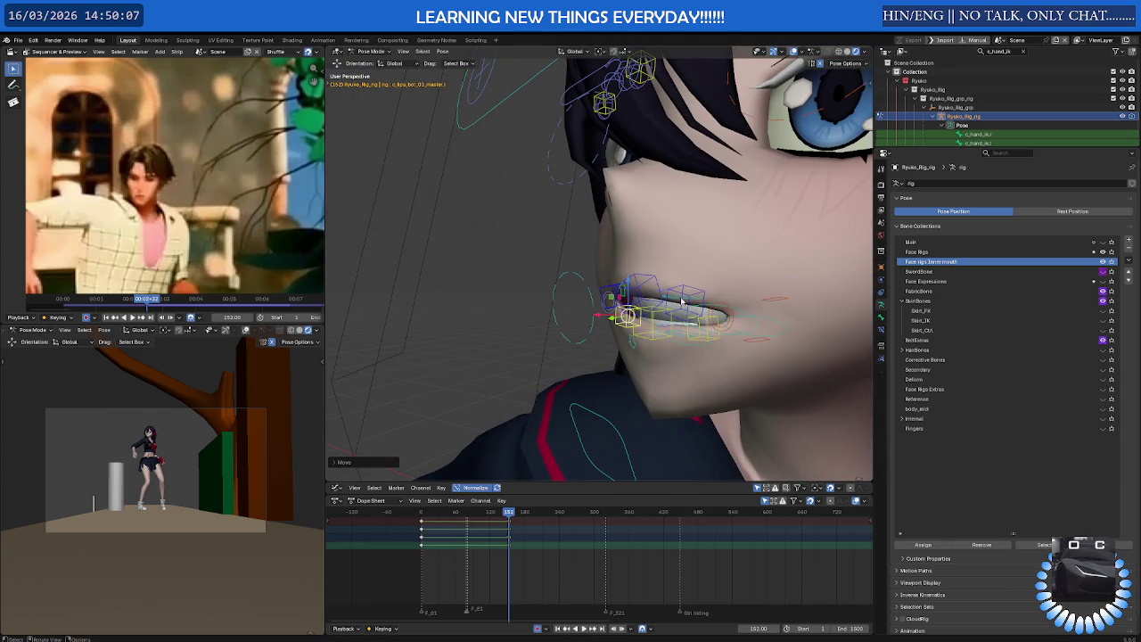
Raise the mouth-corner bone and nudge it twice along X, then select the upper lip master
{"action": "key", "text": "g"}
{"action": "key", "text": "shift+x"}
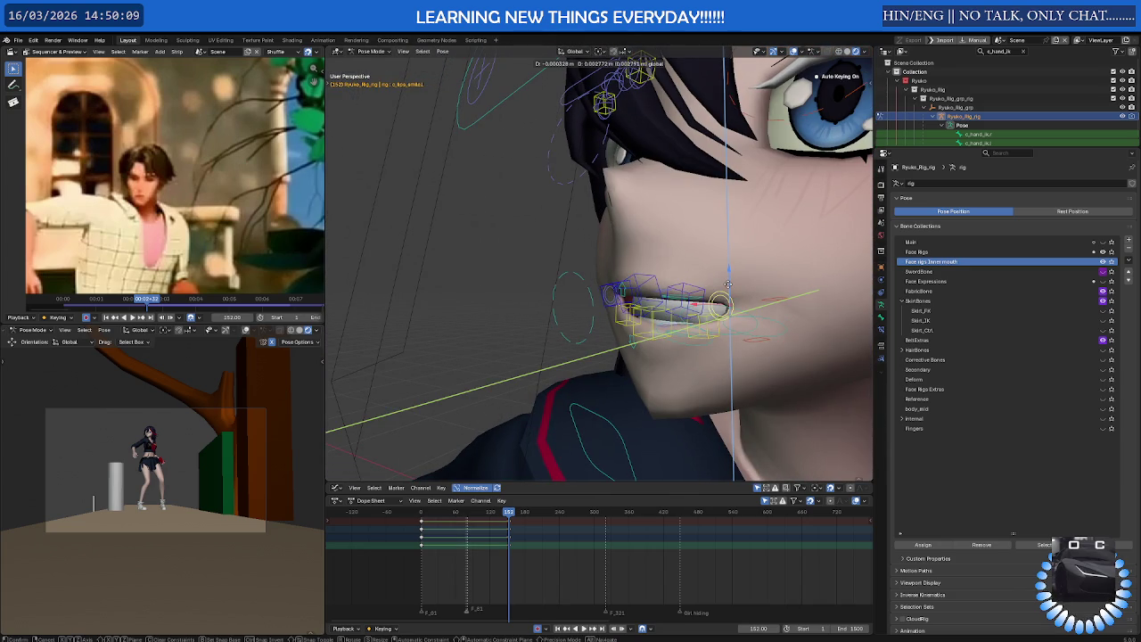
{"action": "left_click", "coordinate": [728, 284]}
{"action": "middle_click_drag", "start_coordinate": [727, 287], "coordinate": [713, 341]}
{"action": "key", "text": "g"}
{"action": "key", "text": "x"}
{"action": "left_click", "coordinate": [718, 311]}
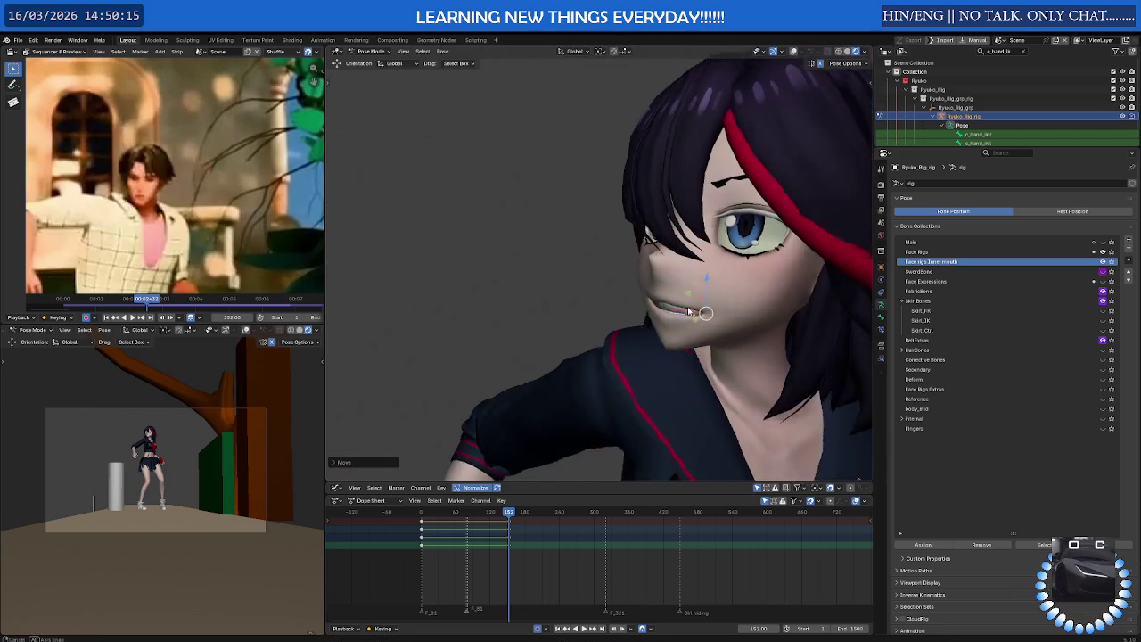
{"action": "key", "text": "g"}
{"action": "key", "text": "x"}
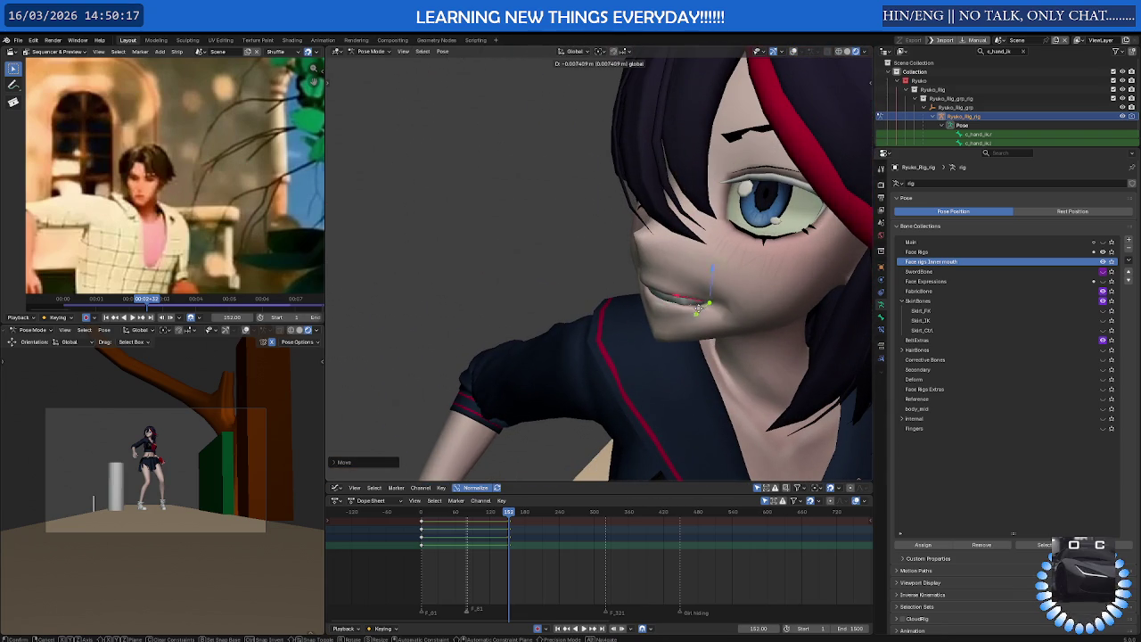
{"action": "left_click", "coordinate": [702, 306]}
{"action": "mouse_move", "coordinate": [702, 305]}
{"action": "middle_mouse_down"}
{"action": "mouse_move", "coordinate": [775, 285]}
{"action": "mouse_move", "coordinate": [786, 229]}
{"action": "mouse_move", "coordinate": [647, 269]}
{"action": "mouse_move", "coordinate": [575, 243]}
{"action": "middle_mouse_up"}
{"action": "left_click", "coordinate": [621, 274]}
{"action": "left_click", "coordinate": [398, 64]}
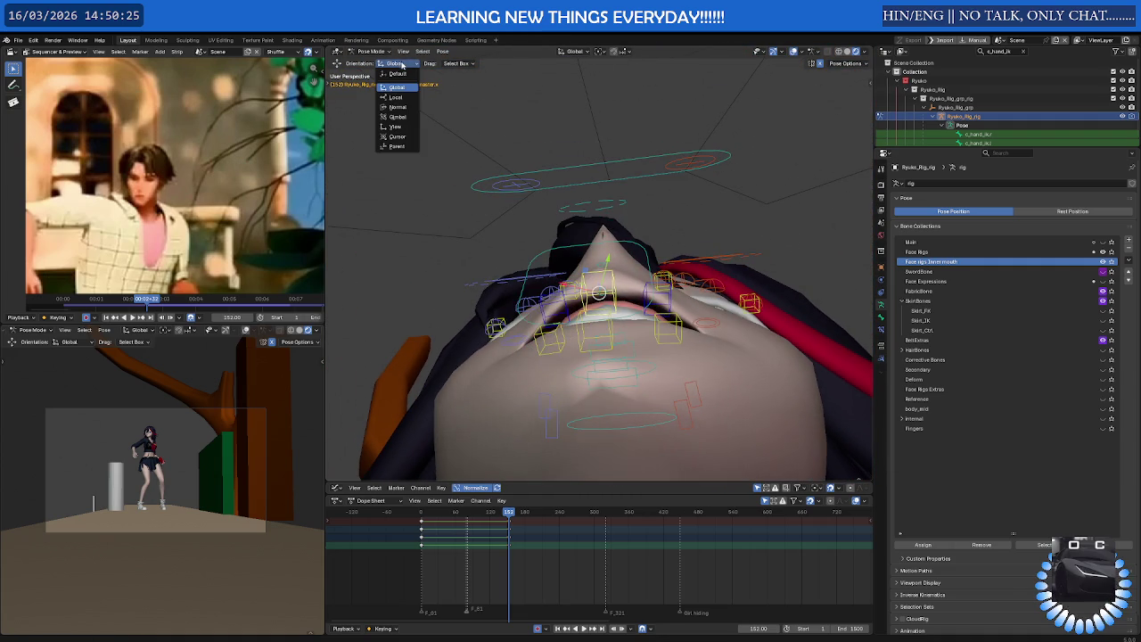
Set the transform orientation to Local and move c_lips_top_master along local X
{"action": "left_click", "coordinate": [398, 97]}
{"action": "key", "text": "g"}
{"action": "key", "text": "x"}
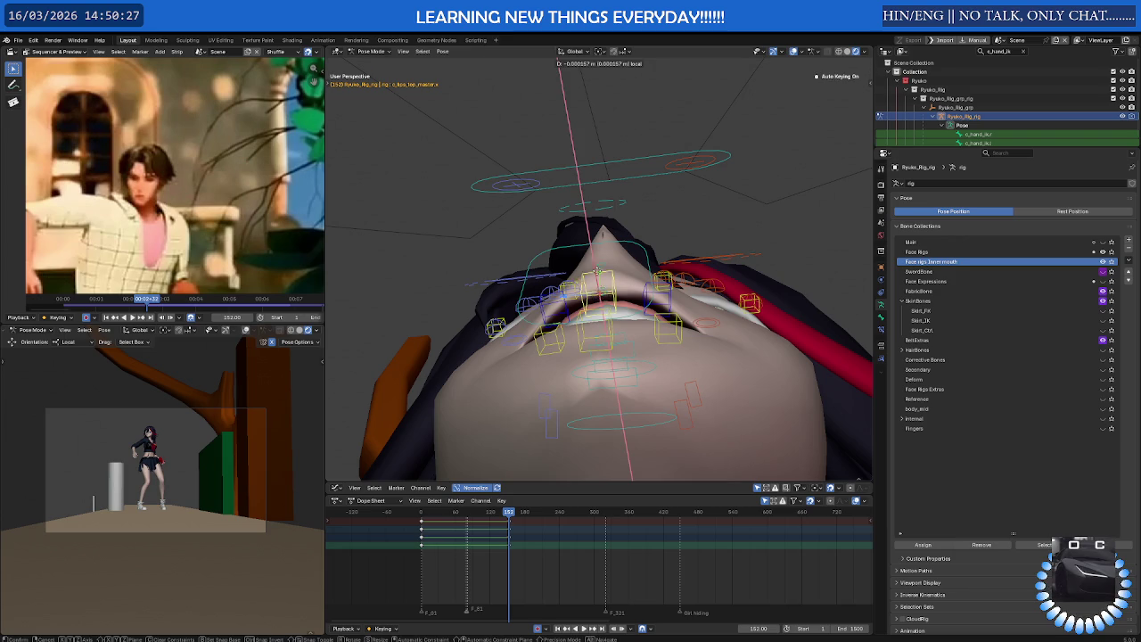
{"action": "left_click", "coordinate": [603, 282]}
{"action": "middle_click_drag", "start_coordinate": [603, 282], "coordinate": [587, 371]}
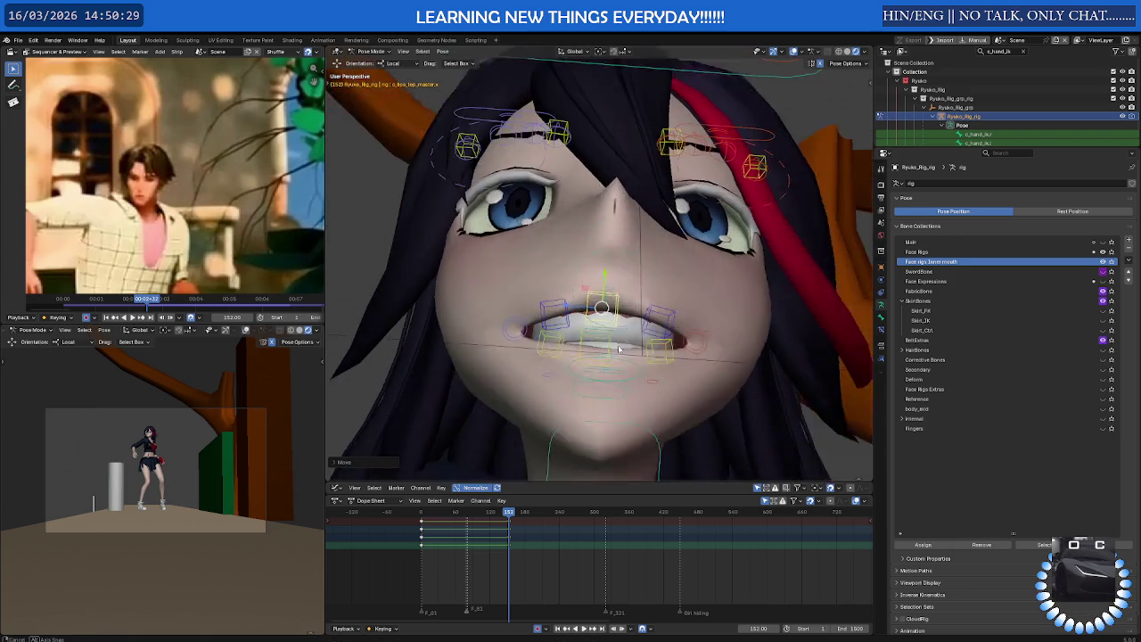
{"action": "middle_click_drag", "start_coordinate": [614, 323], "coordinate": [659, 339]}
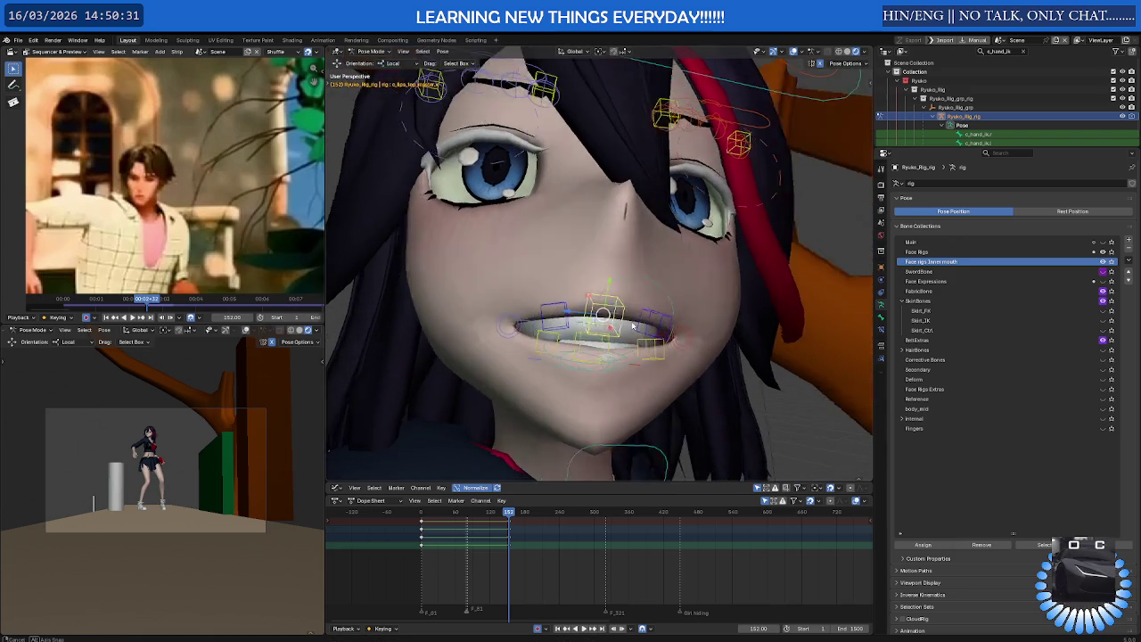
Shift the mouth-corner bone slightly, then move it along X
{"action": "key", "text": "g"}
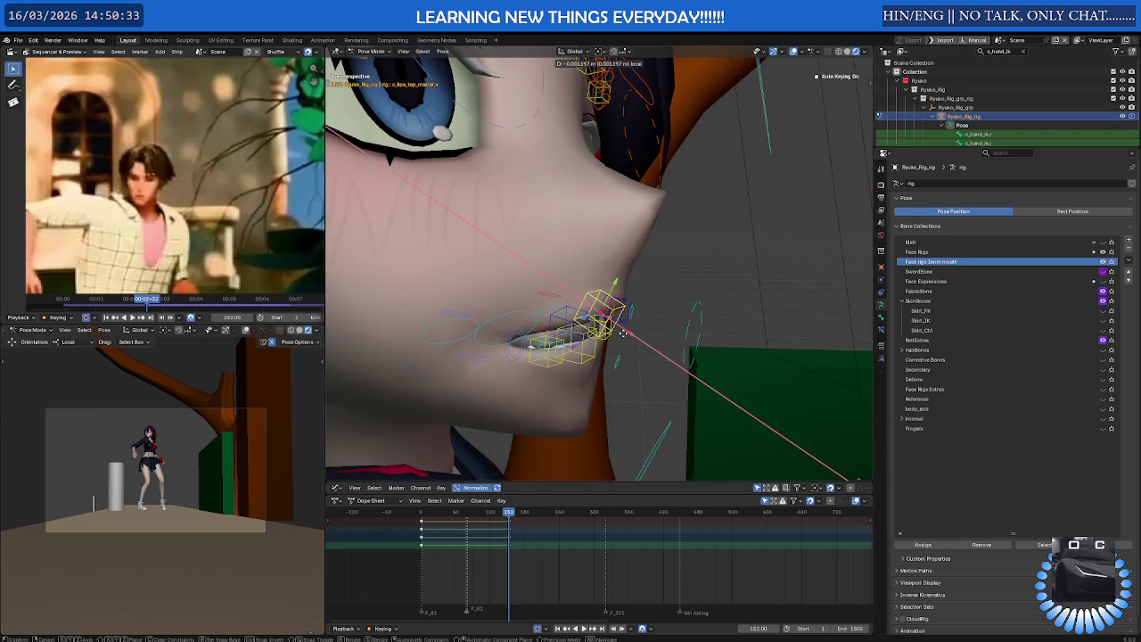
{"action": "left_click", "coordinate": [603, 342]}
{"action": "mouse_move", "coordinate": [571, 327]}
{"action": "middle_mouse_down"}
{"action": "mouse_move", "coordinate": [546, 328]}
{"action": "mouse_move", "coordinate": [457, 266]}
{"action": "middle_mouse_up"}
{"action": "key", "text": "g"}
{"action": "key", "text": "x"}
{"action": "left_click", "coordinate": [523, 317]}
Move the right mouth-corner control along Y, then scrub to about frame 342
{"action": "left_click", "coordinate": [748, 349]}
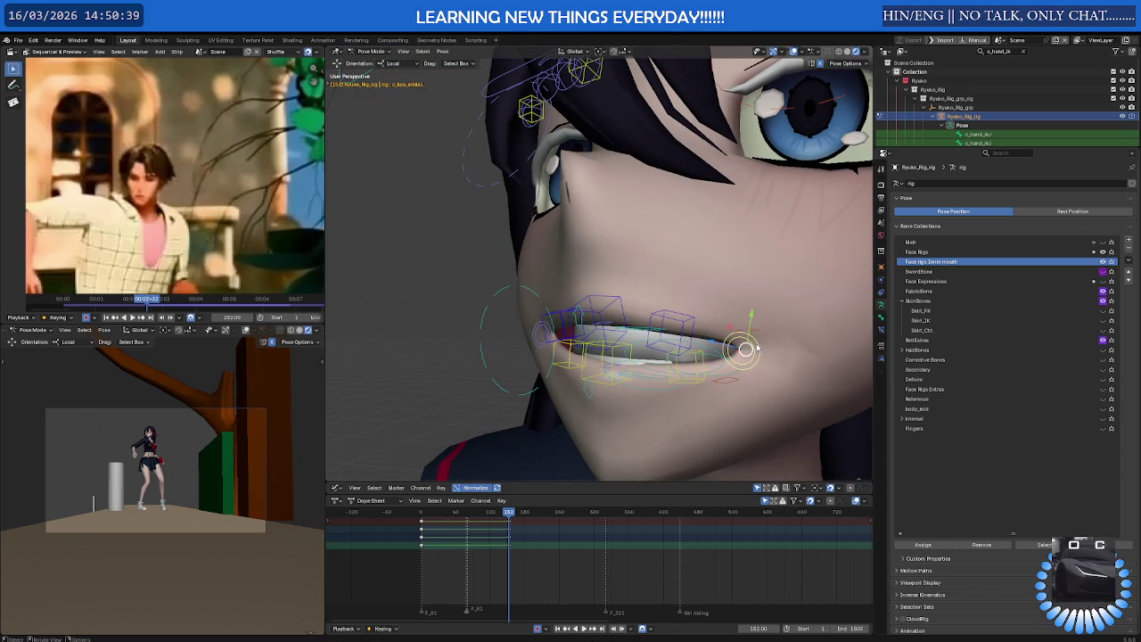
{"action": "key", "text": "g"}
{"action": "key", "text": "y"}
{"action": "left_click", "coordinate": [754, 335]}
{"action": "mouse_move", "coordinate": [755, 336]}
{"action": "middle_mouse_down"}
{"action": "mouse_move", "coordinate": [532, 293]}
{"action": "mouse_move", "coordinate": [581, 285]}
{"action": "mouse_move", "coordinate": [672, 302]}
{"action": "mouse_move", "coordinate": [652, 300]}
{"action": "middle_mouse_up"}
{"action": "scroll", "coordinate": [677, 321], "scroll_direction": "down", "scroll_amount": 3}
{"action": "scroll", "coordinate": [580, 287], "scroll_direction": "down", "scroll_amount": 3}
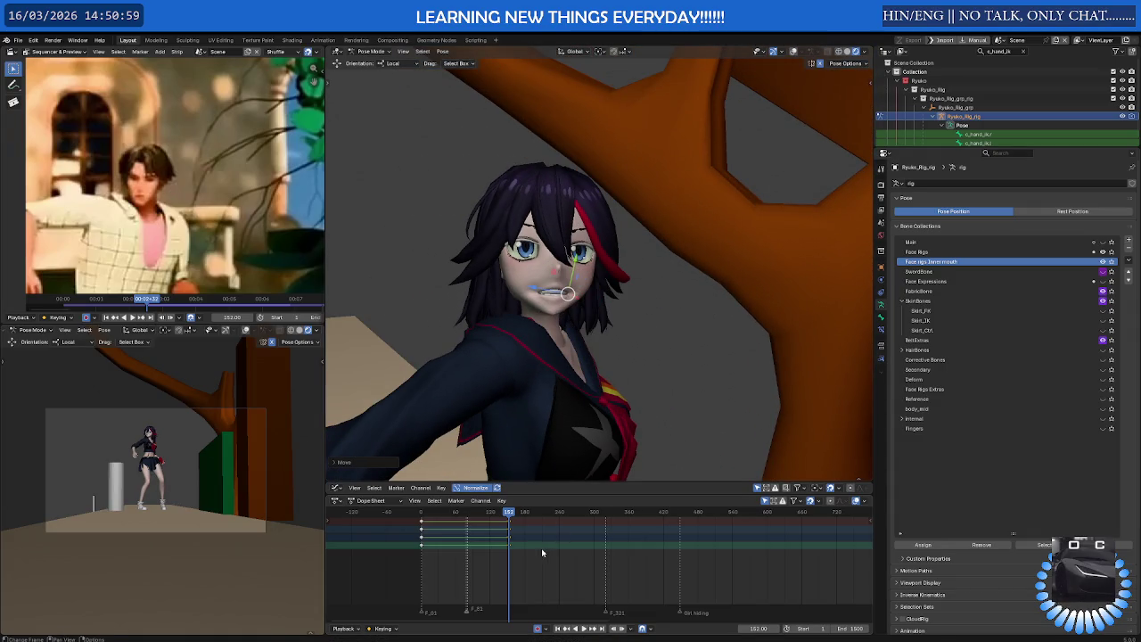
{"action": "mouse_move", "coordinate": [509, 516]}
{"action": "left_mouse_down"}
{"action": "mouse_move", "coordinate": [705, 517]}
{"action": "mouse_move", "coordinate": [427, 523]}
{"action": "left_mouse_up"}
Maximize and restore the viewport, then view the scene through the camera
{"action": "scroll", "coordinate": [559, 335], "scroll_direction": "down", "scroll_amount": 4}
{"action": "scroll", "coordinate": [622, 354], "scroll_direction": "down", "scroll_amount": 4}
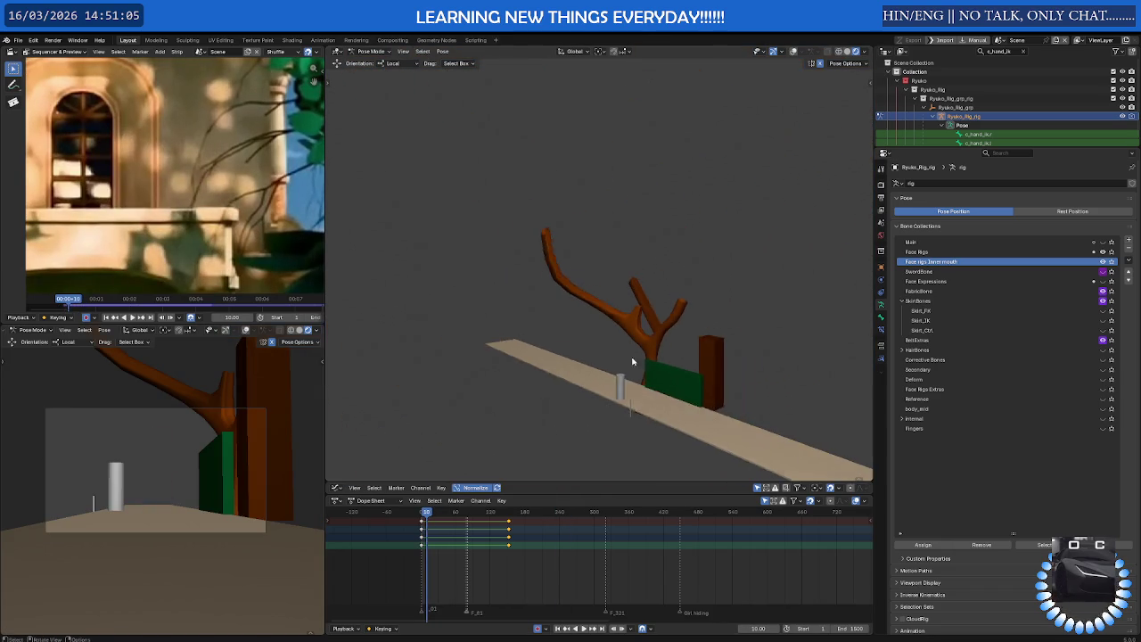
{"action": "scroll", "coordinate": [637, 369], "scroll_direction": "down", "scroll_amount": 2}
{"action": "scroll", "coordinate": [145, 443], "scroll_direction": "up", "scroll_amount": 2}
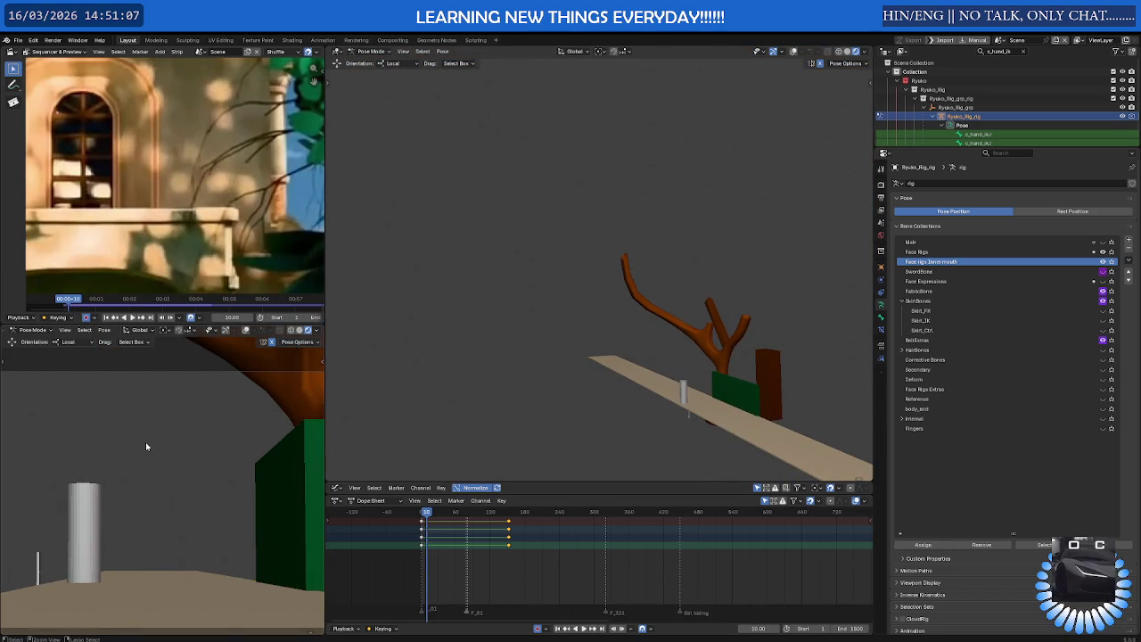
{"action": "key", "text": "ctrl+space"}
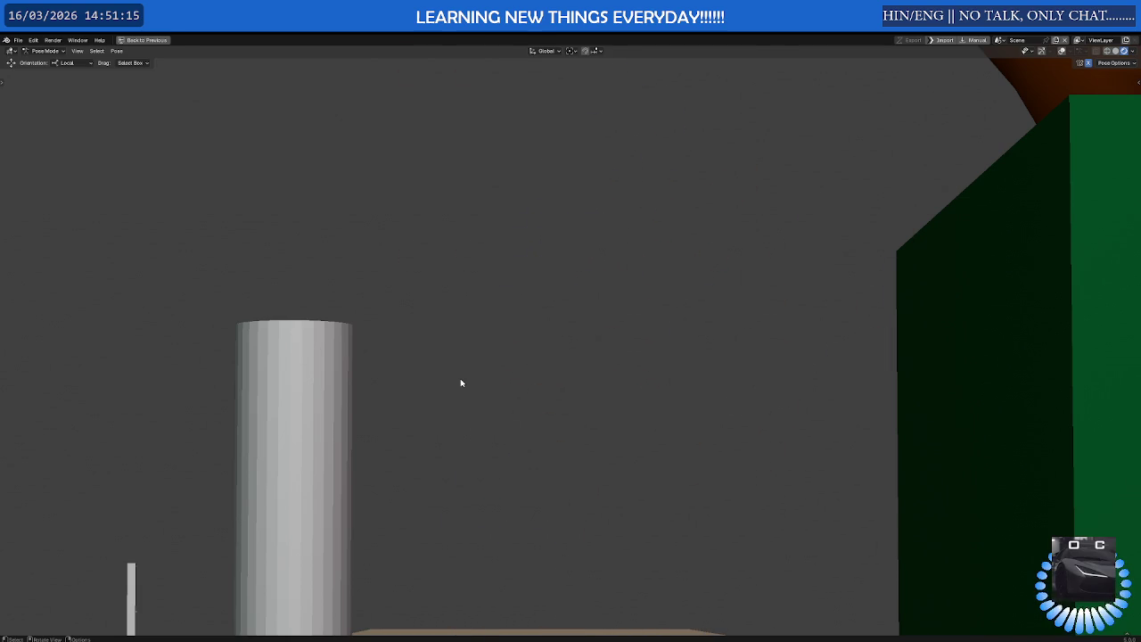
{"action": "key", "text": "ctrl+space"}
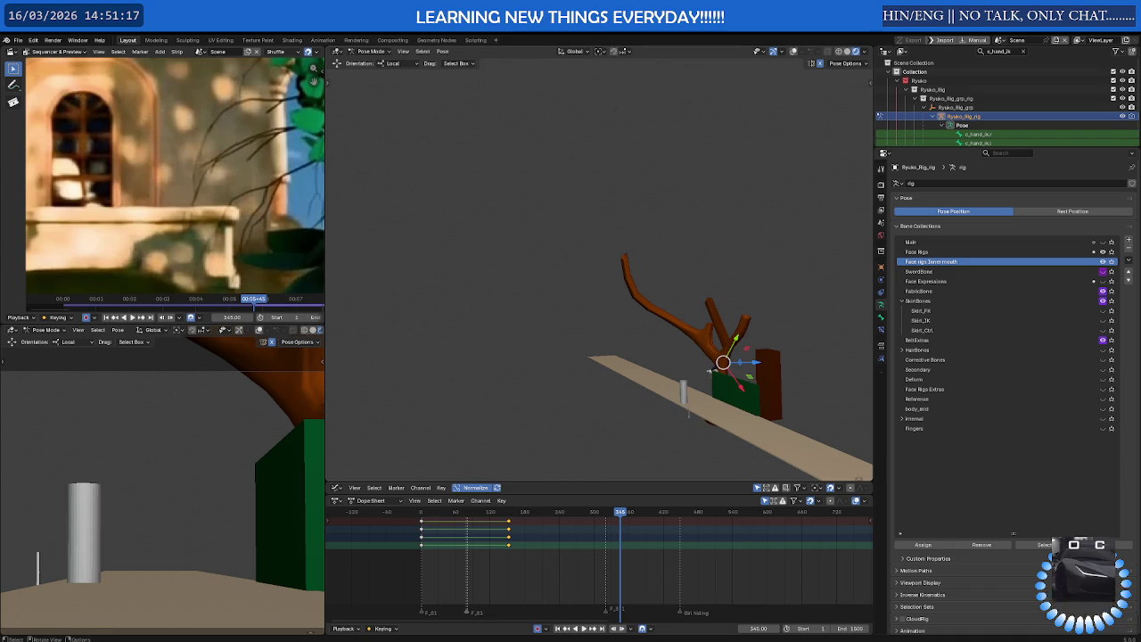
{"action": "middle_click_drag", "start_coordinate": [723, 369], "coordinate": [333, 433]}
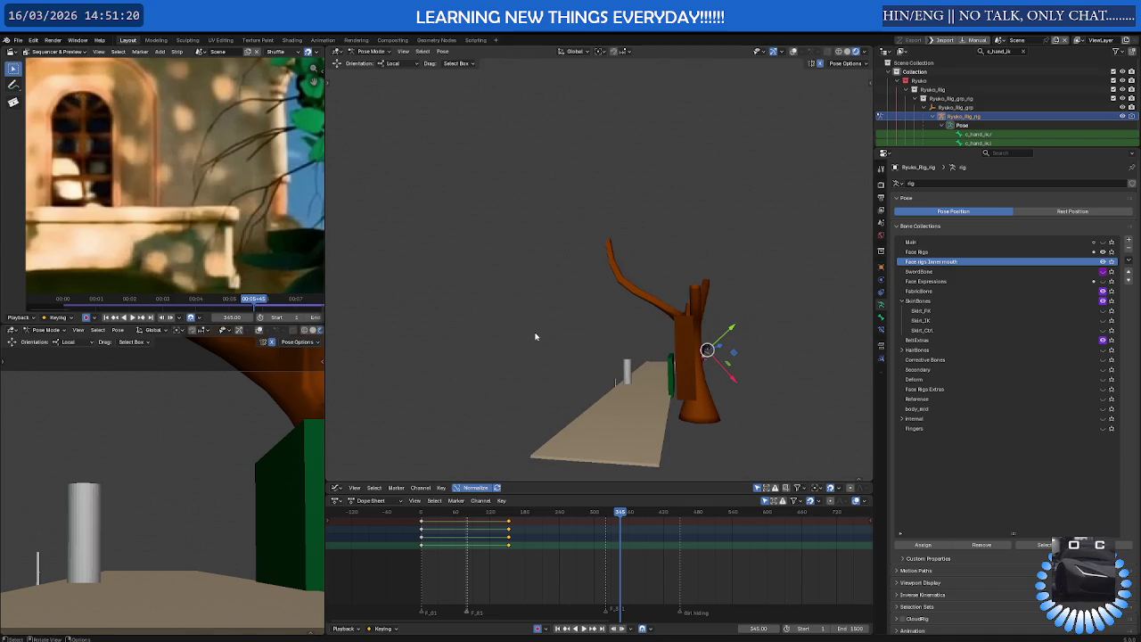
{"action": "key", "text": "KP_0"}
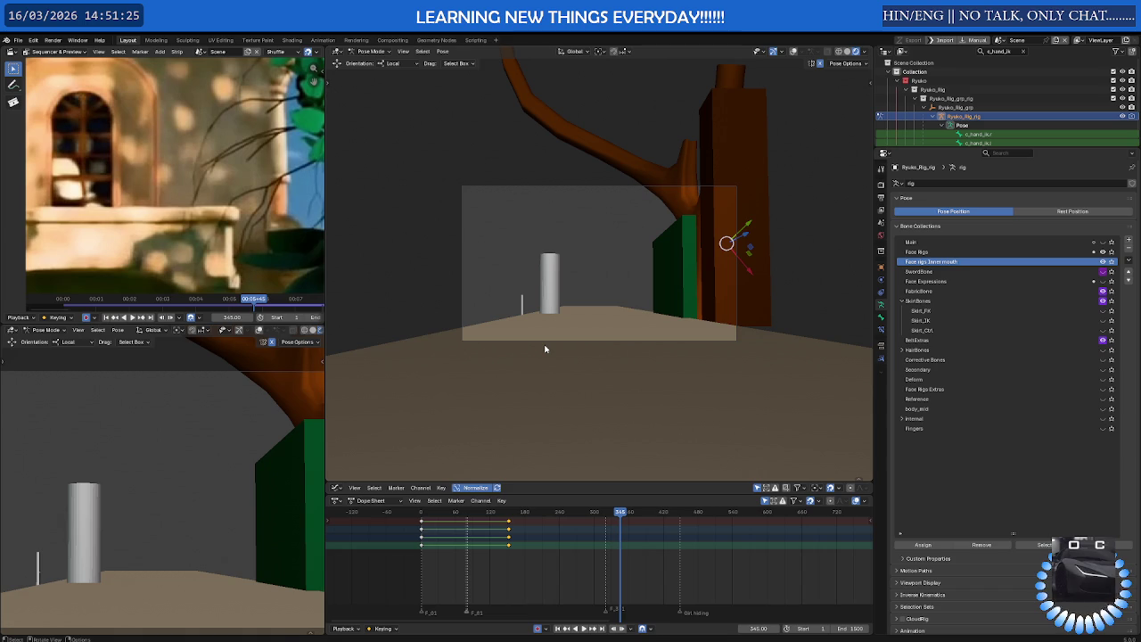
Toggle the N sidebar to its View tab and undo an accidental camera orbit
{"action": "key", "text": "n"}
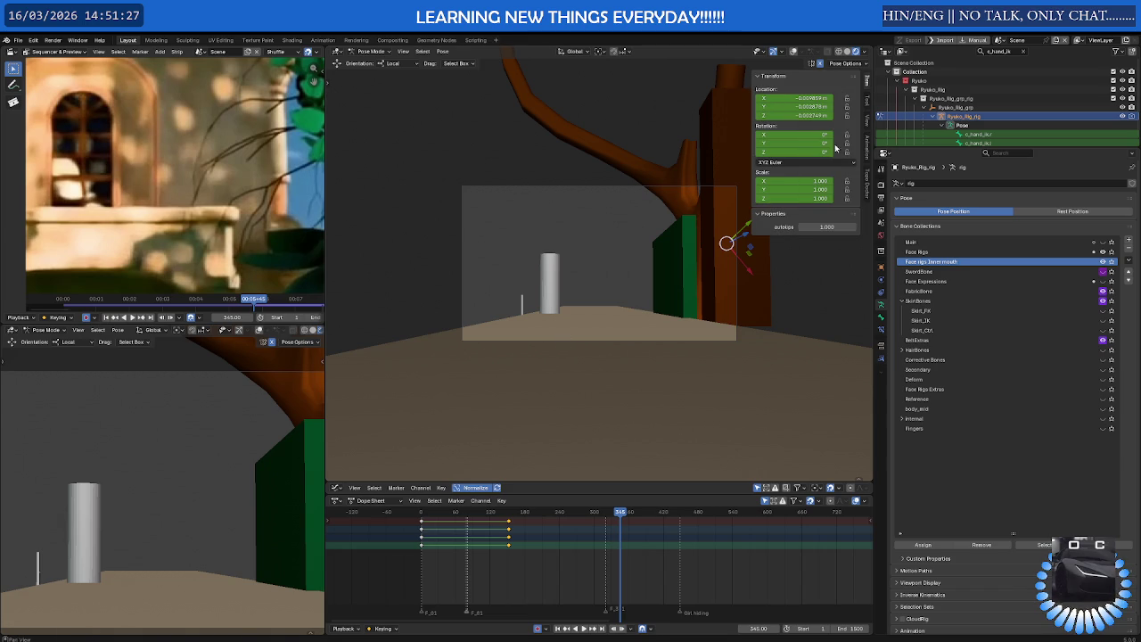
{"action": "left_click", "coordinate": [867, 120]}
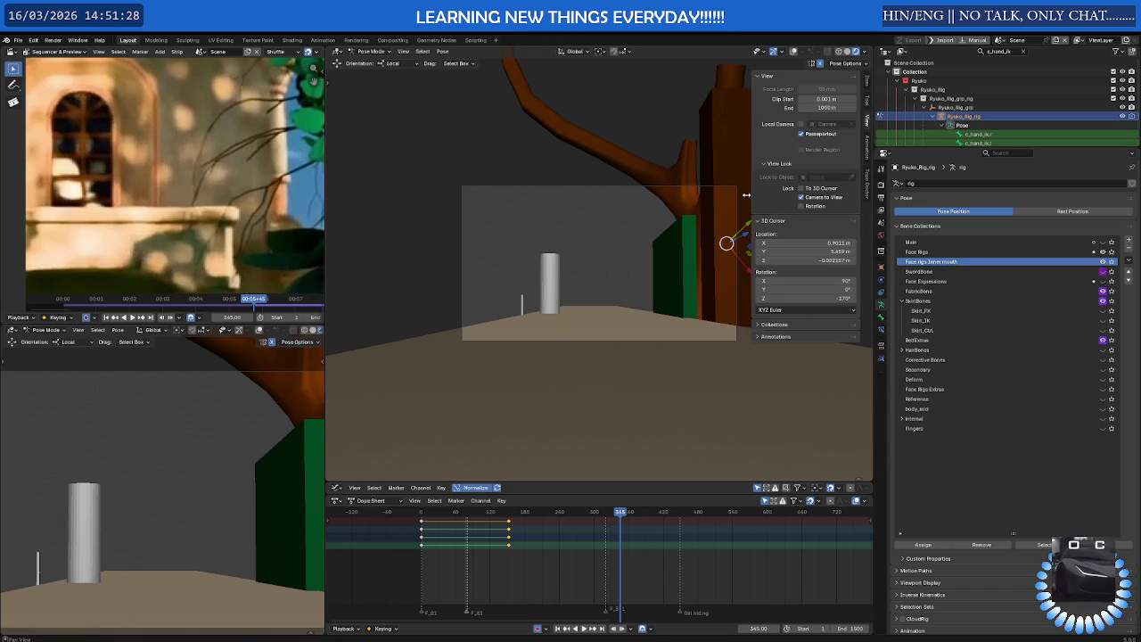
{"action": "key", "text": "n"}
{"action": "middle_click_drag", "start_coordinate": [586, 247], "coordinate": [586, 246]}
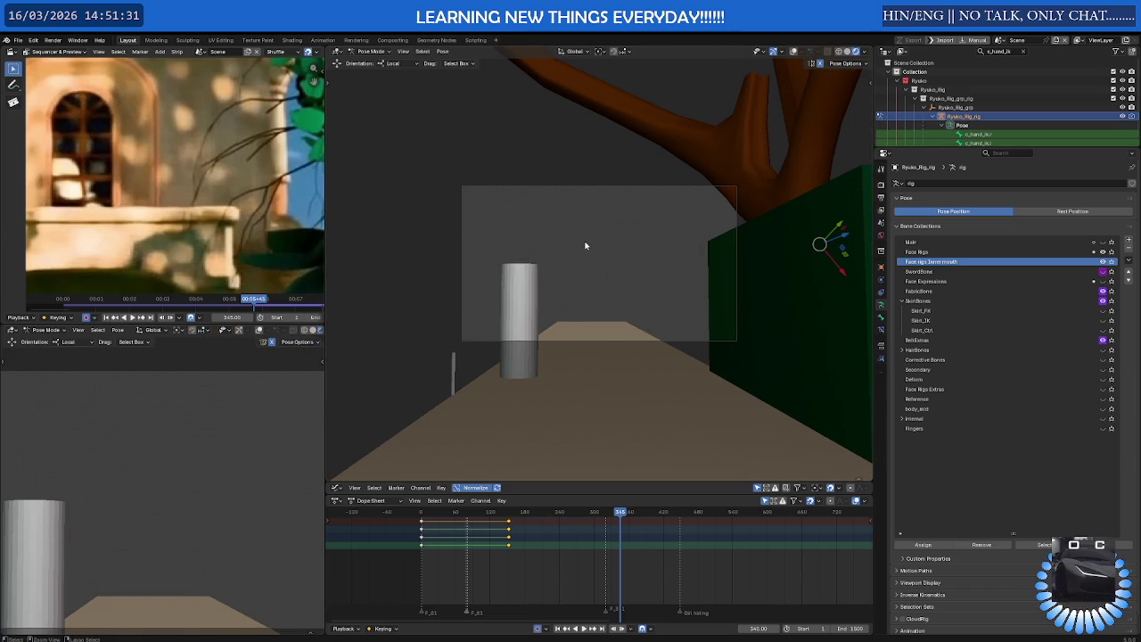
{"action": "key", "text": "ctrl+z"}
{"action": "key", "text": "n"}
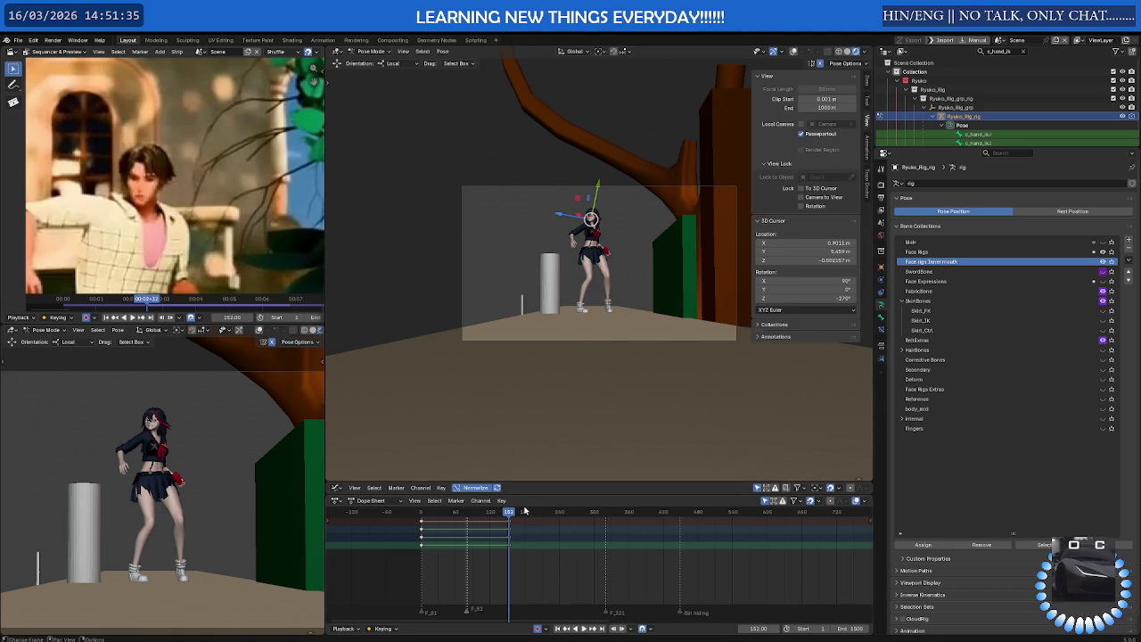
Deselect all rig bones, play from frame 152, and scrub to frame 396
{"action": "left_click", "coordinate": [536, 379]}
{"action": "key", "text": "space"}
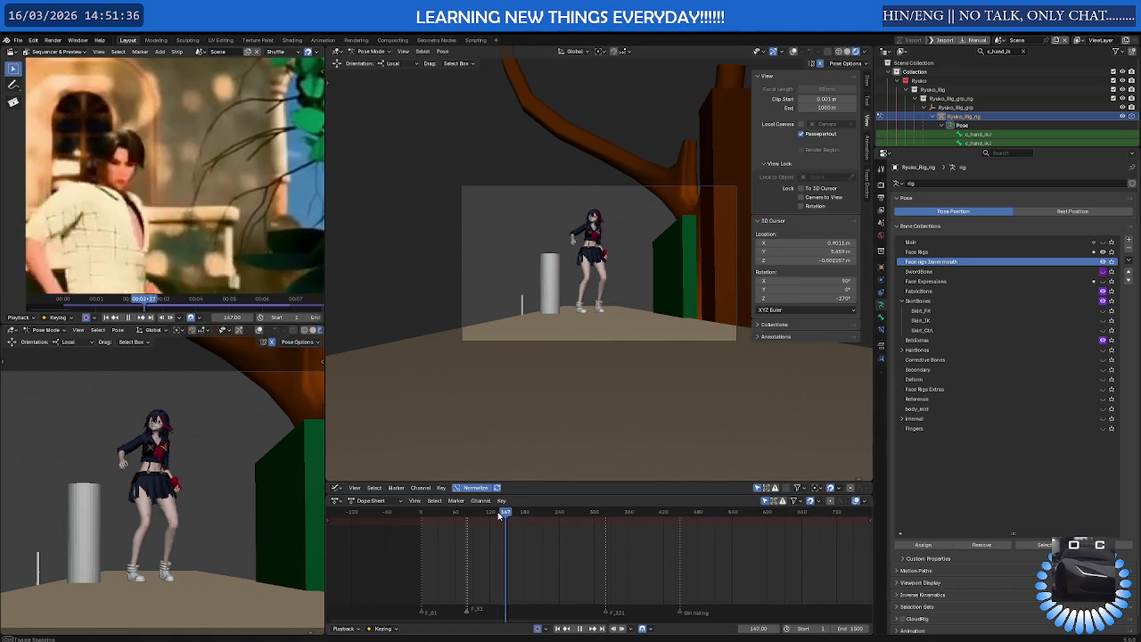
{"action": "left_click_drag", "start_coordinate": [527, 517], "coordinate": [647, 527]}
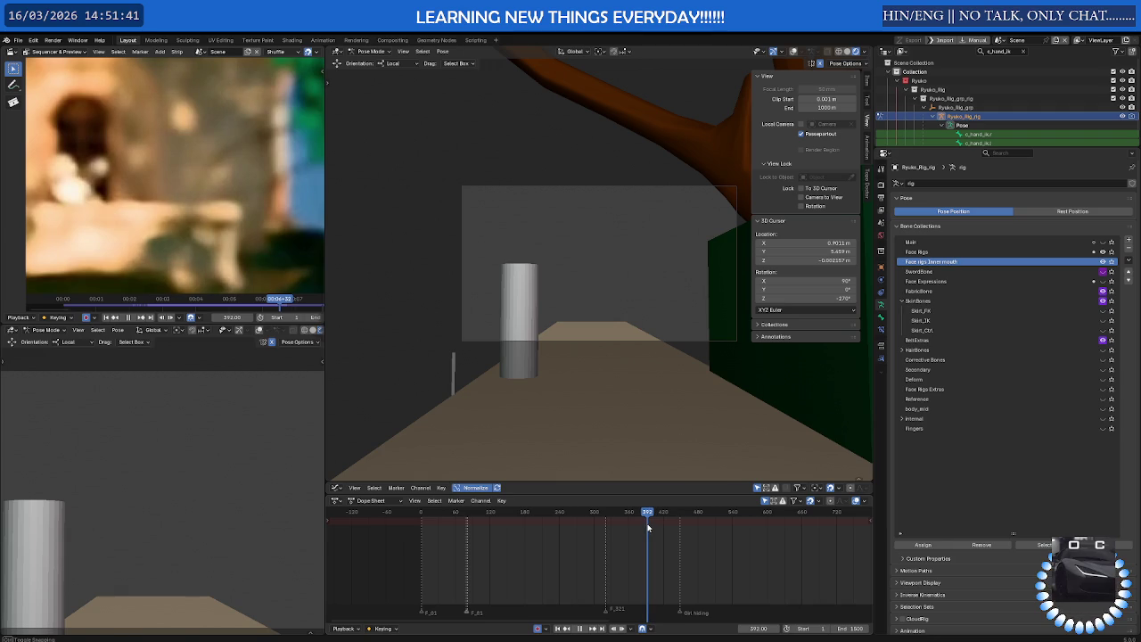
Filter the Outliner for 'camera', select the Camera, and box-select its Dope Sheet keys
{"action": "left_click_drag", "start_coordinate": [964, 148], "coordinate": [979, 301]}
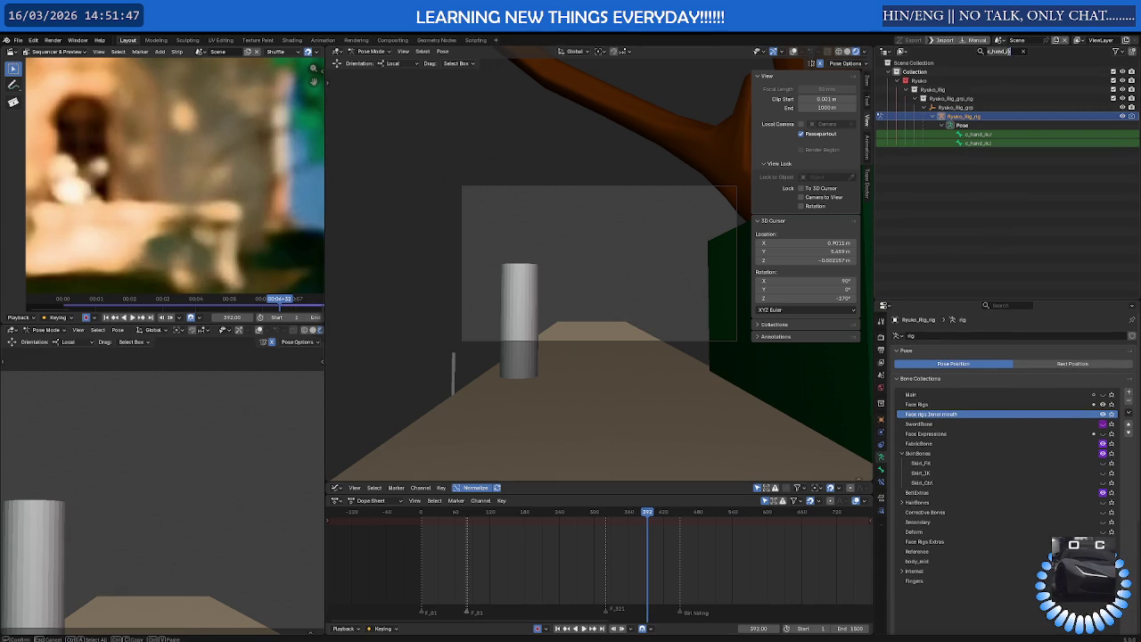
{"action": "type", "text": "camera"}
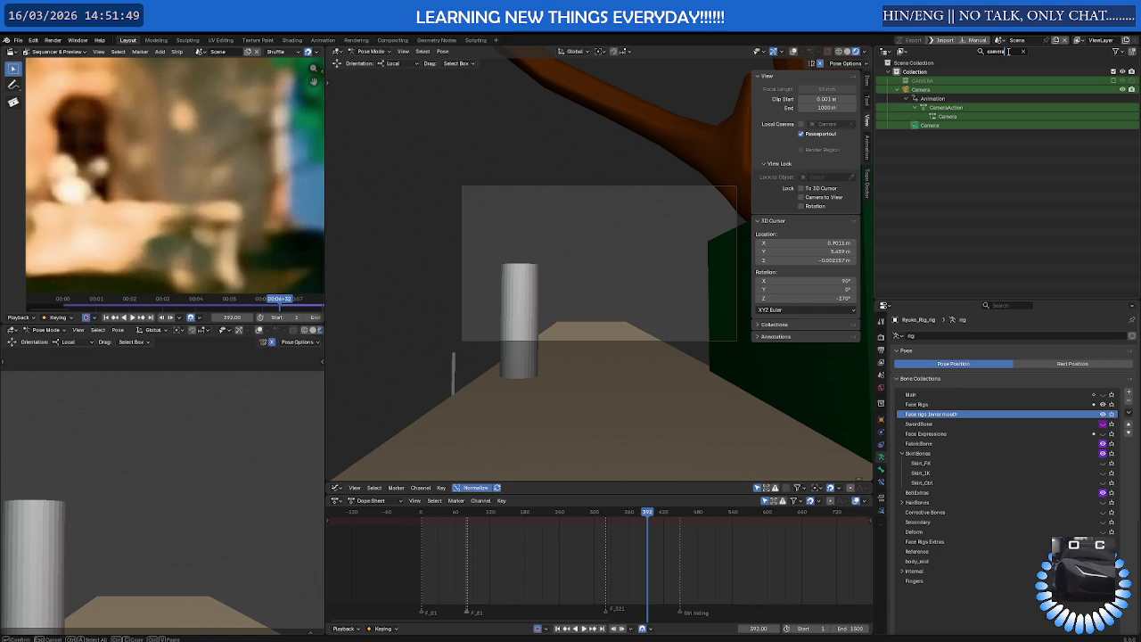
{"action": "key", "text": "Return"}
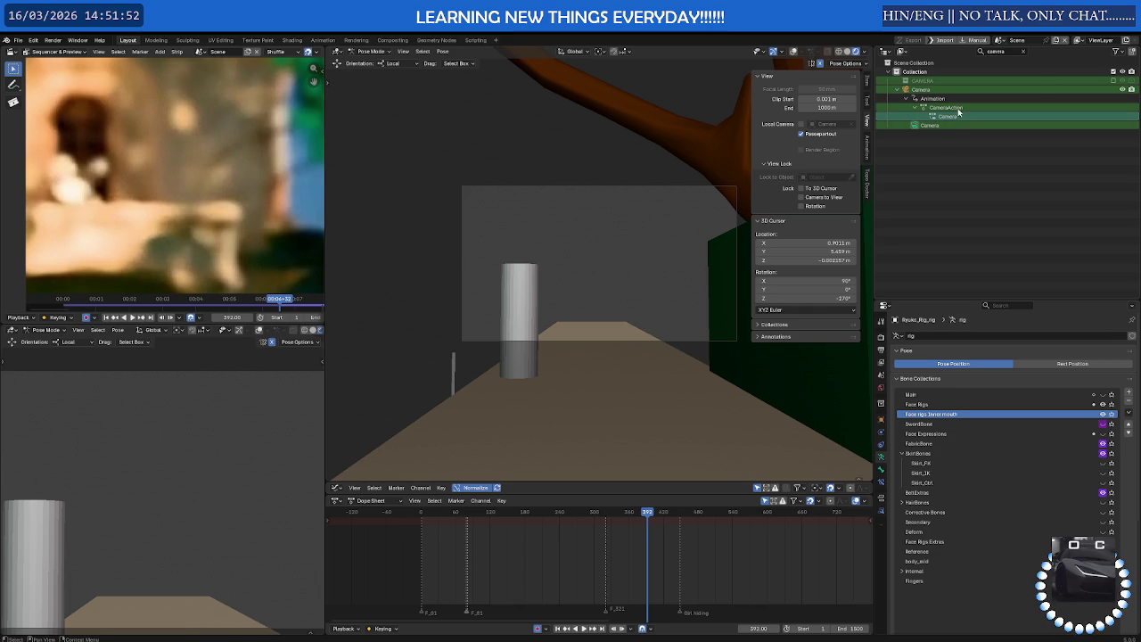
{"action": "left_click", "coordinate": [937, 92]}
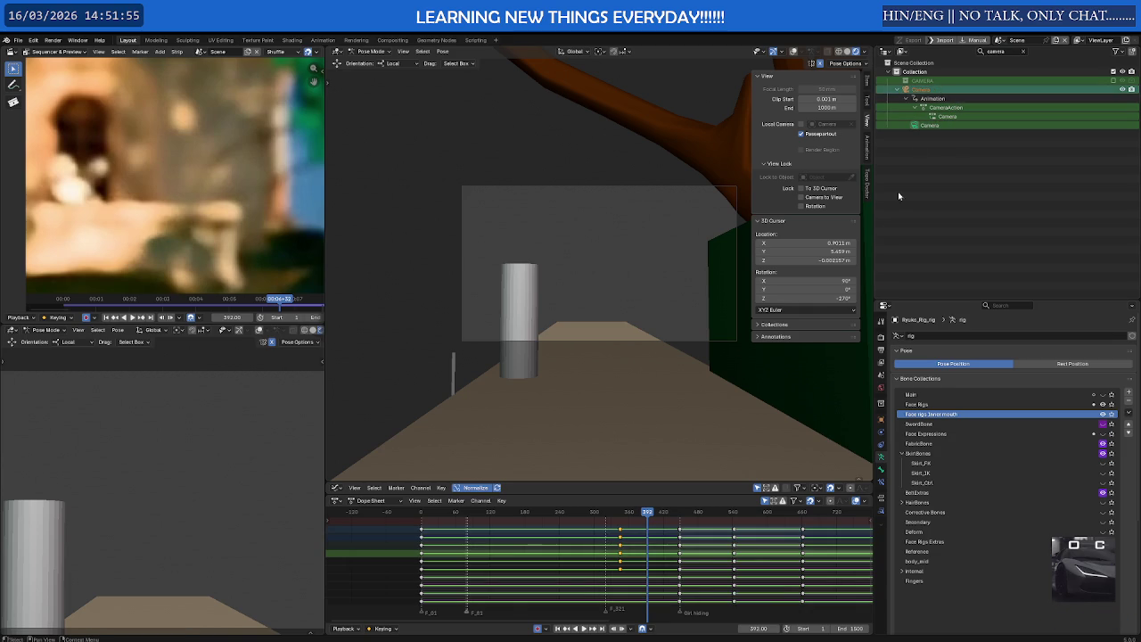
{"action": "left_click_drag", "start_coordinate": [619, 547], "coordinate": [626, 580]}
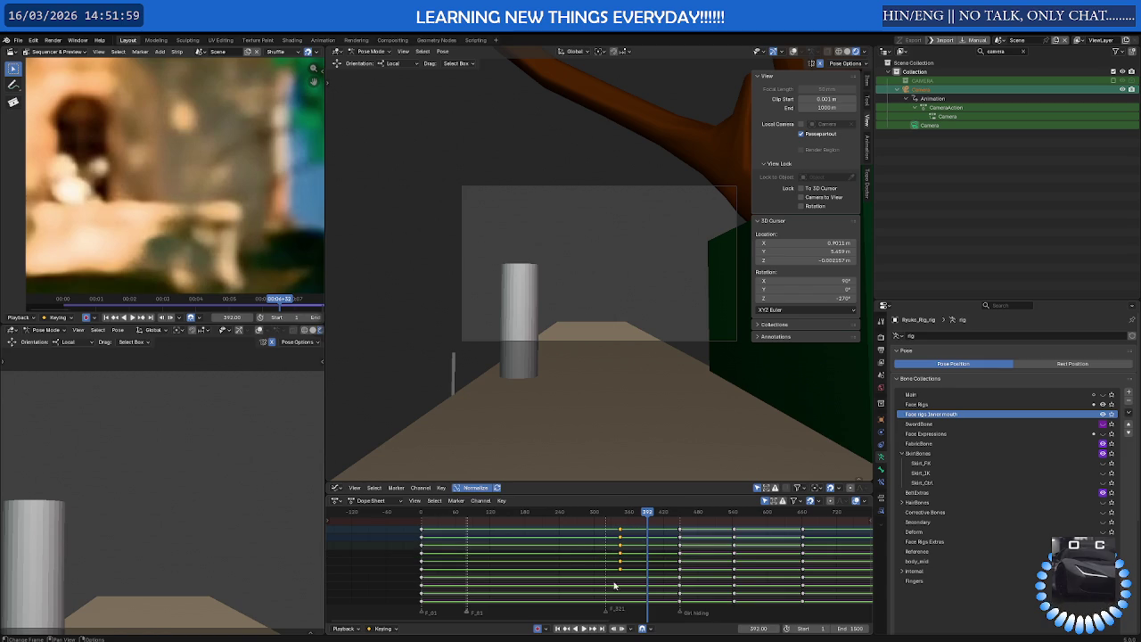
{"action": "right_click", "coordinate": [617, 554]}
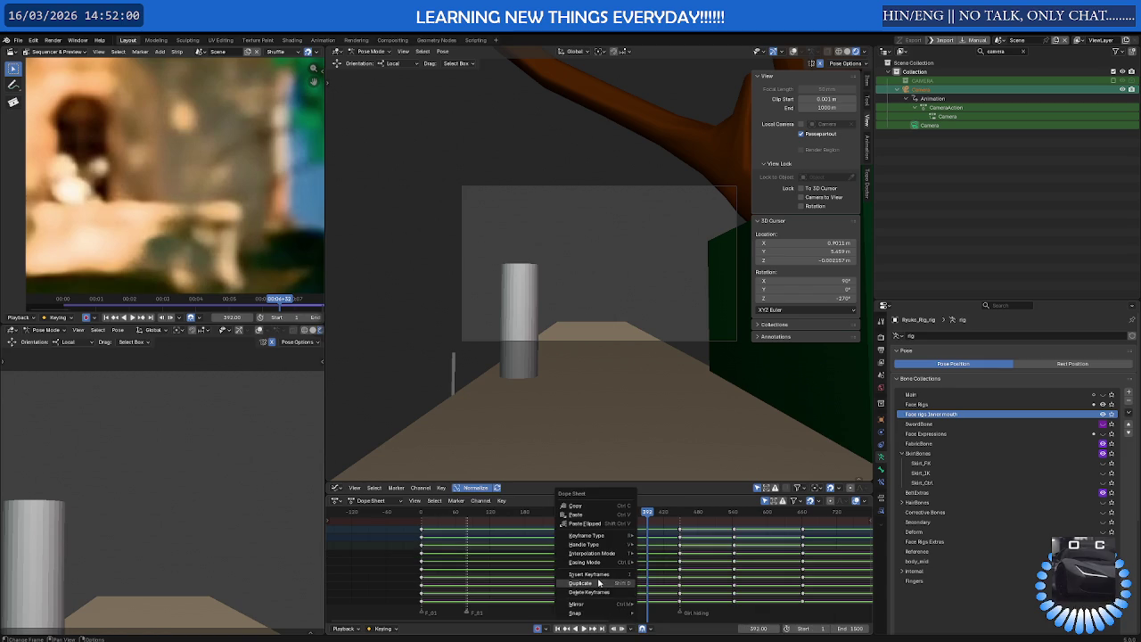
{"action": "key", "text": "Escape"}
Switch to Object Mode, play from frame 216, and scrub back to frame 446
{"action": "key", "text": "ctrl+Tab"}
{"action": "left_click", "coordinate": [540, 513]}
{"action": "key", "text": "space"}
{"action": "key", "text": "space"}
{"action": "middle_click_drag", "start_coordinate": [640, 376], "coordinate": [639, 448], "text": "shift"}
{"action": "left_click_drag", "start_coordinate": [876, 383], "coordinate": [1078, 384]}
{"action": "key", "text": "space"}
{"action": "left_click_drag", "start_coordinate": [726, 523], "coordinate": [649, 526]}
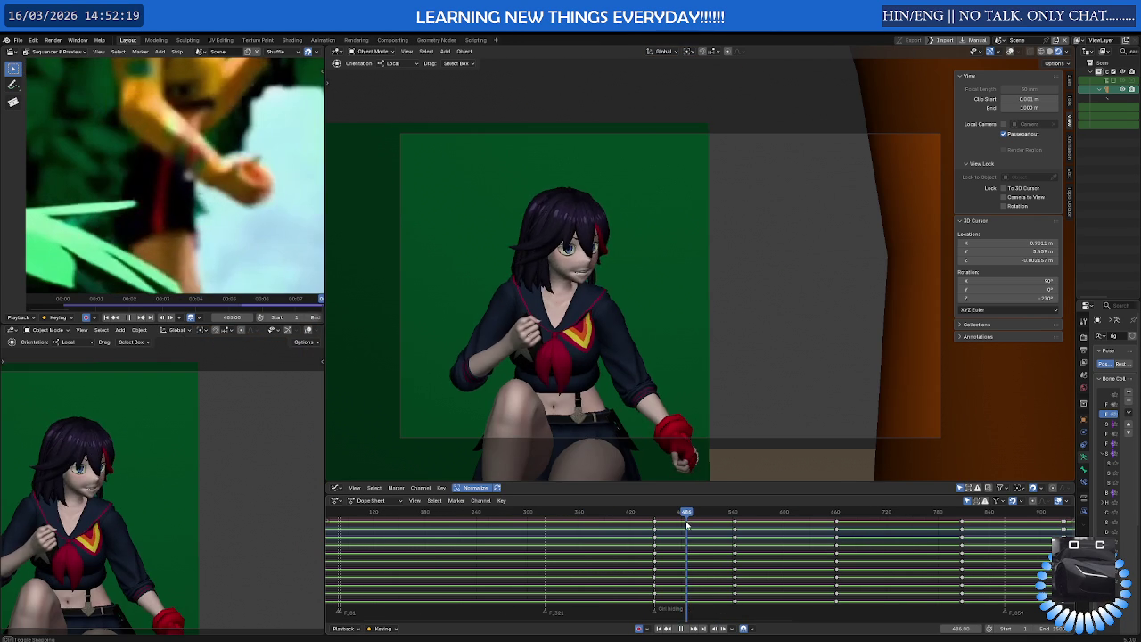
Return the rig to Pose Mode, select the tongue bone c_tong_02.x, and scrub to frame 449
{"action": "key", "text": "space"}
{"action": "scroll", "coordinate": [545, 249], "scroll_direction": "up", "scroll_amount": 3}
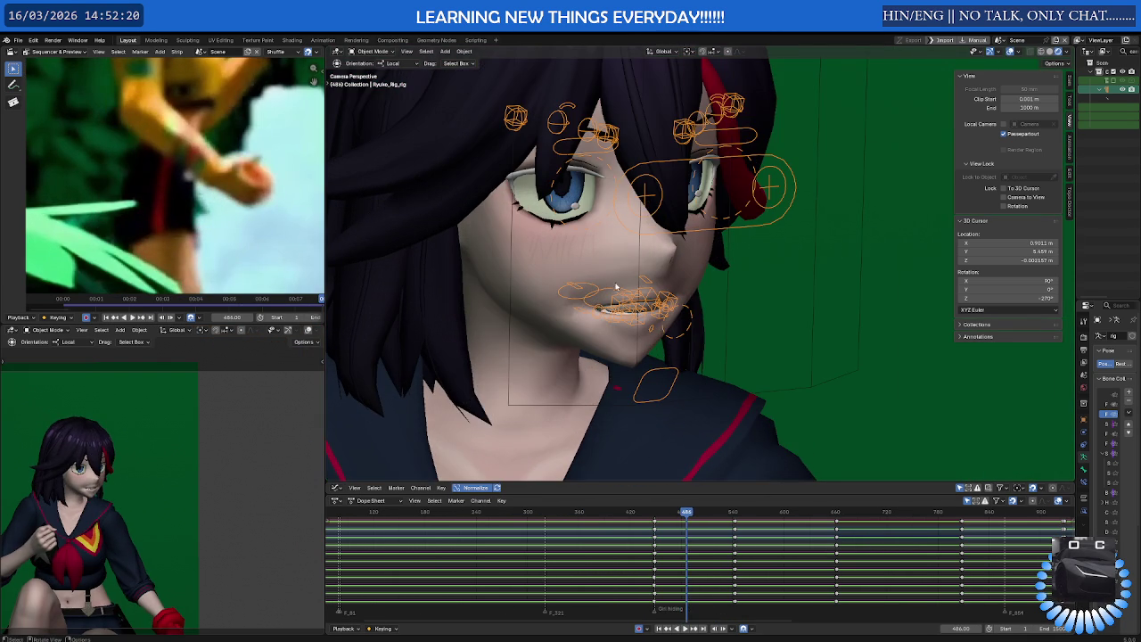
{"action": "key", "text": "ctrl+Tab"}
{"action": "left_click", "coordinate": [614, 293]}
{"action": "scroll", "coordinate": [698, 443], "scroll_direction": "down", "scroll_amount": 3}
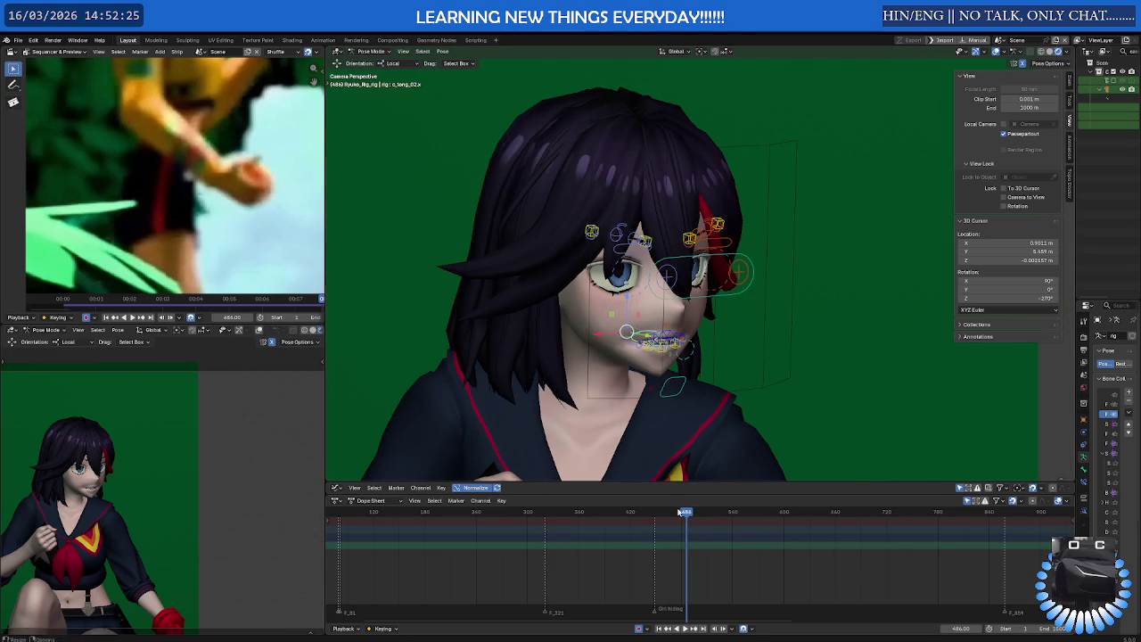
{"action": "key", "text": "space"}
{"action": "left_click", "coordinate": [651, 514]}
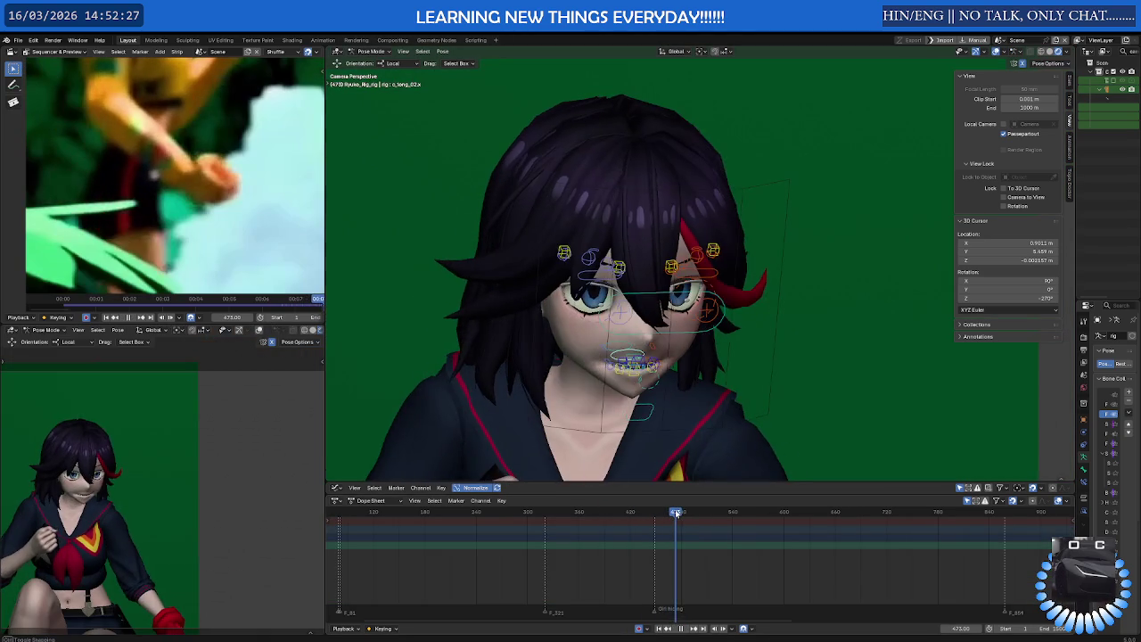
{"action": "left_click_drag", "start_coordinate": [652, 514], "coordinate": [684, 514]}
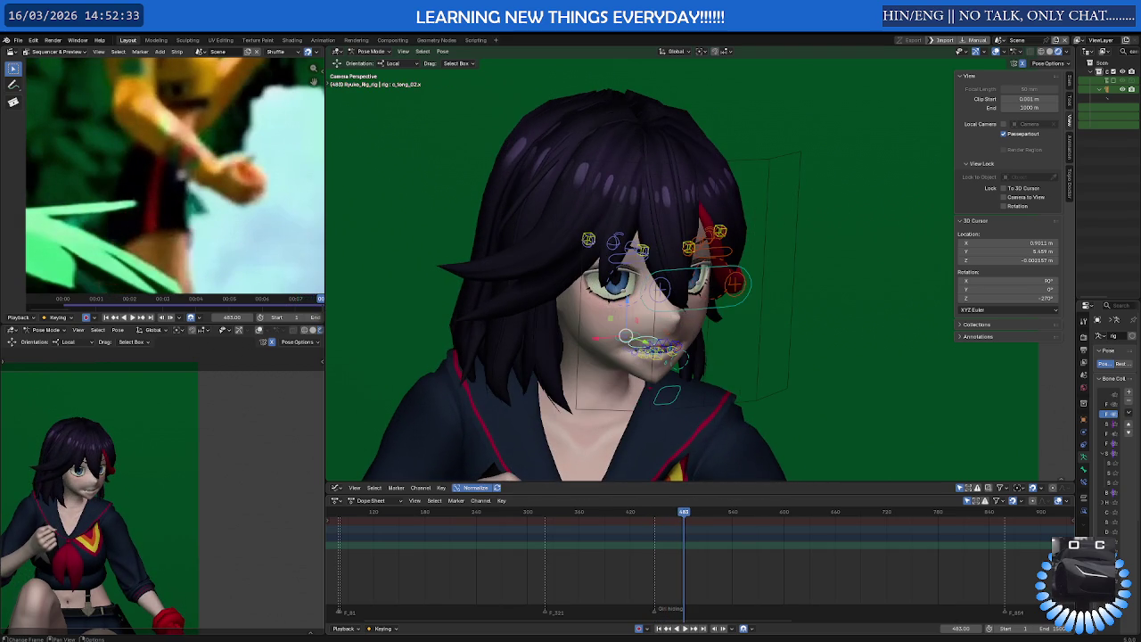
Leave camera view, select all the rig's bones at eye level, and scrub back to frame 448
{"action": "key", "text": "KP_0"}
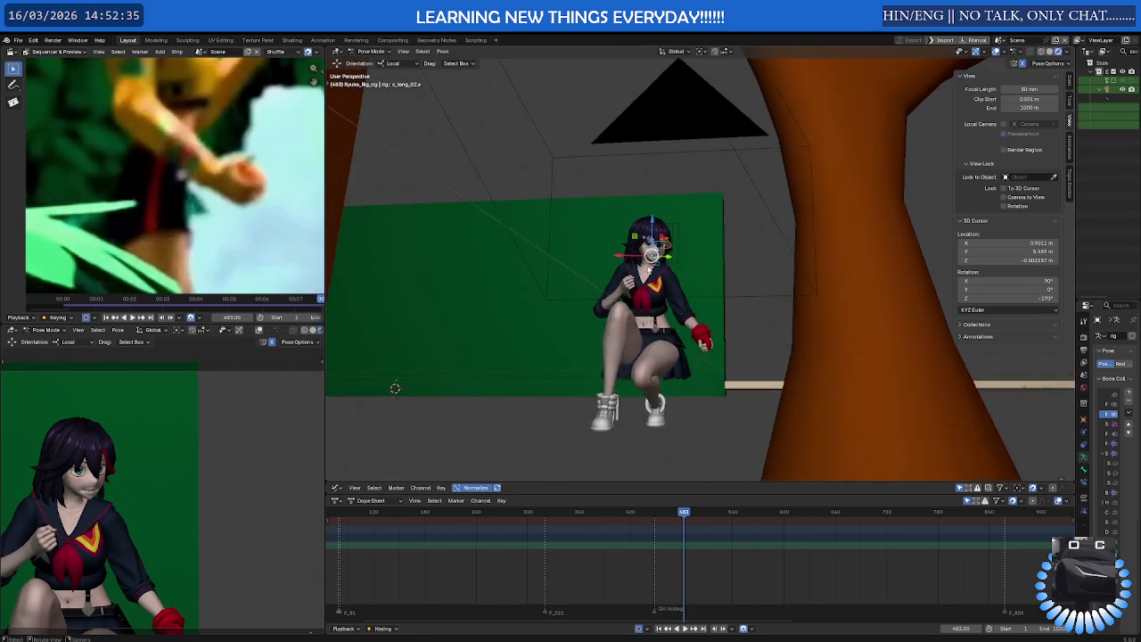
{"action": "key", "text": "KP_Decimal"}
{"action": "scroll", "coordinate": [660, 257], "scroll_direction": "up", "scroll_amount": 4}
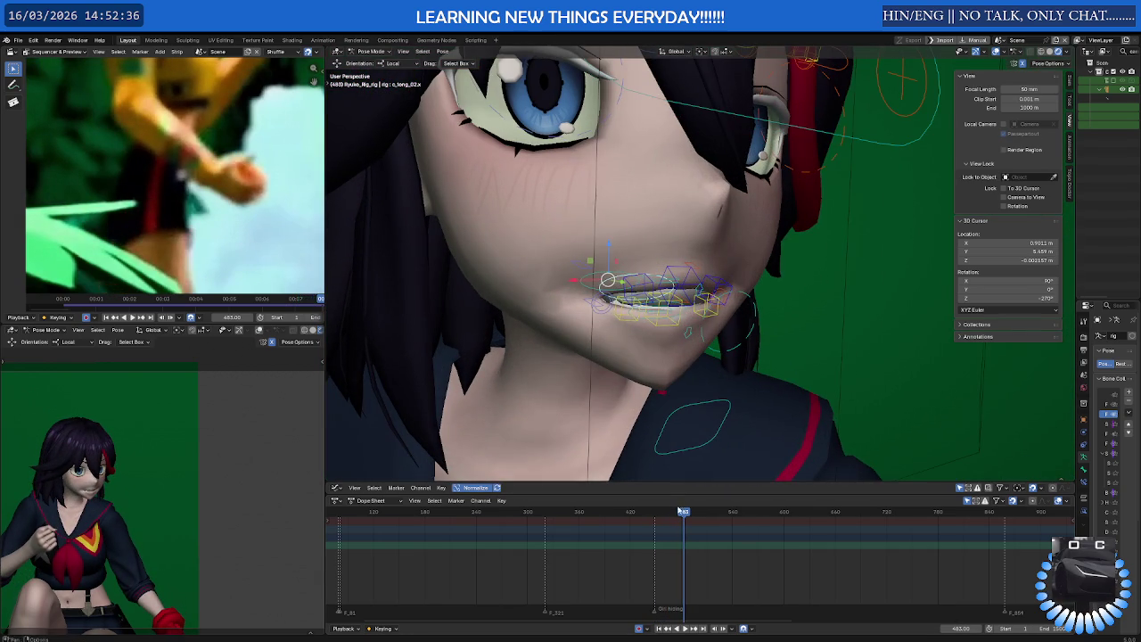
{"action": "key", "text": "a"}
{"action": "scroll", "coordinate": [695, 228], "scroll_direction": "down", "scroll_amount": 5}
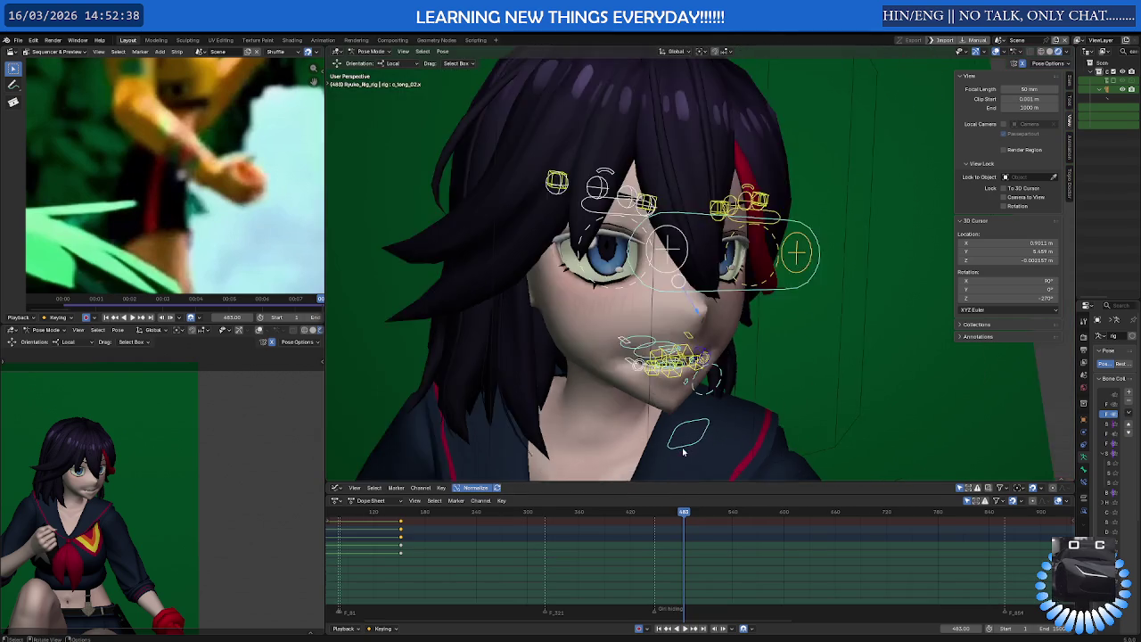
{"action": "scroll", "coordinate": [695, 228], "scroll_direction": "down", "scroll_amount": 5}
{"action": "middle_click_drag", "start_coordinate": [695, 228], "coordinate": [695, 267]}
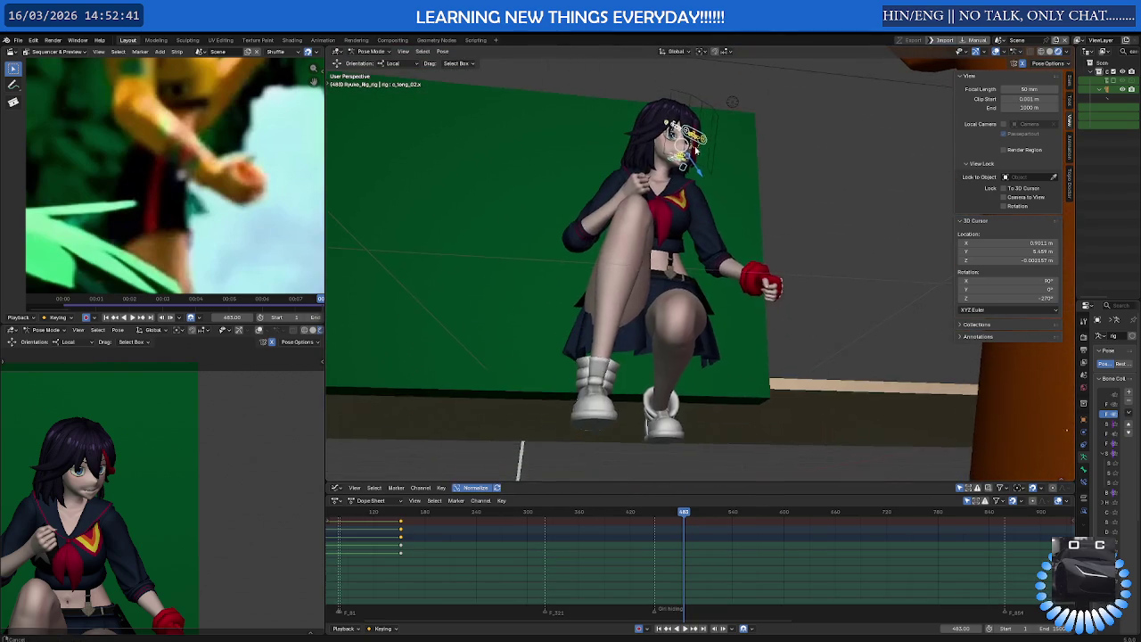
{"action": "scroll", "coordinate": [696, 268], "scroll_direction": "up", "scroll_amount": 3}
{"action": "scroll", "coordinate": [696, 268], "scroll_direction": "up", "scroll_amount": 2}
{"action": "scroll", "coordinate": [695, 267], "scroll_direction": "up", "scroll_amount": 2}
{"action": "scroll", "coordinate": [673, 298], "scroll_direction": "up", "scroll_amount": 1}
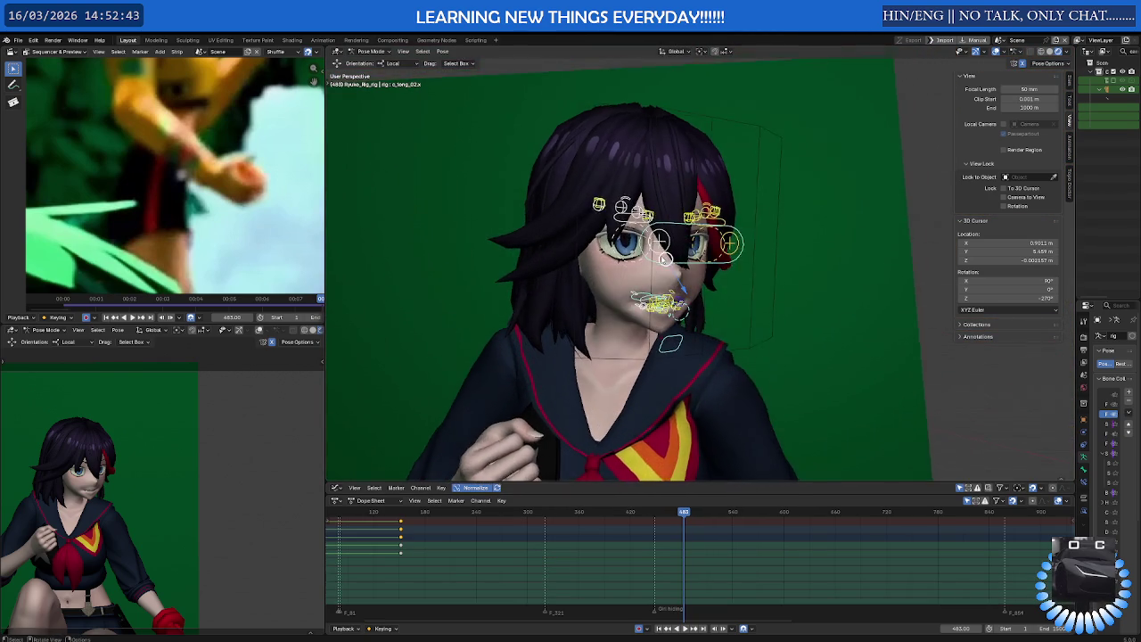
{"action": "scroll", "coordinate": [673, 299], "scroll_direction": "up", "scroll_amount": 1}
{"action": "scroll", "coordinate": [660, 308], "scroll_direction": "up", "scroll_amount": 2}
{"action": "left_click_drag", "start_coordinate": [684, 512], "coordinate": [653, 520]}
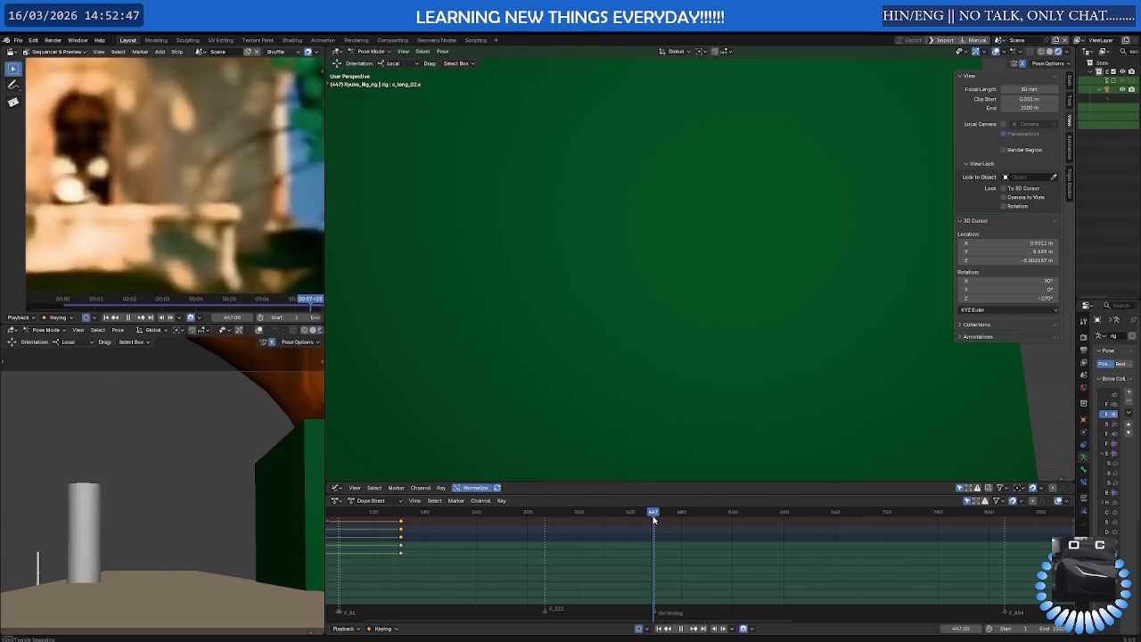
Keyframe the selected face bones at frame 445, then play on to frame 500
{"action": "key", "text": "i"}
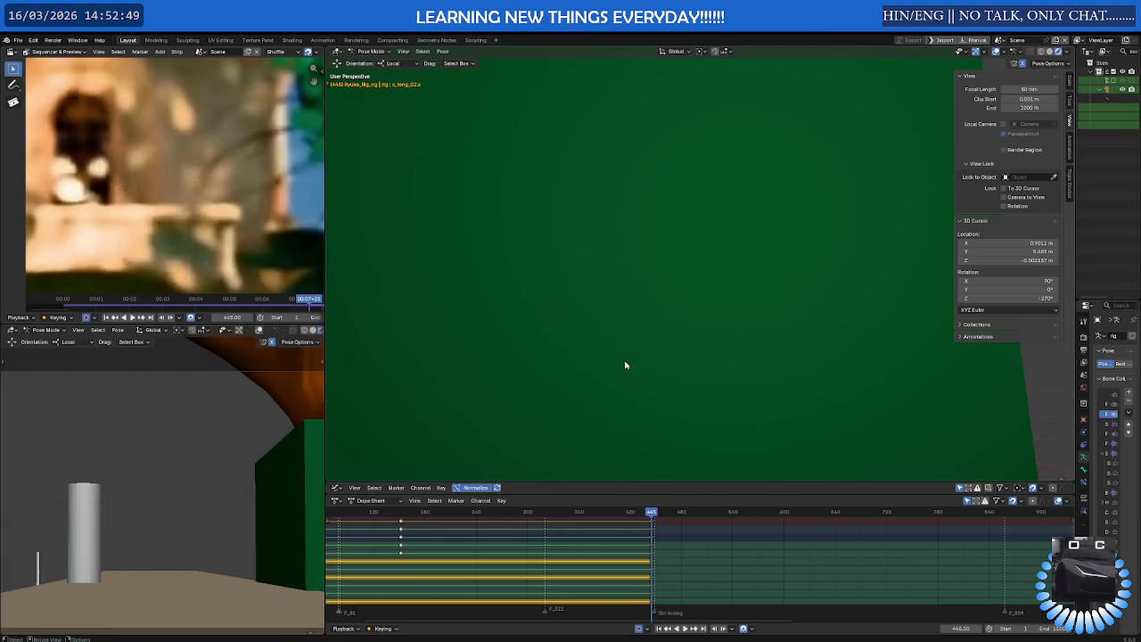
{"action": "key", "text": "space"}
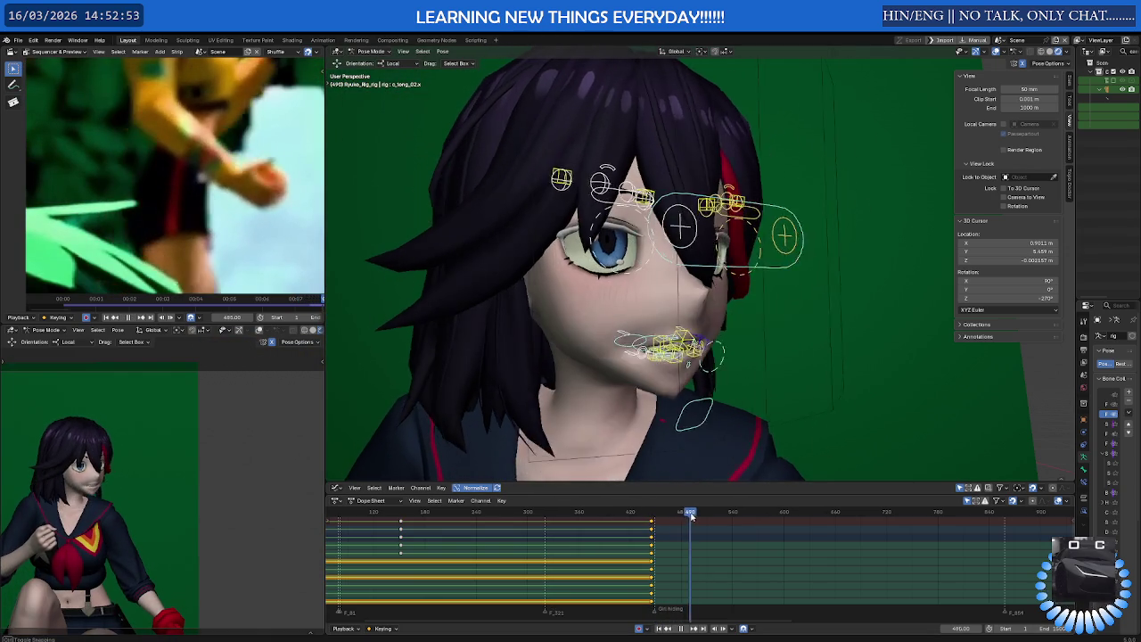
{"action": "key", "text": "space"}
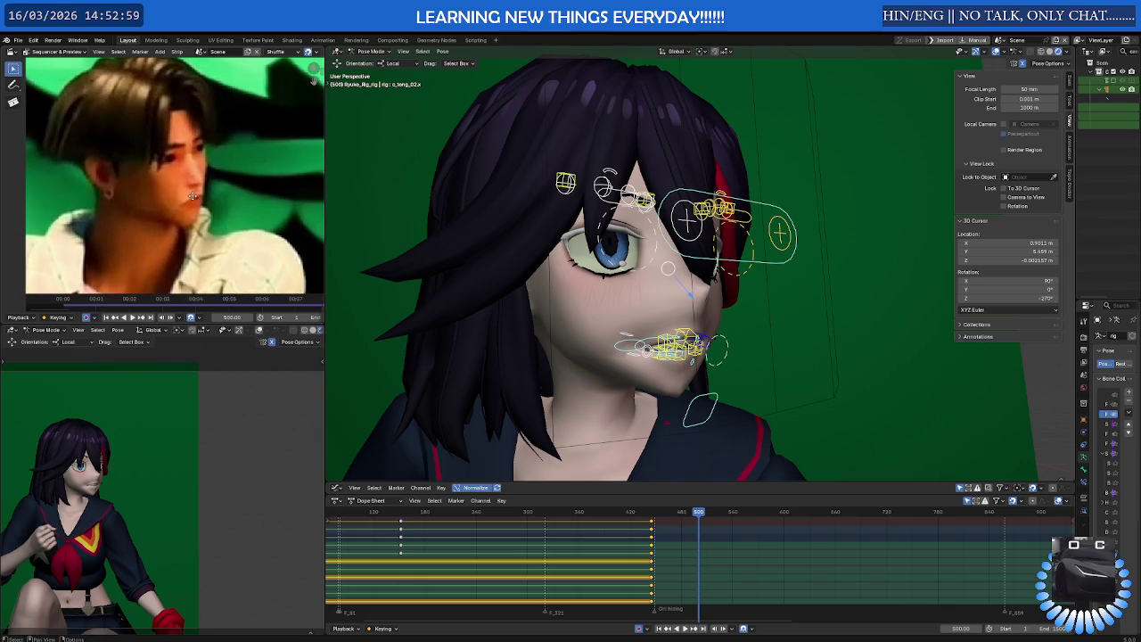
Box-select the lip bones around the mouth and clear their location with Alt+G
{"action": "mouse_move", "coordinate": [570, 357]}
{"action": "middle_mouse_down"}
{"action": "mouse_move", "coordinate": [666, 373]}
{"action": "mouse_move", "coordinate": [732, 350]}
{"action": "middle_mouse_up"}
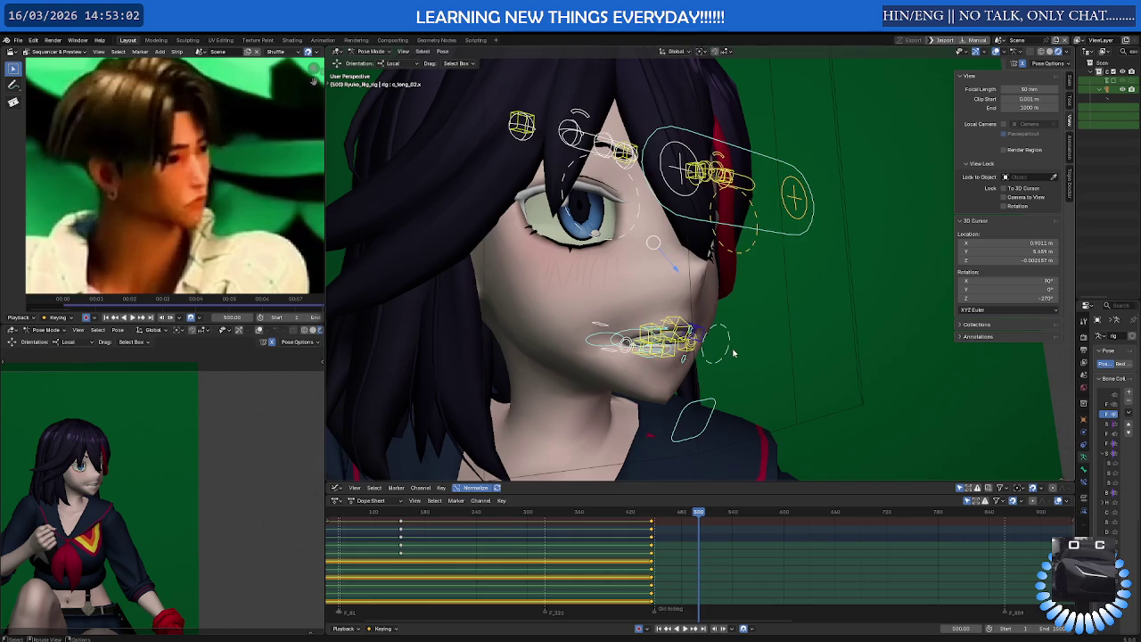
{"action": "left_click", "coordinate": [732, 350]}
{"action": "left_click_drag", "start_coordinate": [756, 316], "coordinate": [563, 437]}
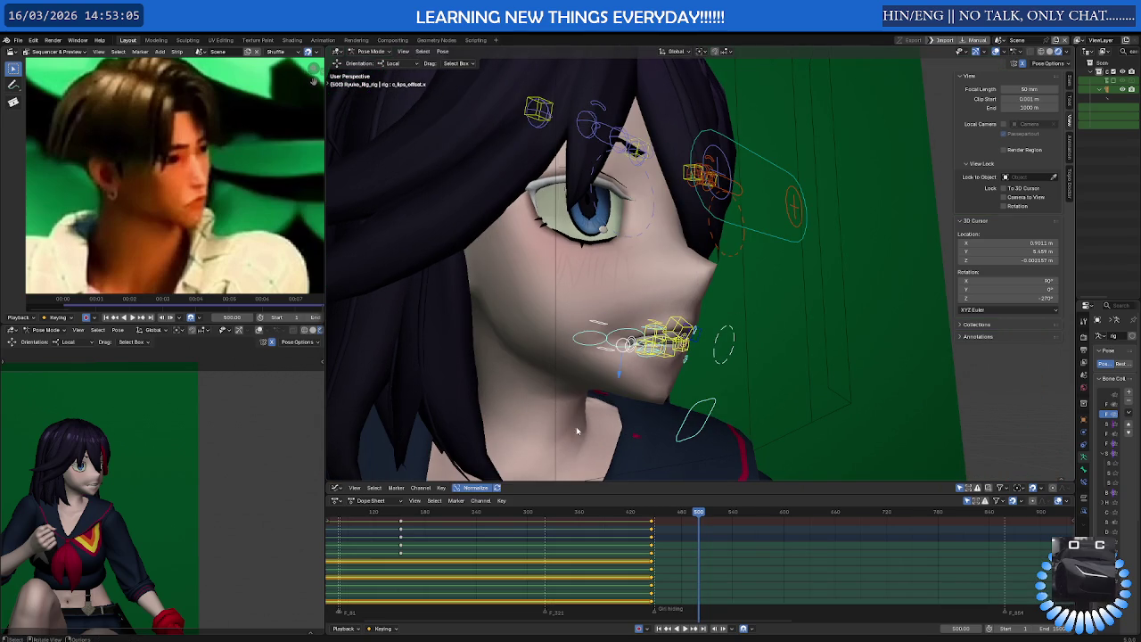
{"action": "key", "text": "alt+g"}
{"action": "mouse_move", "coordinate": [664, 389]}
{"action": "middle_mouse_down"}
{"action": "mouse_move", "coordinate": [689, 312]}
{"action": "mouse_move", "coordinate": [687, 394]}
{"action": "middle_mouse_up"}
{"action": "left_click", "coordinate": [689, 312]}
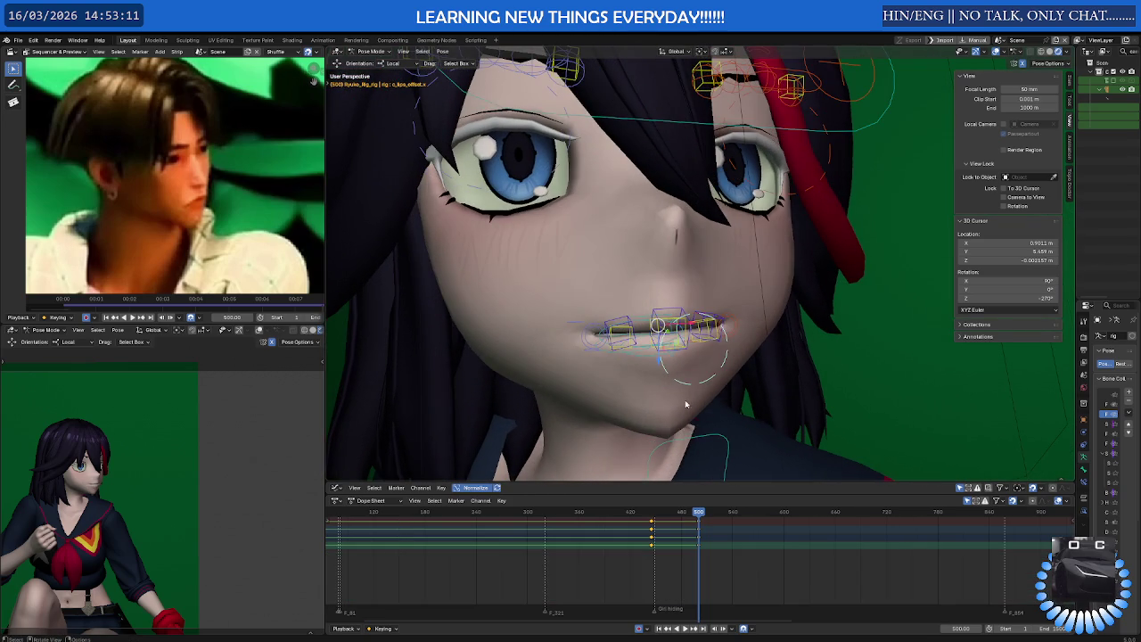
Move the mouth bones vertically on Z, then raise the centre lip bone on its local axis
{"action": "key", "text": "g"}
{"action": "key", "text": "z"}
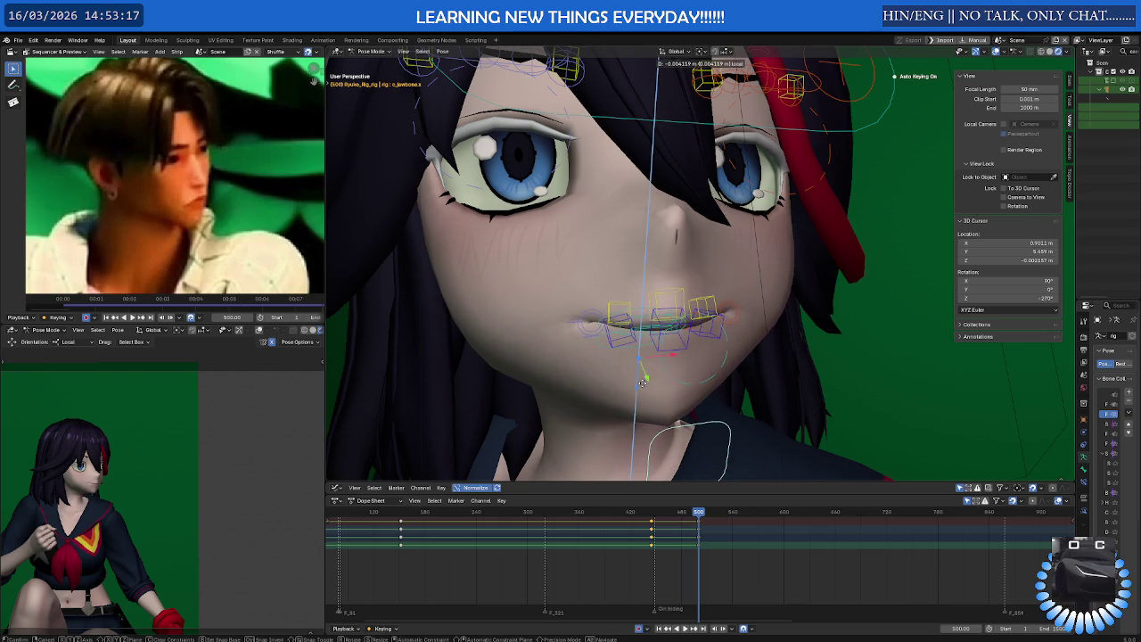
{"action": "left_click", "coordinate": [642, 386]}
{"action": "scroll", "coordinate": [680, 309], "scroll_direction": "up", "scroll_amount": 2}
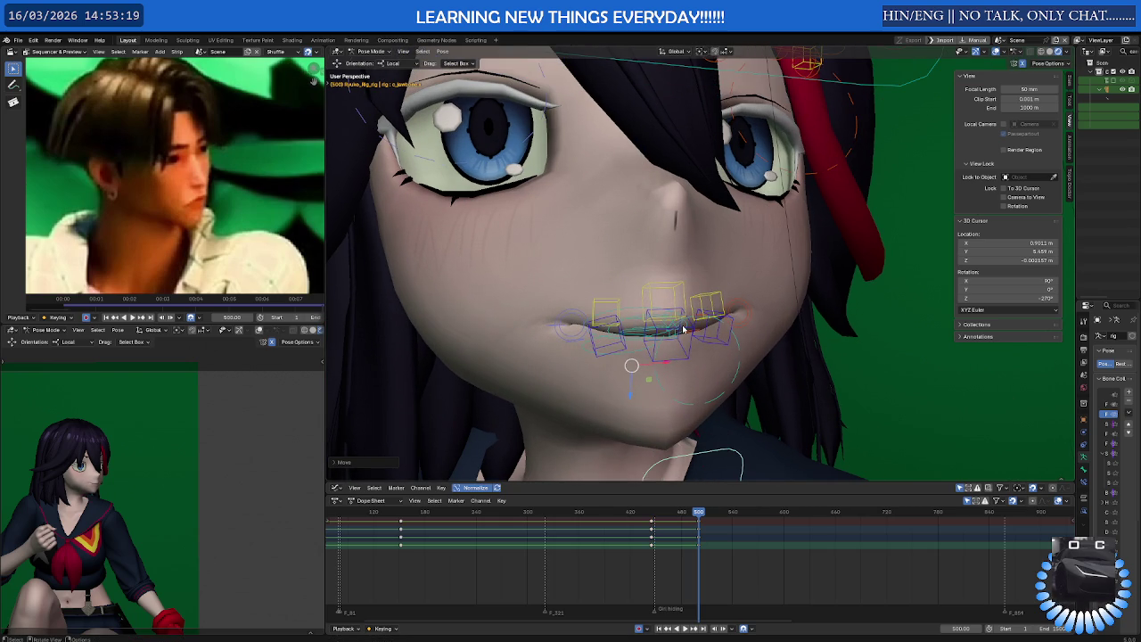
{"action": "left_click", "coordinate": [684, 330]}
{"action": "key", "text": "g"}
{"action": "key", "text": "y"}
{"action": "key", "text": "y"}
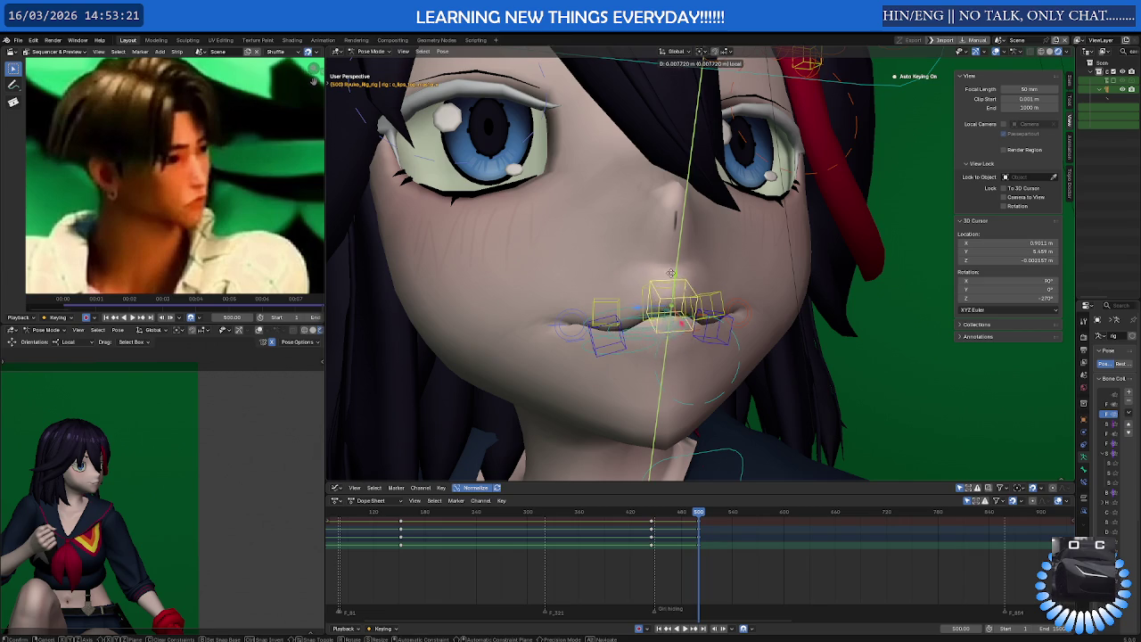
{"action": "left_click", "coordinate": [668, 274]}
Raise the left lip bone along its local Y axis, redoing the move once
{"action": "left_click", "coordinate": [615, 307]}
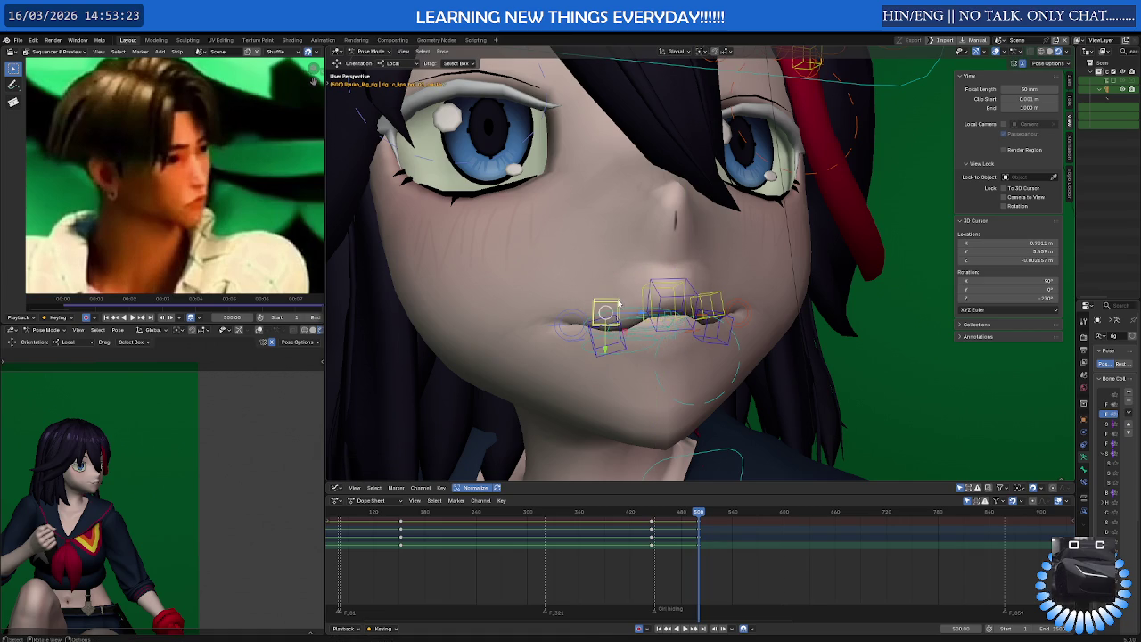
{"action": "key", "text": "g"}
{"action": "key", "text": "y"}
{"action": "key", "text": "y"}
{"action": "key", "text": "Escape"}
{"action": "key", "text": "g"}
{"action": "key", "text": "y"}
{"action": "key", "text": "y"}
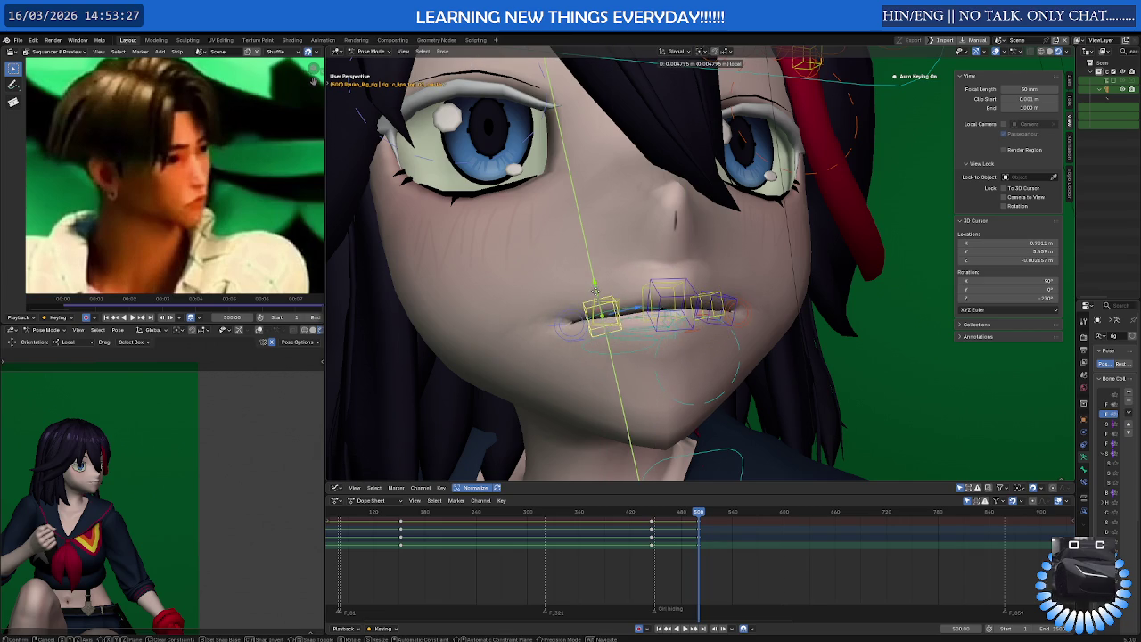
{"action": "left_click", "coordinate": [594, 294]}
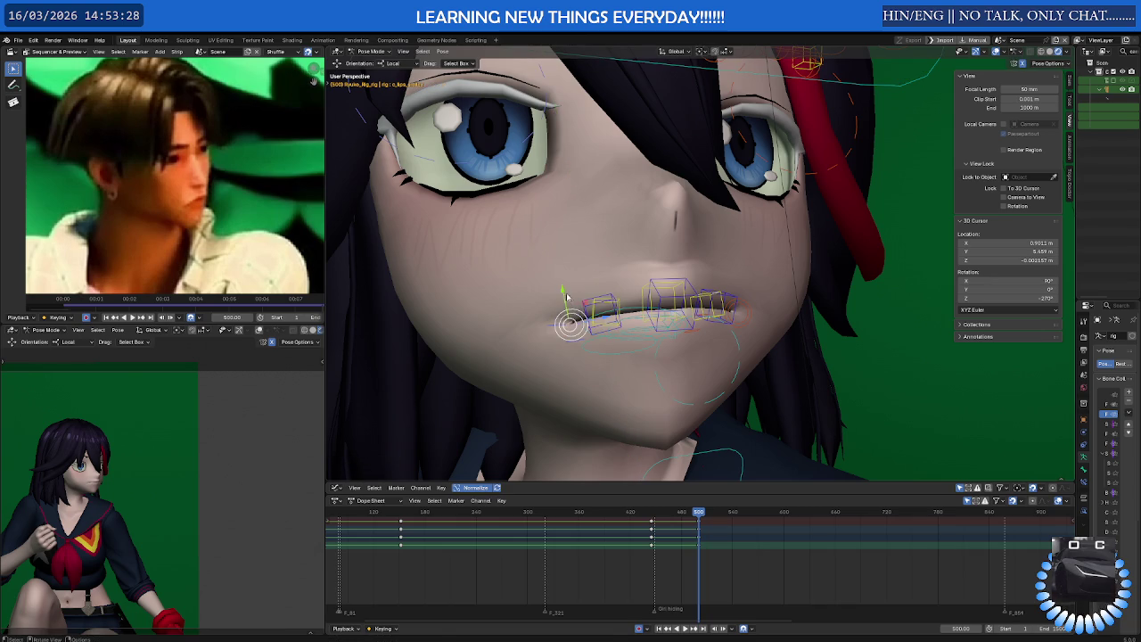
Lower that lip bone further and adjust the middle lip bone along local Y
{"action": "key", "text": "g"}
{"action": "key", "text": "y"}
{"action": "key", "text": "y"}
{"action": "left_click", "coordinate": [567, 309]}
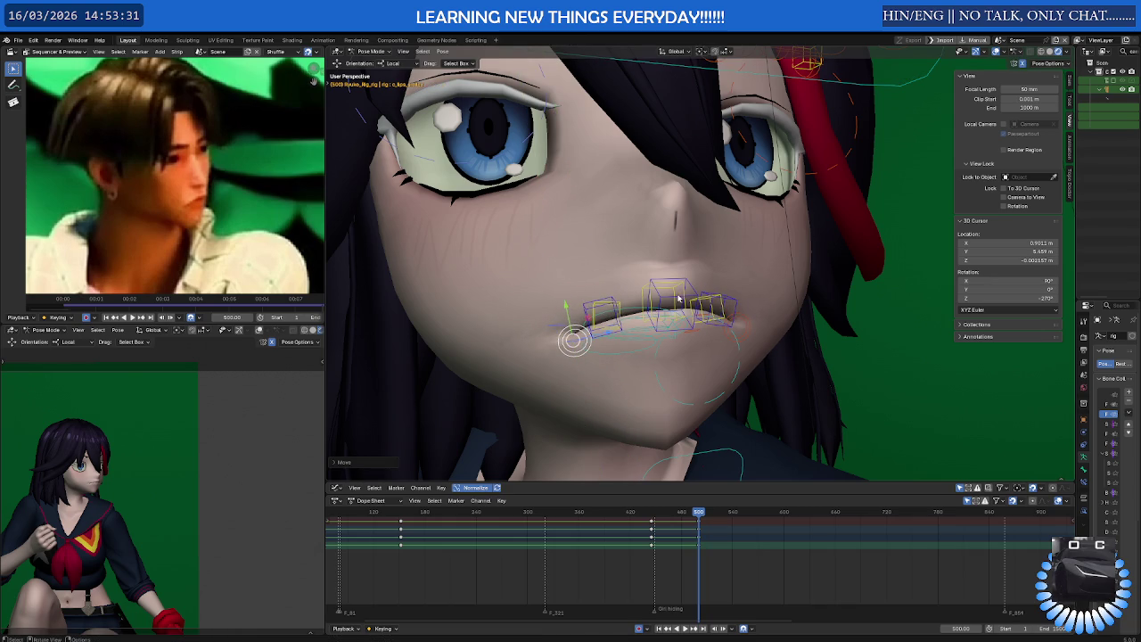
{"action": "left_click", "coordinate": [677, 282]}
{"action": "key", "text": "g"}
{"action": "key", "text": "y"}
{"action": "key", "text": "y"}
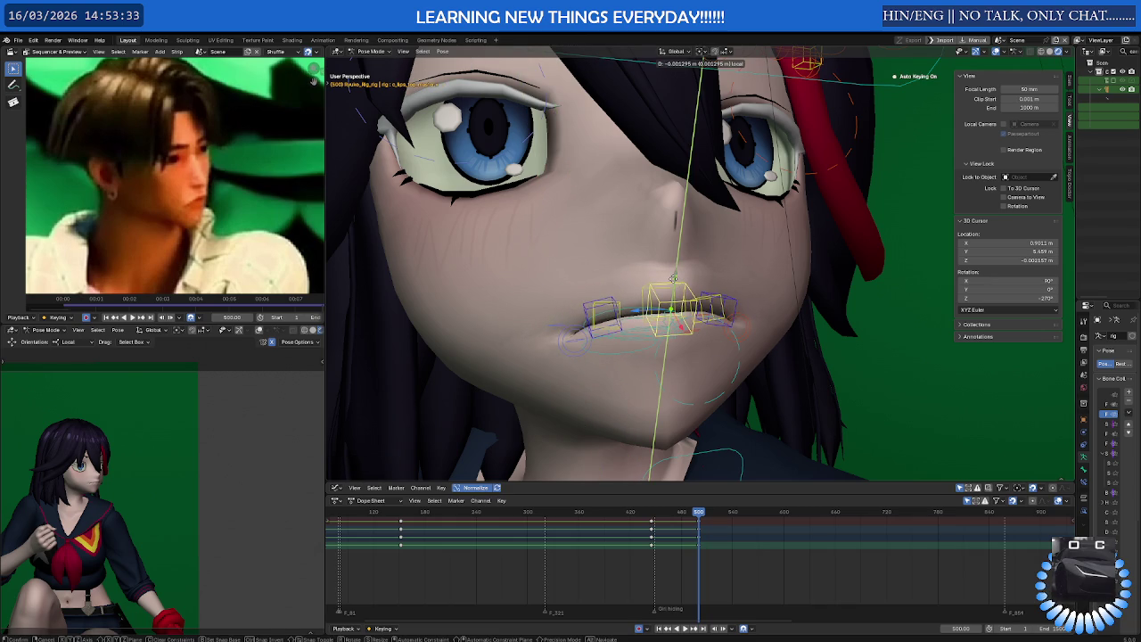
{"action": "left_click", "coordinate": [673, 278]}
Open the mouth by moving the jaw bone c_jawbone.x, viewed from a three-quarter angle
{"action": "mouse_move", "coordinate": [675, 279]}
{"action": "middle_mouse_down"}
{"action": "mouse_move", "coordinate": [713, 278]}
{"action": "mouse_move", "coordinate": [711, 314]}
{"action": "mouse_move", "coordinate": [723, 315]}
{"action": "mouse_move", "coordinate": [699, 308]}
{"action": "mouse_move", "coordinate": [694, 324]}
{"action": "middle_mouse_up"}
{"action": "scroll", "coordinate": [714, 278], "scroll_direction": "down", "scroll_amount": 3}
{"action": "scroll", "coordinate": [714, 277], "scroll_direction": "down", "scroll_amount": 4}
{"action": "scroll", "coordinate": [722, 314], "scroll_direction": "up", "scroll_amount": 3}
{"action": "scroll", "coordinate": [714, 312], "scroll_direction": "up", "scroll_amount": 2}
{"action": "scroll", "coordinate": [714, 312], "scroll_direction": "up", "scroll_amount": 2}
{"action": "key", "text": "shift+alt+z"}
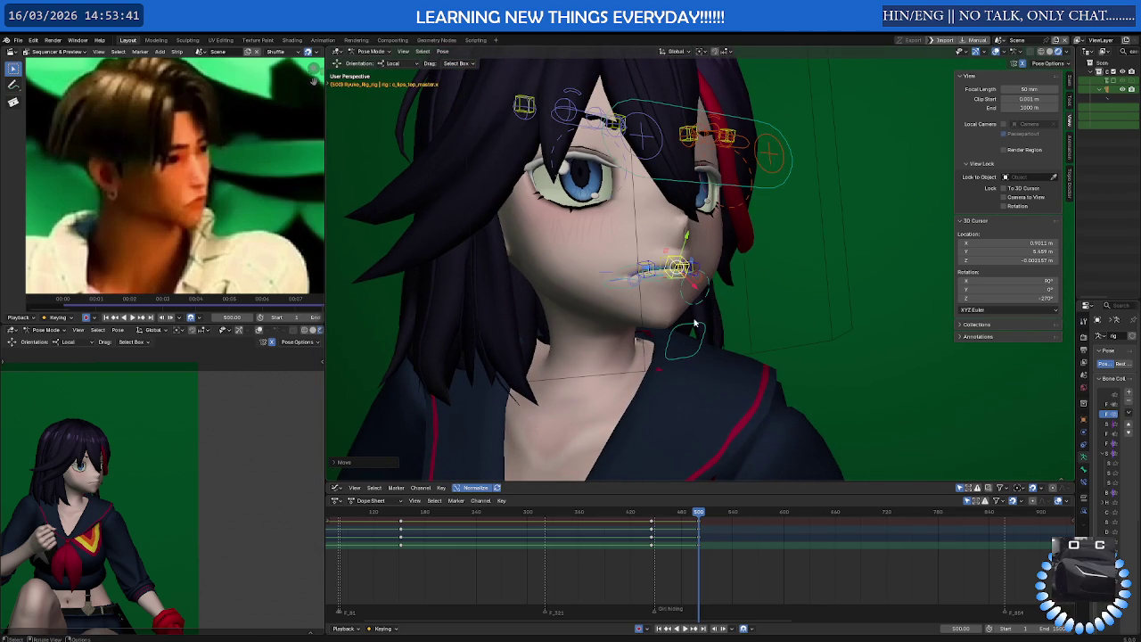
{"action": "left_click", "coordinate": [686, 291]}
{"action": "key", "text": "g"}
{"action": "left_click", "coordinate": [632, 310]}
Move the upper teeth bone c_teeth_top_master into view, checking the mouth with overlays hidden
{"action": "key", "text": "shift+alt+z"}
{"action": "middle_click_drag", "start_coordinate": [631, 310], "coordinate": [673, 263]}
{"action": "key", "text": "shift+alt+z"}
{"action": "left_click", "coordinate": [672, 268]}
{"action": "key", "text": "g"}
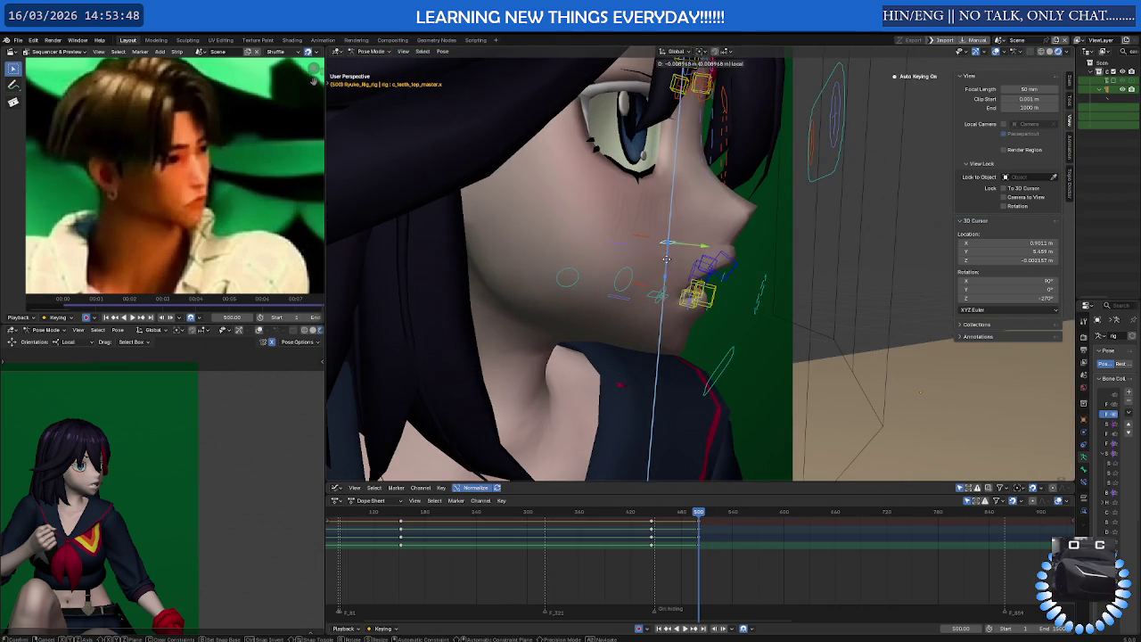
{"action": "left_click", "coordinate": [660, 289]}
{"action": "mouse_move", "coordinate": [660, 289]}
{"action": "middle_mouse_down"}
{"action": "mouse_move", "coordinate": [631, 282]}
{"action": "mouse_move", "coordinate": [647, 281]}
{"action": "middle_mouse_up"}
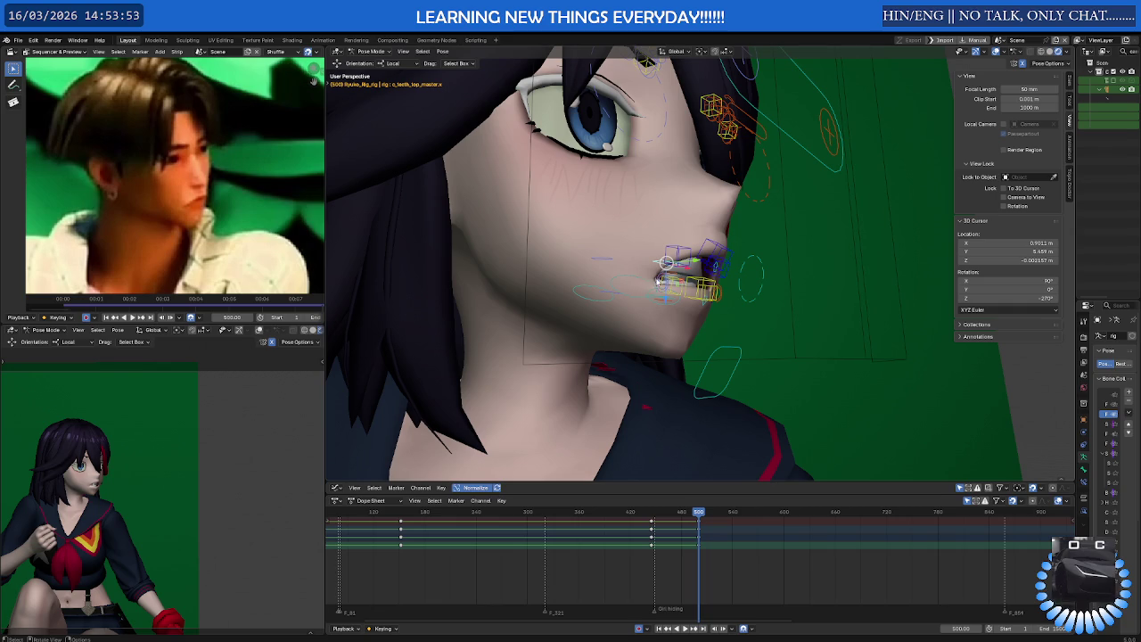
Refine the upper teeth position with two more small moves
{"action": "key", "text": "g"}
{"action": "left_click", "coordinate": [663, 287]}
{"action": "mouse_move", "coordinate": [664, 287]}
{"action": "middle_mouse_down"}
{"action": "mouse_move", "coordinate": [657, 308]}
{"action": "mouse_move", "coordinate": [719, 295]}
{"action": "mouse_move", "coordinate": [705, 308]}
{"action": "middle_mouse_up"}
{"action": "key", "text": "g"}
{"action": "left_click", "coordinate": [656, 322]}
{"action": "scroll", "coordinate": [719, 295], "scroll_direction": "down", "scroll_amount": 5}
{"action": "scroll", "coordinate": [160, 474], "scroll_direction": "up", "scroll_amount": 2}
{"action": "scroll", "coordinate": [160, 475], "scroll_direction": "up", "scroll_amount": 2}
{"action": "scroll", "coordinate": [161, 475], "scroll_direction": "up", "scroll_amount": 2}
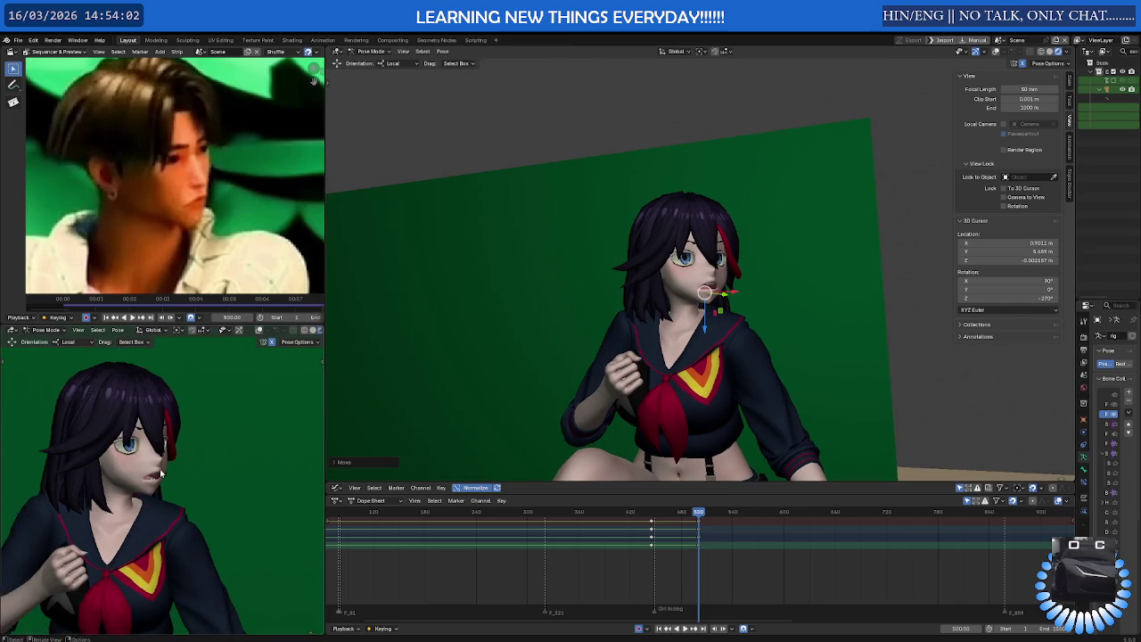
Play back the lip sync, zoom the second viewport, and replay from before the new pose
{"action": "scroll", "coordinate": [160, 474], "scroll_direction": "up", "scroll_amount": 2}
{"action": "scroll", "coordinate": [161, 475], "scroll_direction": "up", "scroll_amount": 2}
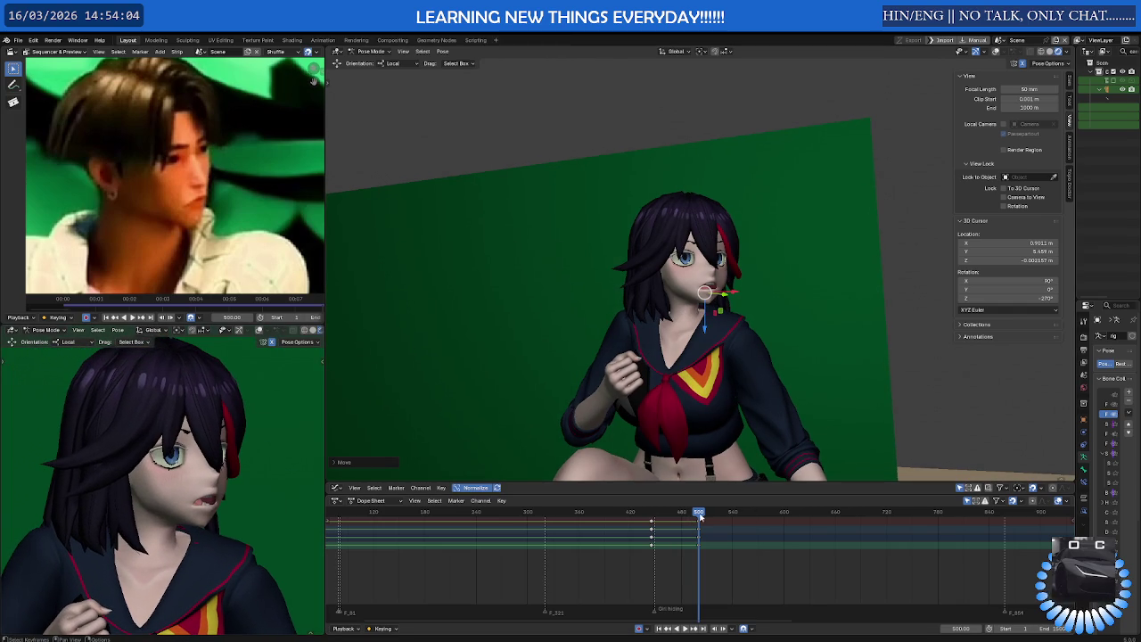
{"action": "key", "text": "space"}
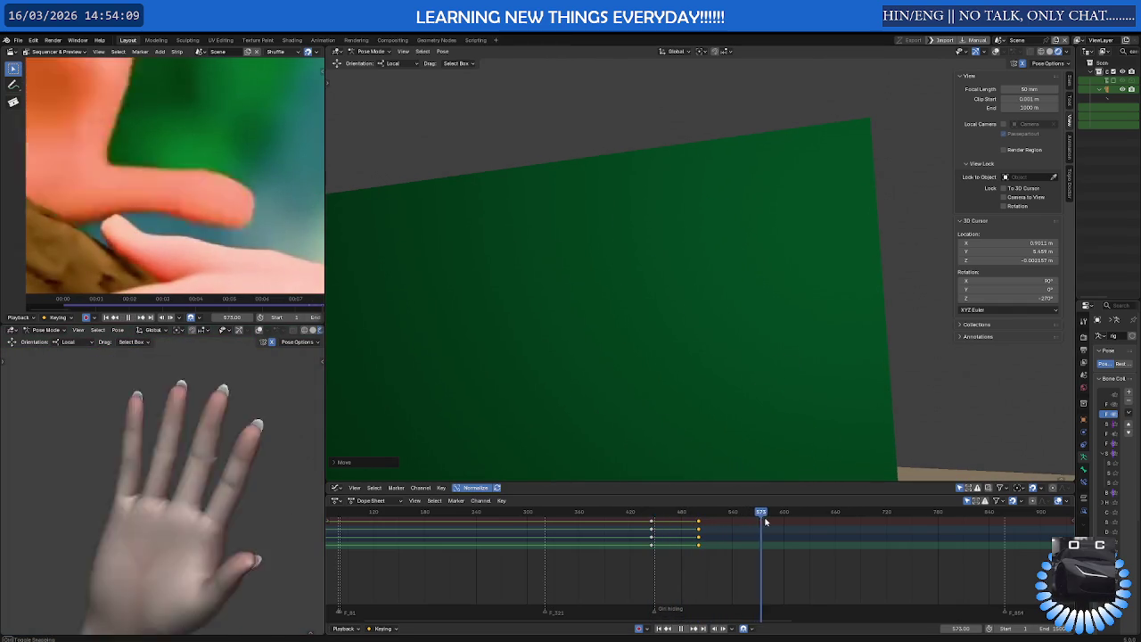
{"action": "key", "text": "space"}
{"action": "scroll", "coordinate": [209, 500], "scroll_direction": "up", "scroll_amount": 5}
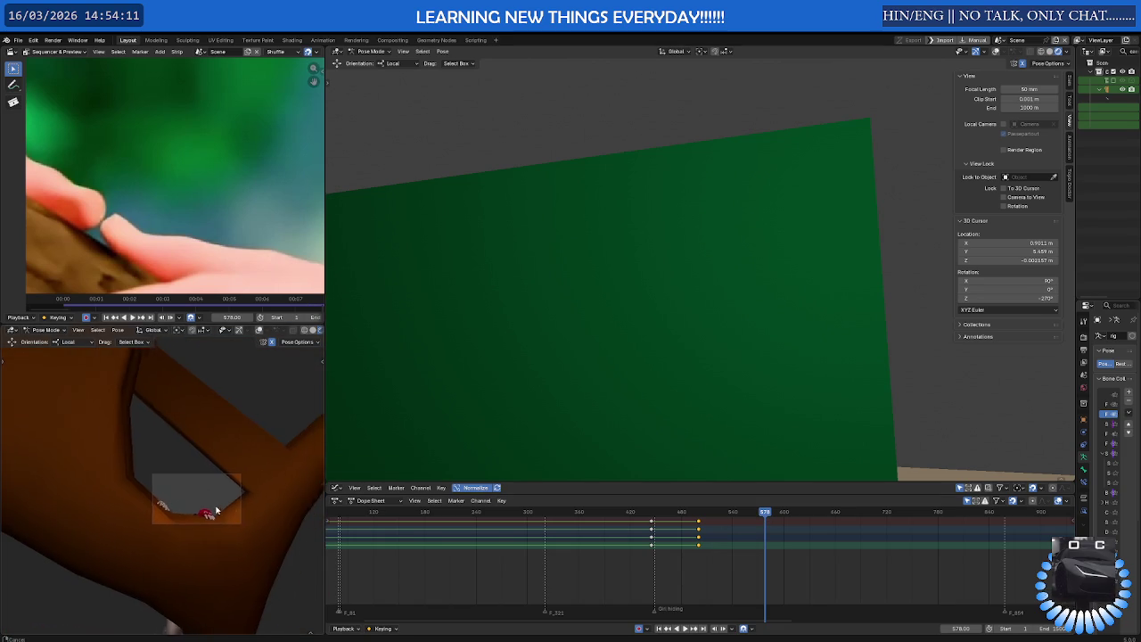
{"action": "middle_click_drag", "start_coordinate": [220, 506], "coordinate": [292, 501], "text": "ctrl"}
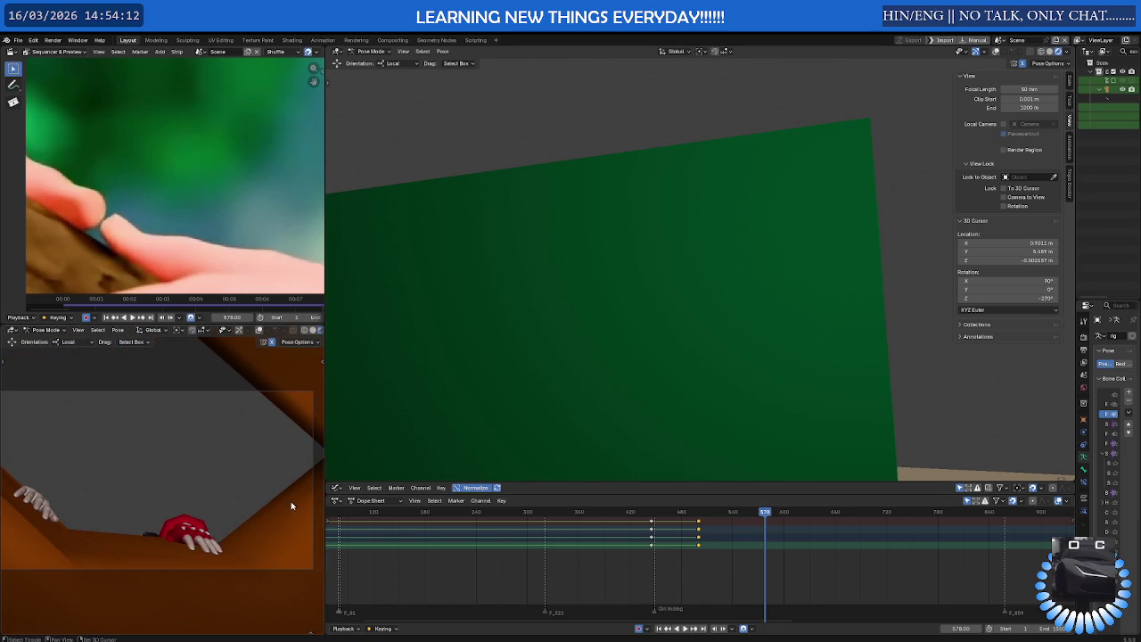
{"action": "scroll", "coordinate": [291, 505], "scroll_direction": "up", "scroll_amount": 1}
{"action": "left_click_drag", "start_coordinate": [759, 520], "coordinate": [688, 517]}
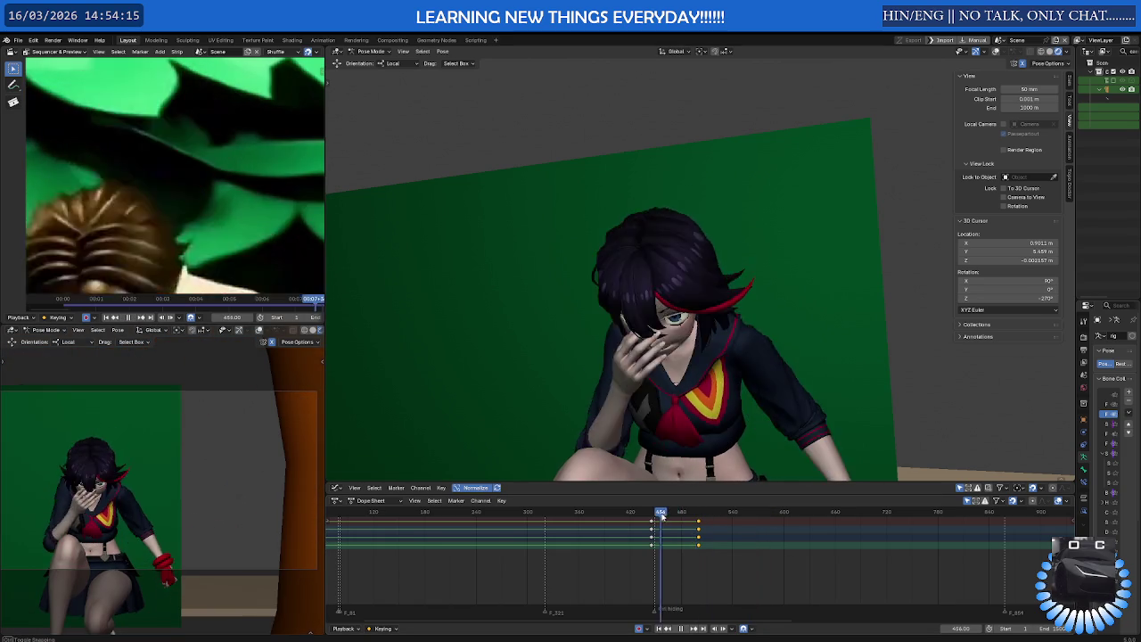
{"action": "key", "text": "space"}
Box-select the newest column of keyframes and slide it 39 frames earlier
{"action": "key", "text": "a"}
{"action": "left_click_drag", "start_coordinate": [715, 528], "coordinate": [684, 573]}
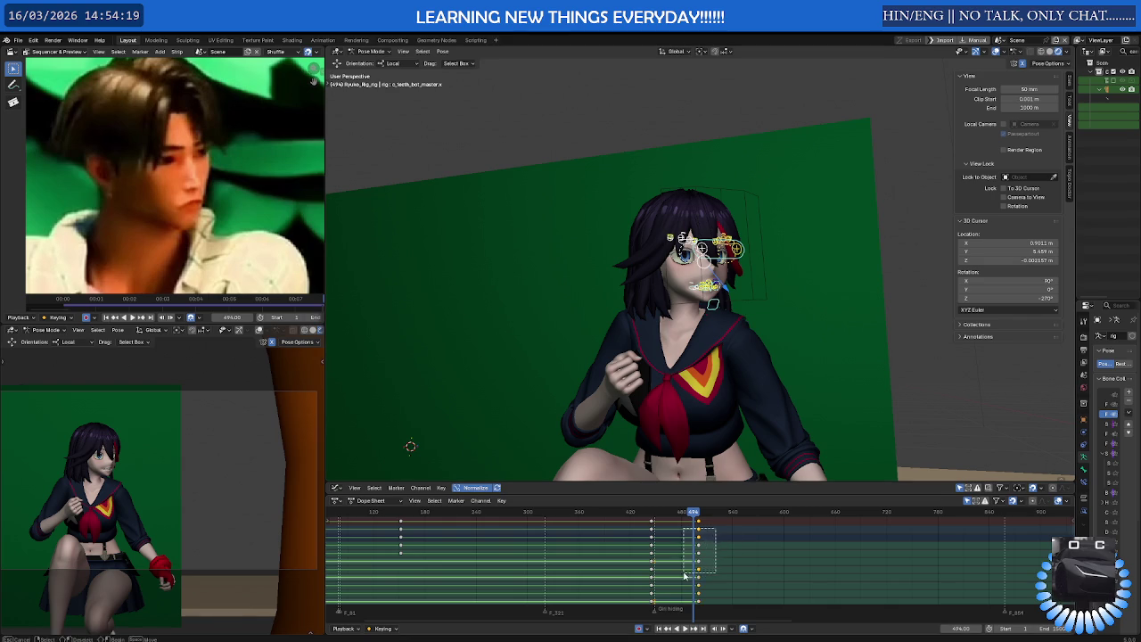
{"action": "key", "text": "g"}
{"action": "left_click", "coordinate": [671, 565]}
Replay the animation from frame 450 to check the new timing
{"action": "key", "text": "space"}
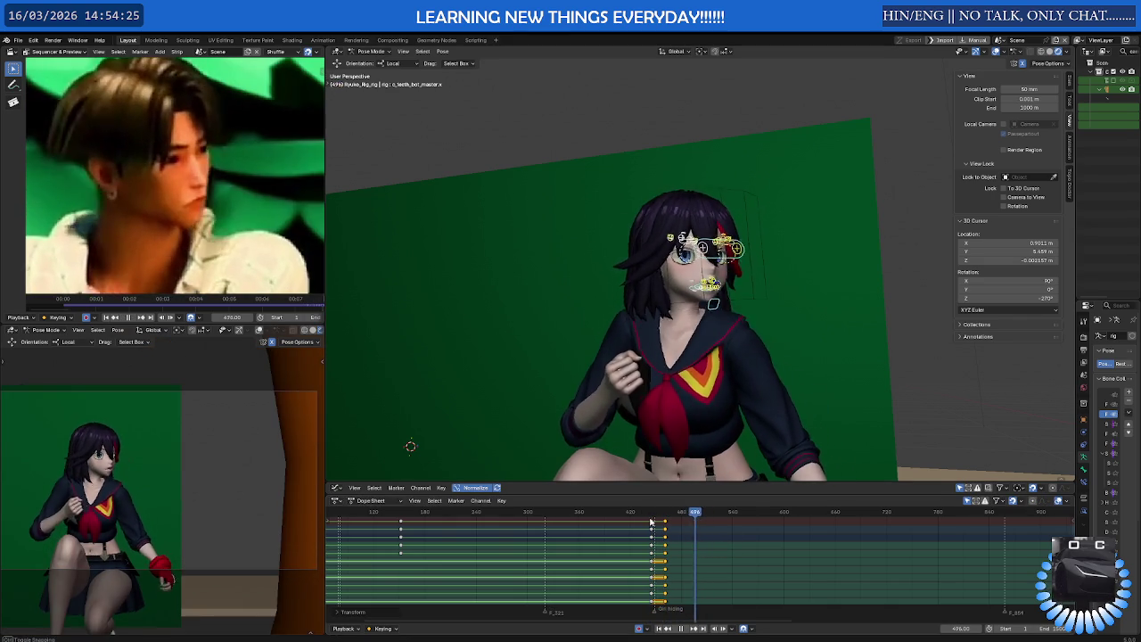
{"action": "left_click_drag", "start_coordinate": [692, 522], "coordinate": [655, 521]}
{"action": "scroll", "coordinate": [74, 493], "scroll_direction": "up", "scroll_amount": 3}
{"action": "scroll", "coordinate": [74, 493], "scroll_direction": "up", "scroll_amount": 2}
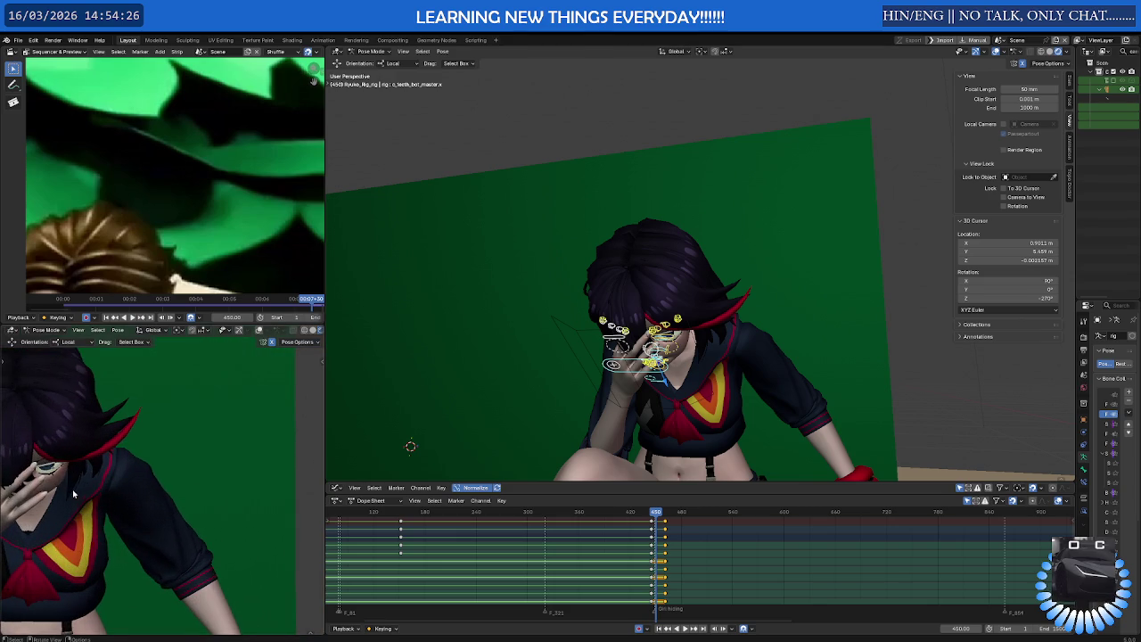
{"action": "scroll", "coordinate": [54, 482], "scroll_direction": "up", "scroll_amount": 2}
{"action": "scroll", "coordinate": [54, 482], "scroll_direction": "up", "scroll_amount": 2}
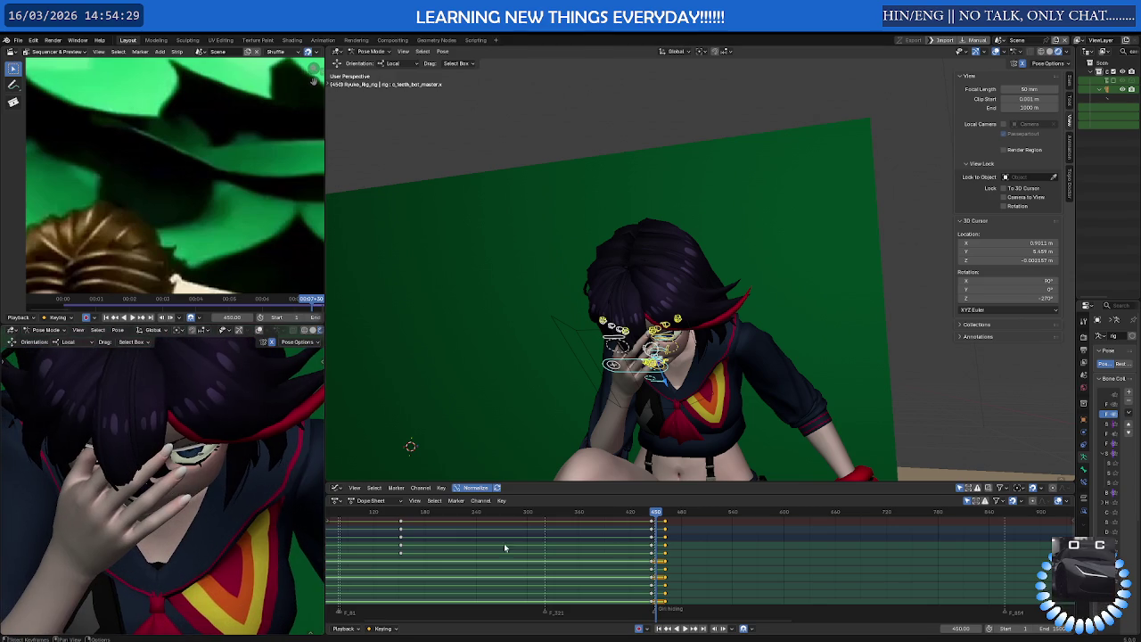
{"action": "key", "text": "space"}
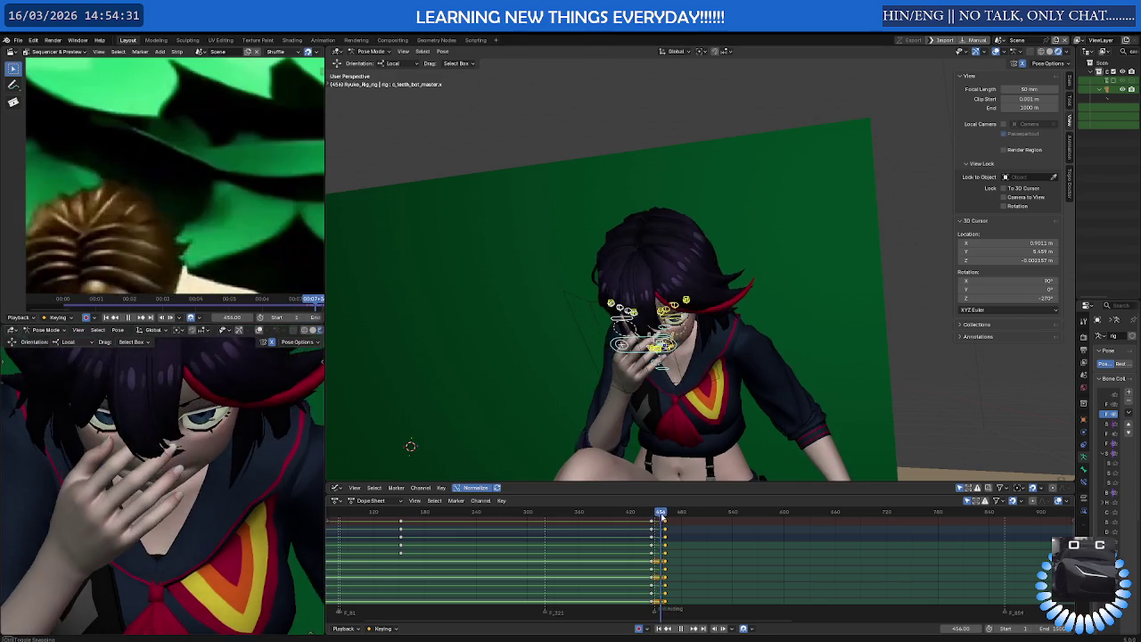
{"action": "key", "text": "Escape"}
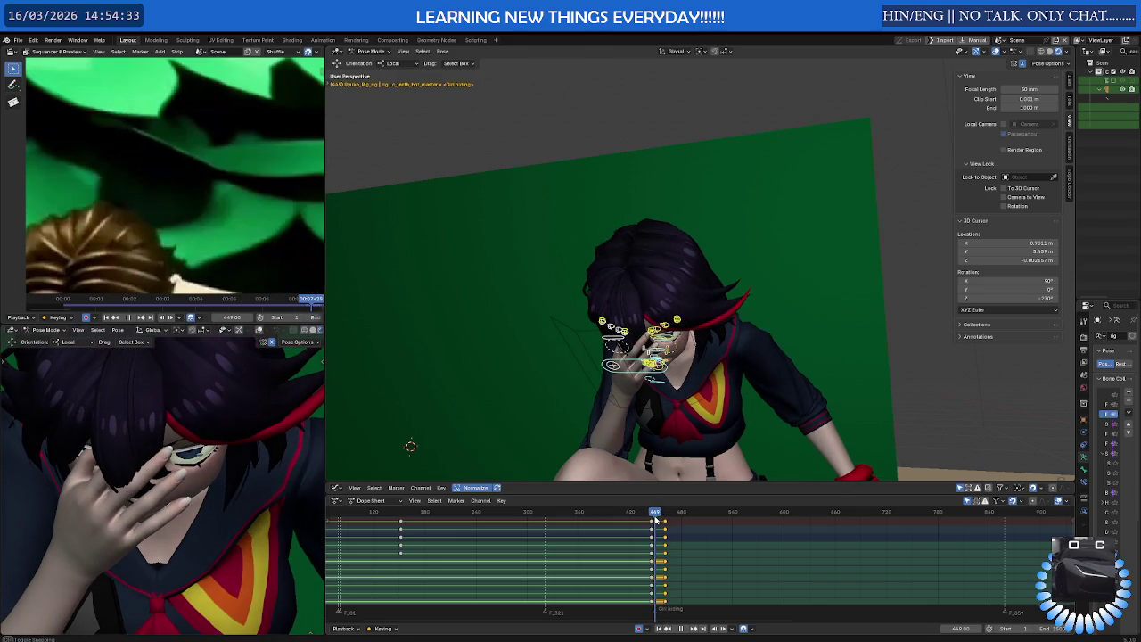
Box-select the keyframes and shift them 10 more frames earlier, then replay to frame 494
{"action": "key", "text": "b"}
{"action": "key", "text": "g"}
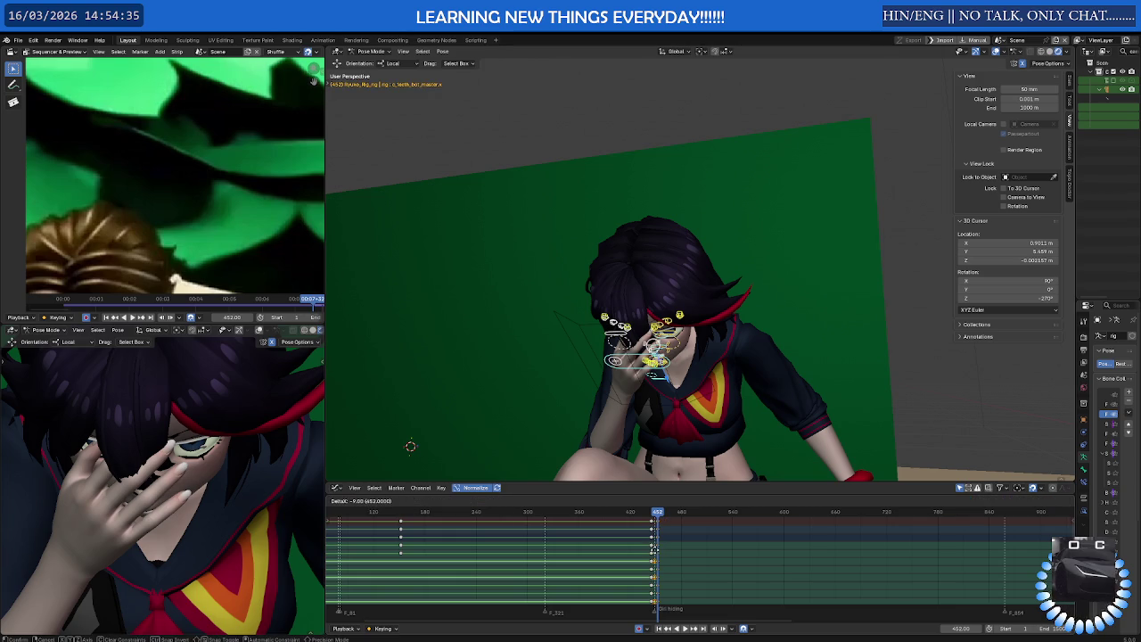
{"action": "left_click", "coordinate": [660, 517]}
{"action": "key", "text": "space"}
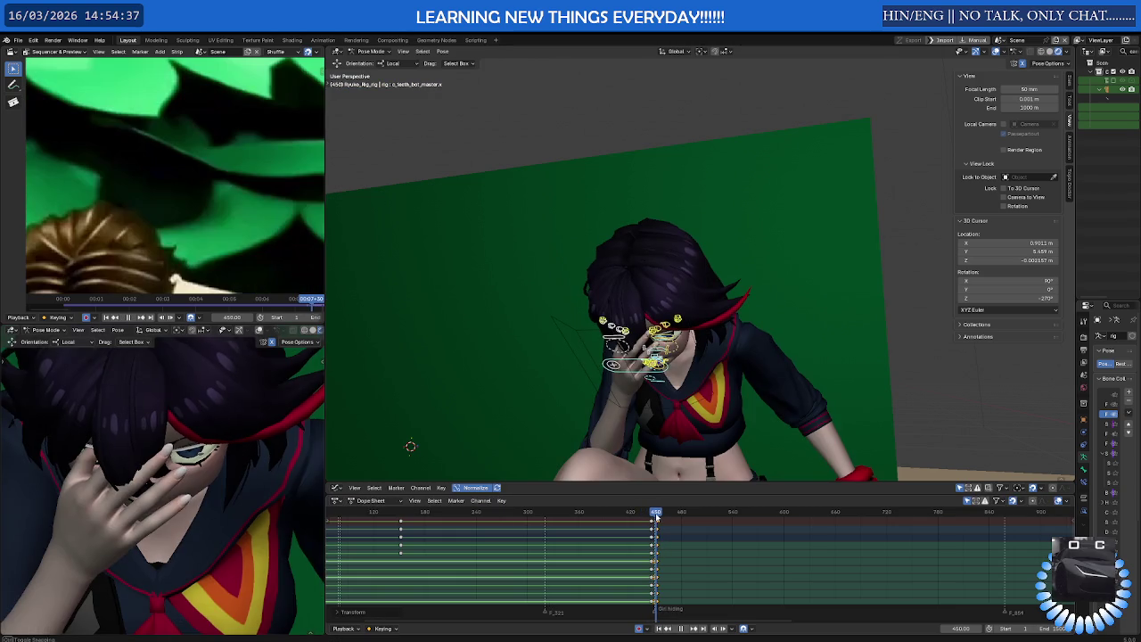
{"action": "key", "text": "space"}
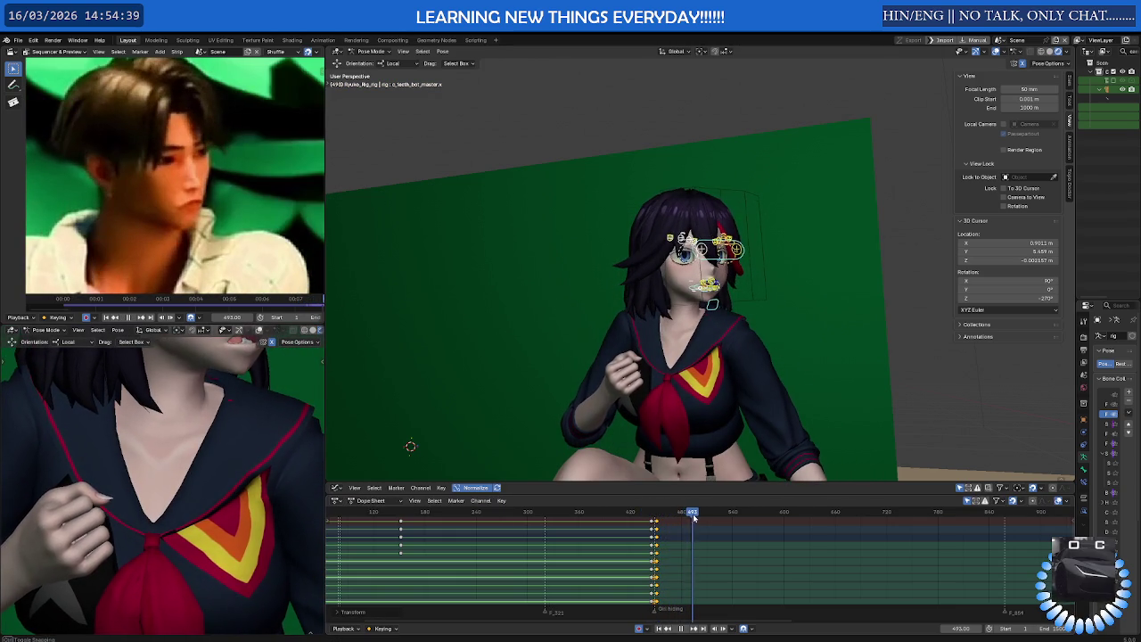
Center the character in the second viewport and review the motion around frame 500
{"action": "scroll", "coordinate": [254, 471], "scroll_direction": "down", "scroll_amount": 5}
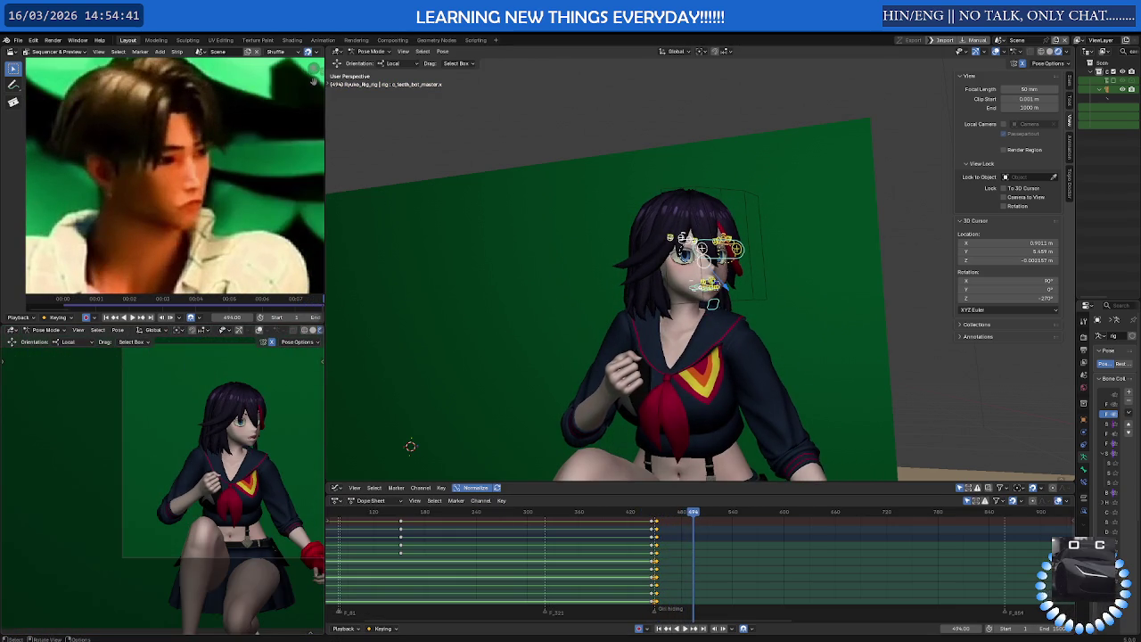
{"action": "middle_click_drag", "start_coordinate": [258, 445], "coordinate": [193, 477], "text": "shift"}
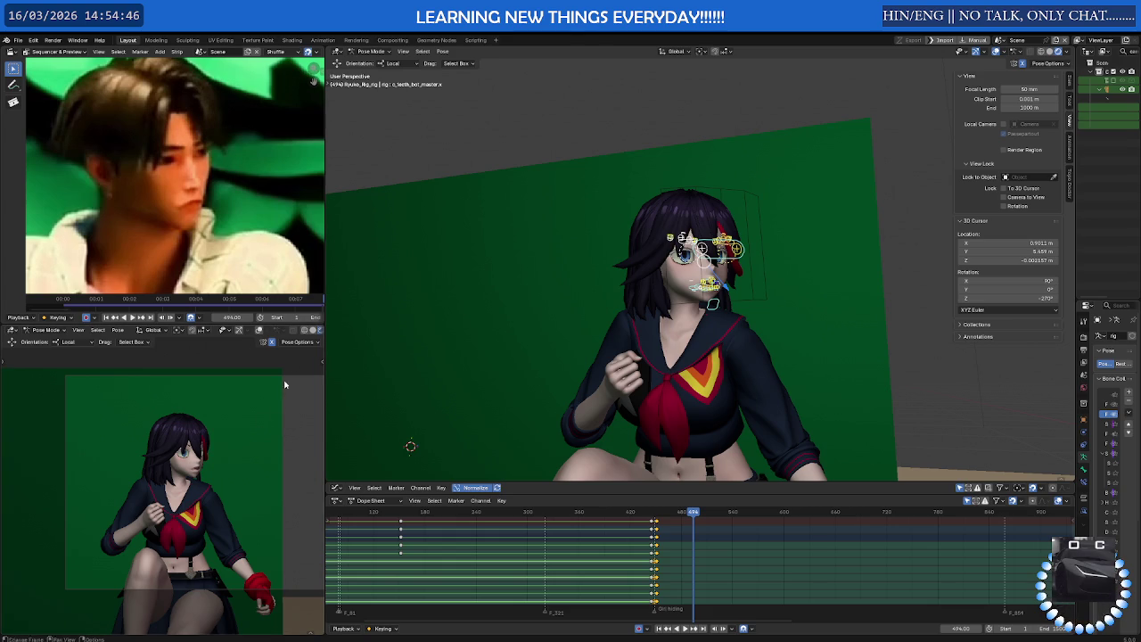
{"action": "scroll", "coordinate": [234, 438], "scroll_direction": "up", "scroll_amount": 1}
{"action": "scroll", "coordinate": [234, 438], "scroll_direction": "up", "scroll_amount": 1}
{"action": "key", "text": "space"}
{"action": "mouse_move", "coordinate": [702, 515]}
{"action": "left_mouse_down"}
{"action": "mouse_move", "coordinate": [711, 521]}
{"action": "mouse_move", "coordinate": [642, 522]}
{"action": "mouse_move", "coordinate": [706, 522]}
{"action": "left_mouse_up"}
{"action": "scroll", "coordinate": [696, 268], "scroll_direction": "up", "scroll_amount": 3}
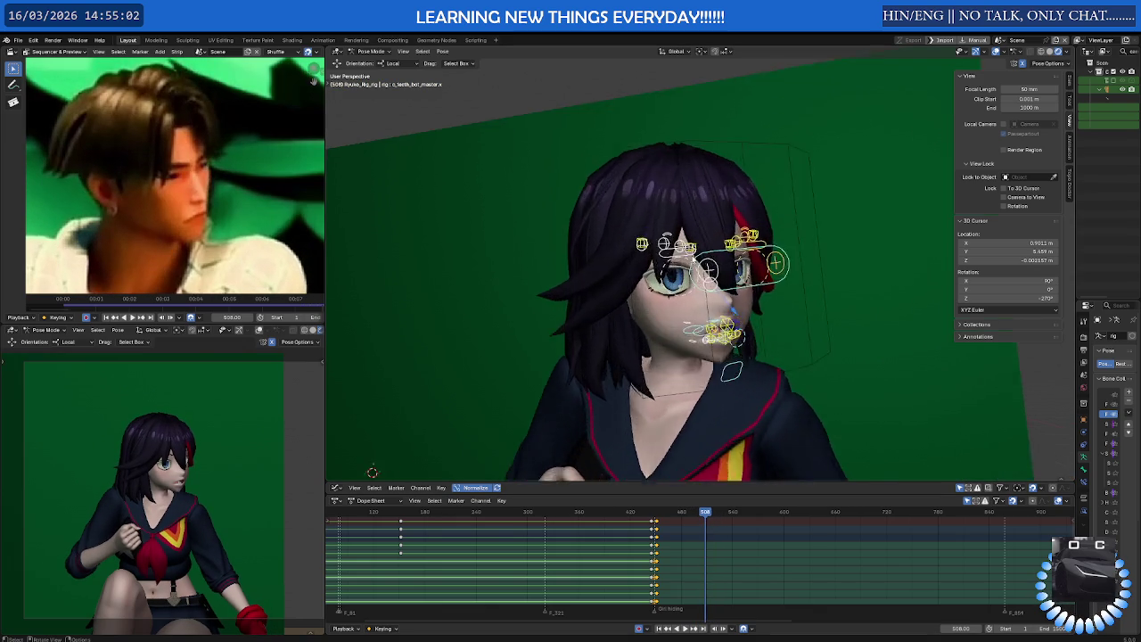
Hide the rig overlays, then select the eye control bone and nudge its direction
{"action": "scroll", "coordinate": [700, 269], "scroll_direction": "up", "scroll_amount": 2}
{"action": "mouse_move", "coordinate": [659, 268]}
{"action": "middle_mouse_down"}
{"action": "mouse_move", "coordinate": [700, 270]}
{"action": "mouse_move", "coordinate": [626, 265]}
{"action": "mouse_move", "coordinate": [623, 275]}
{"action": "mouse_move", "coordinate": [686, 267]}
{"action": "middle_mouse_up"}
{"action": "scroll", "coordinate": [700, 269], "scroll_direction": "up", "scroll_amount": 2}
{"action": "key", "text": "shift+alt+z"}
{"action": "middle_click_drag", "start_coordinate": [698, 268], "coordinate": [714, 255]}
{"action": "left_click", "coordinate": [703, 248]}
{"action": "key", "text": "g"}
{"action": "left_click", "coordinate": [720, 259]}
Narrow the eye by scaling the eye control down along Z
{"action": "middle_click_drag", "start_coordinate": [720, 259], "coordinate": [747, 249]}
{"action": "key", "text": "s"}
{"action": "key", "text": "z"}
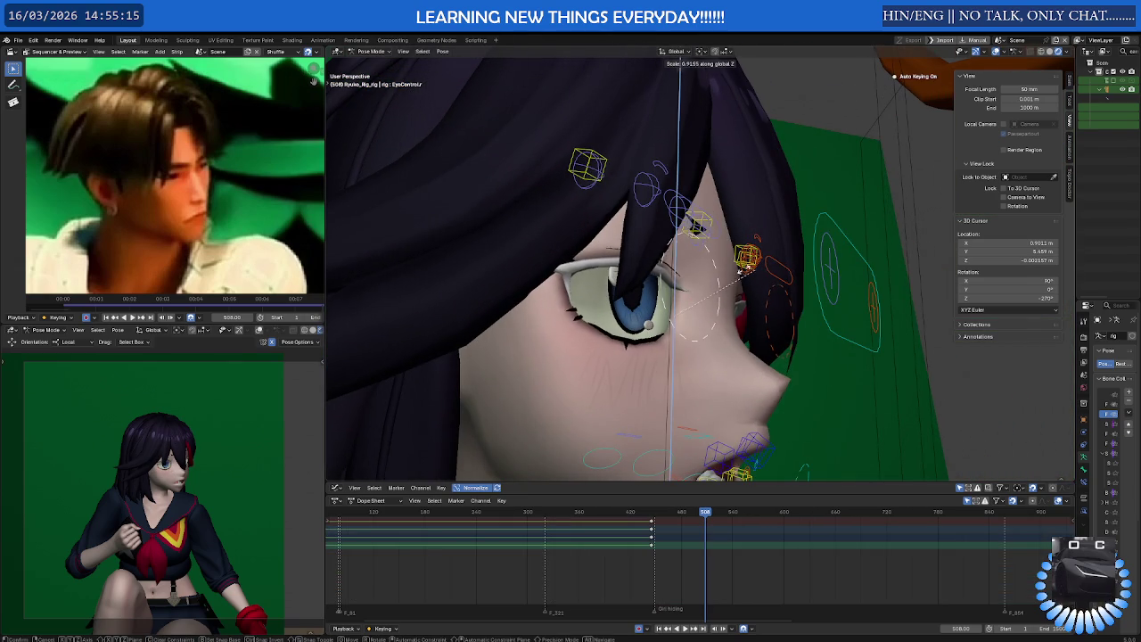
{"action": "left_click", "coordinate": [772, 327]}
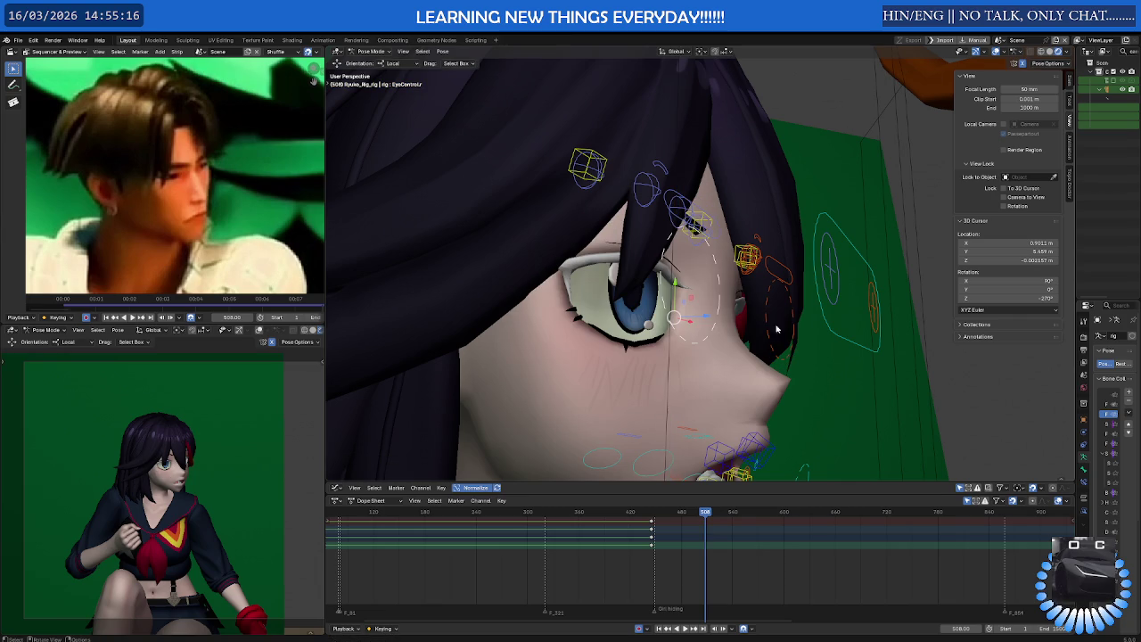
{"action": "key", "text": "s"}
{"action": "key", "text": "z"}
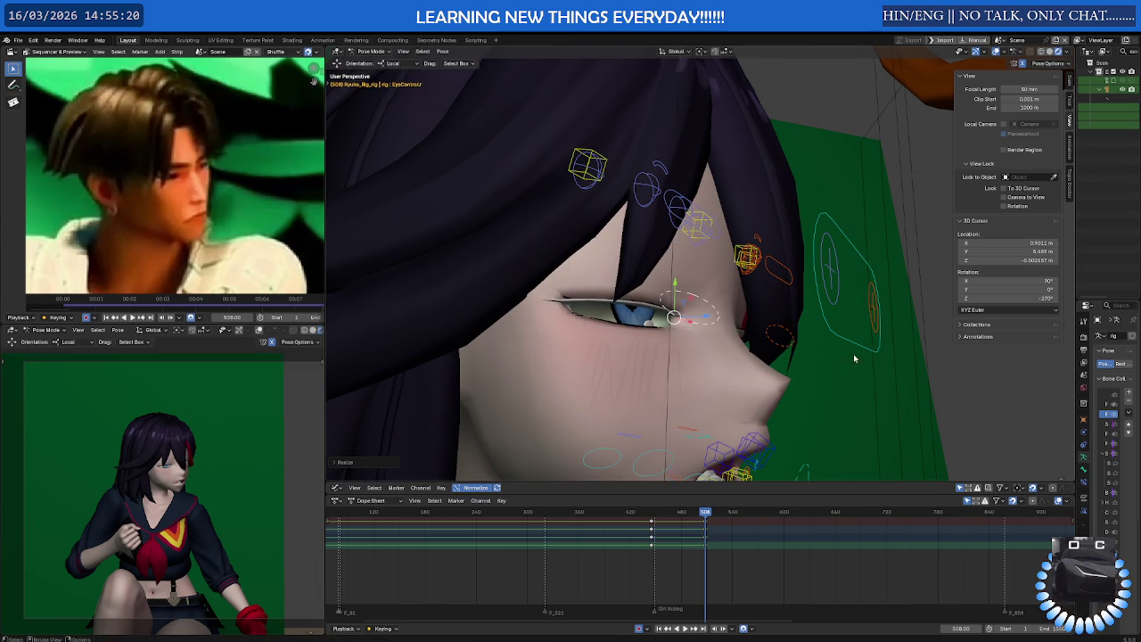
{"action": "left_click", "coordinate": [778, 338]}
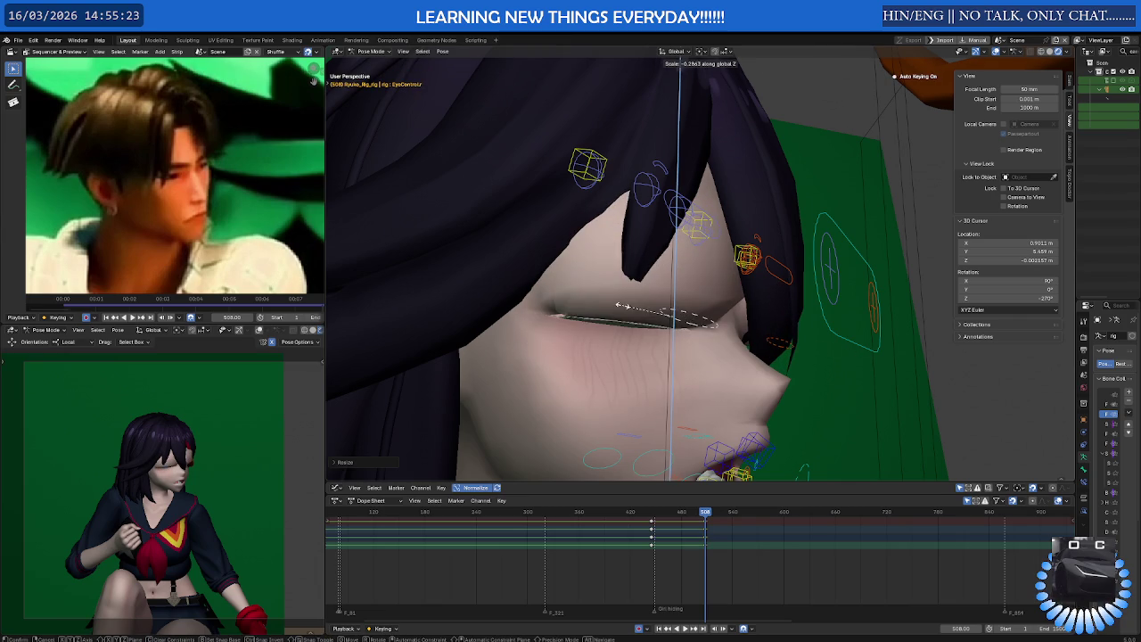
{"action": "left_click", "coordinate": [638, 309]}
Try rotating the eye bone, then cancel the rotation and scale so the eye reverts
{"action": "mouse_move", "coordinate": [637, 309]}
{"action": "middle_mouse_down"}
{"action": "mouse_move", "coordinate": [790, 376]}
{"action": "mouse_move", "coordinate": [929, 362]}
{"action": "middle_mouse_up"}
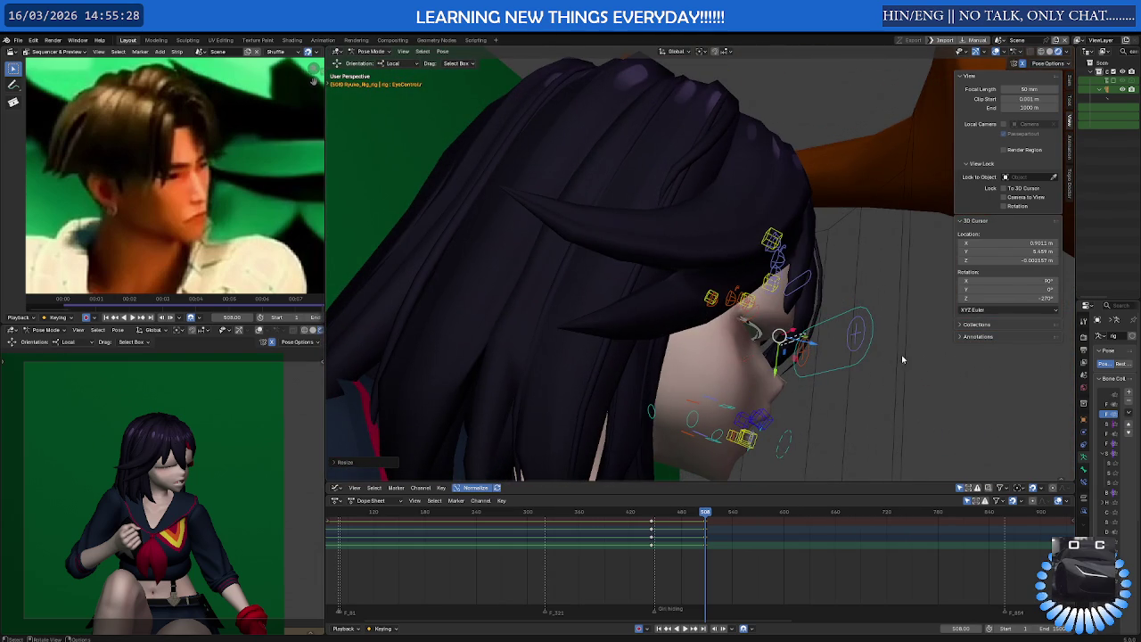
{"action": "key", "text": "r"}
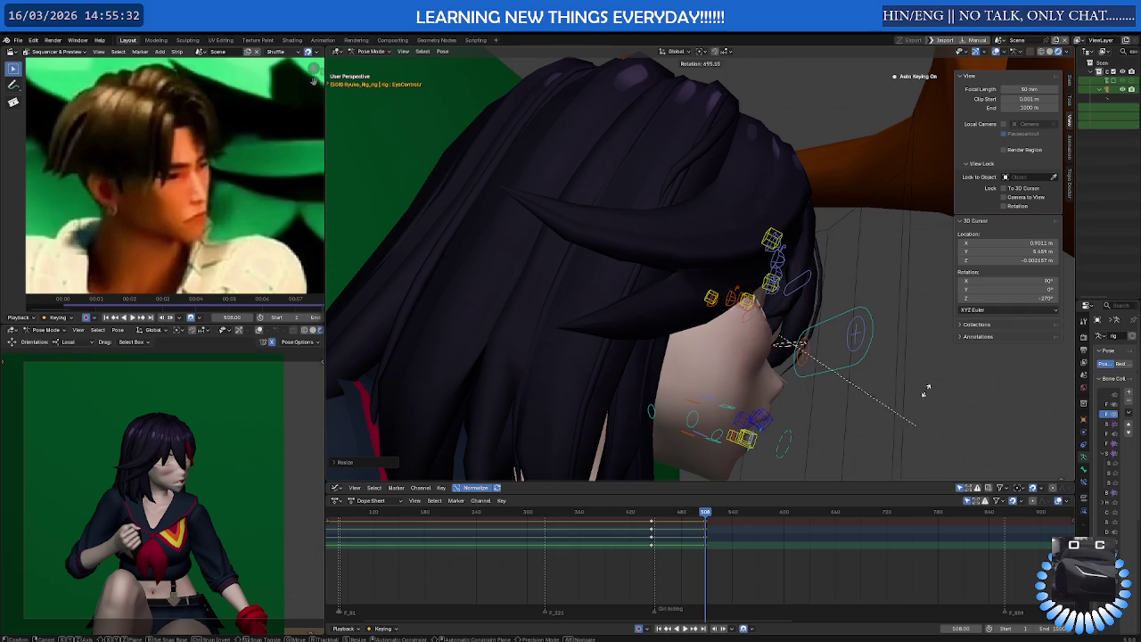
{"action": "left_click", "coordinate": [889, 410]}
{"action": "mouse_move", "coordinate": [889, 410]}
{"action": "middle_mouse_down"}
{"action": "mouse_move", "coordinate": [803, 391]}
{"action": "mouse_move", "coordinate": [820, 364]}
{"action": "mouse_move", "coordinate": [742, 358]}
{"action": "mouse_move", "coordinate": [785, 379]}
{"action": "mouse_move", "coordinate": [898, 373]}
{"action": "middle_mouse_up"}
{"action": "key", "text": "r"}
{"action": "key", "text": "y"}
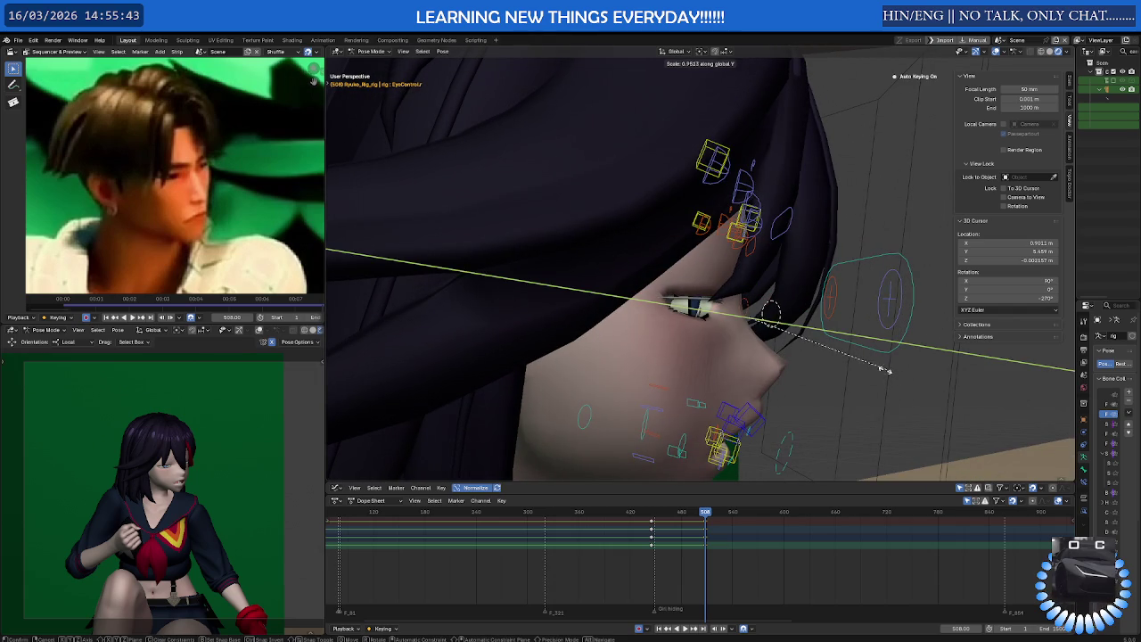
{"action": "key", "text": "Escape"}
{"action": "key", "text": "s"}
{"action": "key", "text": "z"}
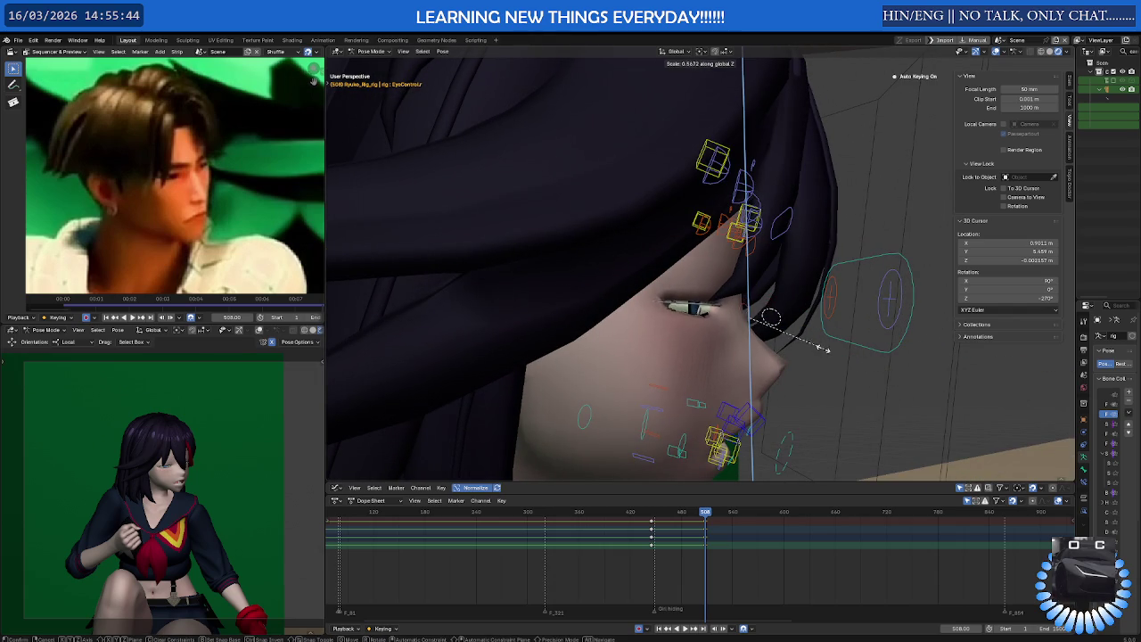
{"action": "key", "text": "Escape"}
Scale the eye bone down on Z until the lid is fully shut, keyed at frame 508
{"action": "mouse_move", "coordinate": [769, 322]}
{"action": "middle_mouse_down"}
{"action": "mouse_move", "coordinate": [784, 322]}
{"action": "mouse_move", "coordinate": [774, 321]}
{"action": "middle_mouse_up"}
{"action": "key", "text": "shift+space"}
{"action": "left_click", "coordinate": [751, 327]}
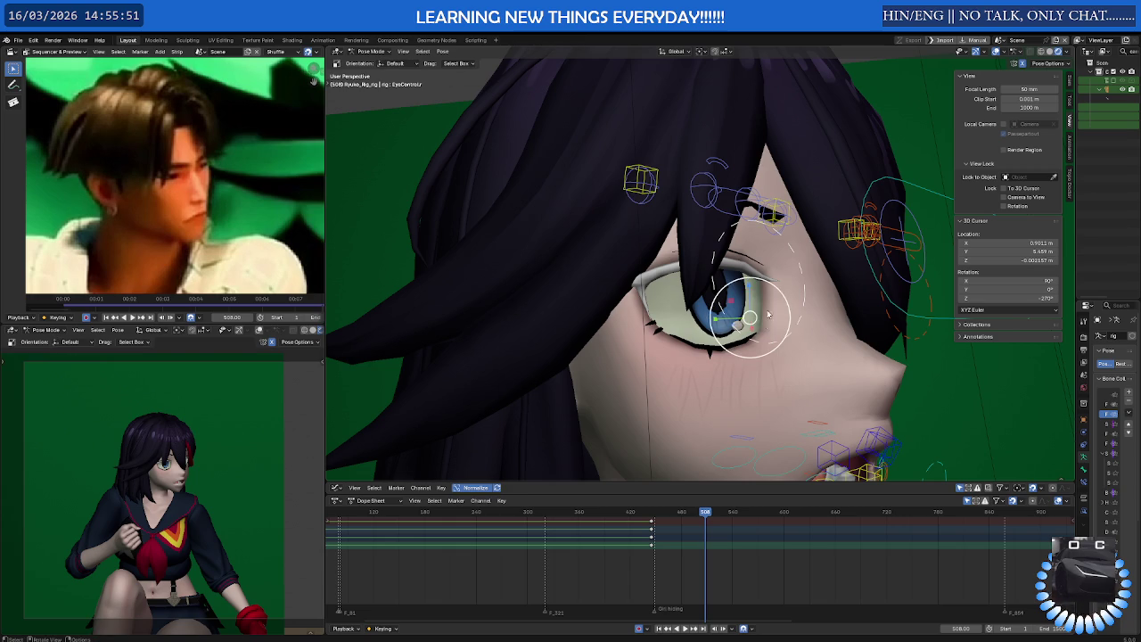
{"action": "key", "text": "s"}
{"action": "key", "text": "z"}
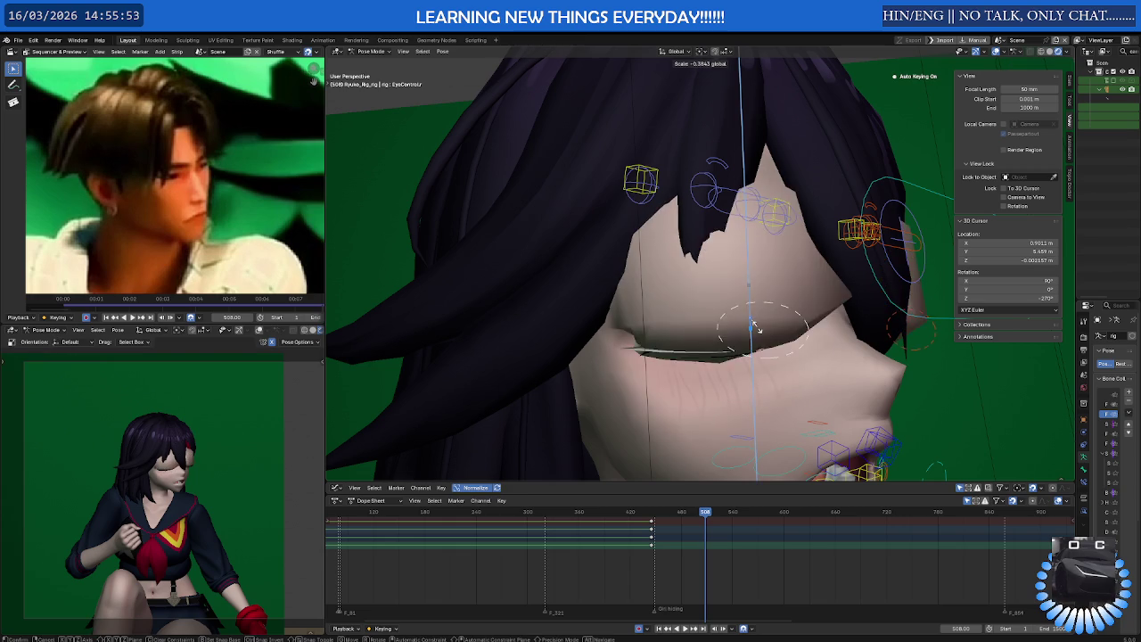
{"action": "left_click", "coordinate": [753, 318]}
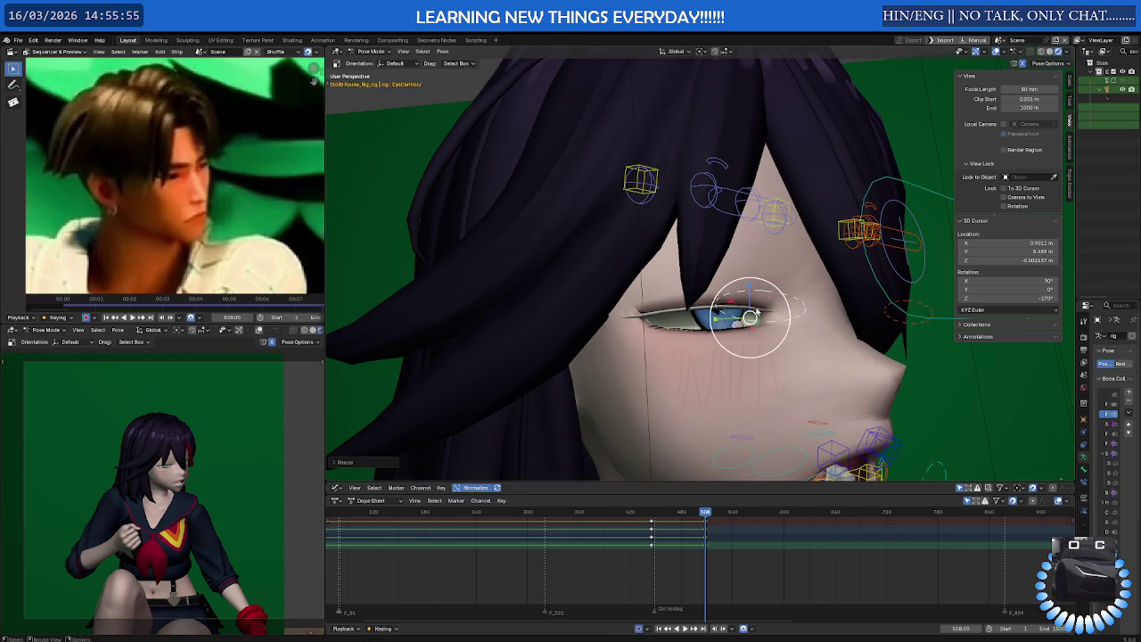
{"action": "key", "text": "s"}
{"action": "key", "text": "z"}
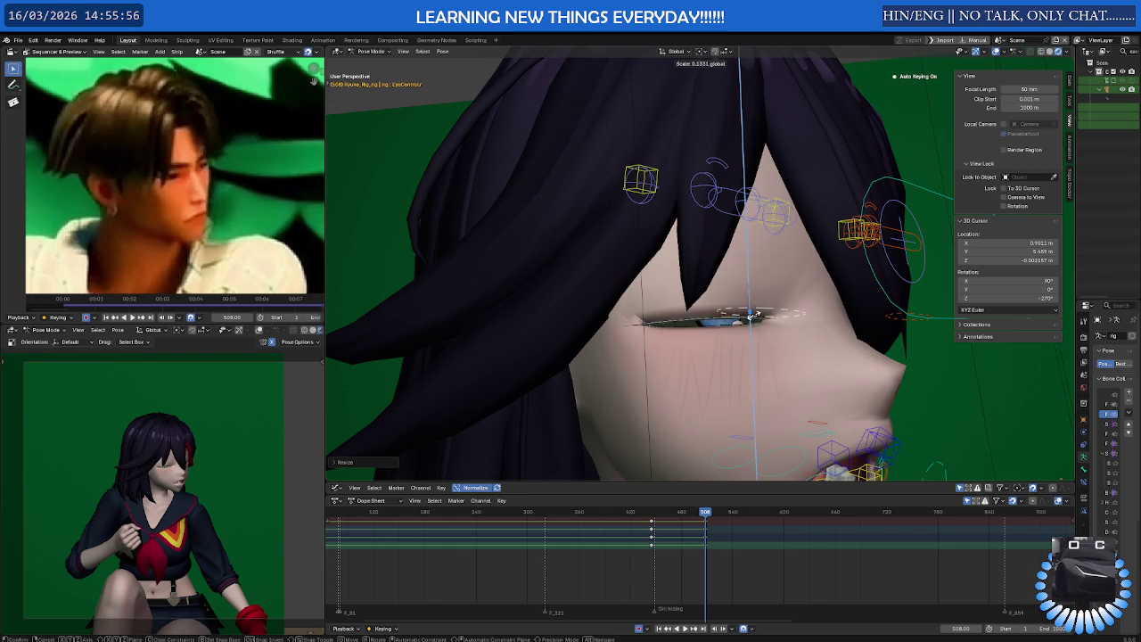
{"action": "left_click", "coordinate": [753, 317]}
{"action": "scroll", "coordinate": [749, 287], "scroll_direction": "down", "scroll_amount": 4}
{"action": "scroll", "coordinate": [749, 287], "scroll_direction": "down", "scroll_amount": 3}
{"action": "mouse_move", "coordinate": [749, 287]}
{"action": "middle_mouse_down"}
{"action": "mouse_move", "coordinate": [707, 331]}
{"action": "mouse_move", "coordinate": [772, 322]}
{"action": "middle_mouse_up"}
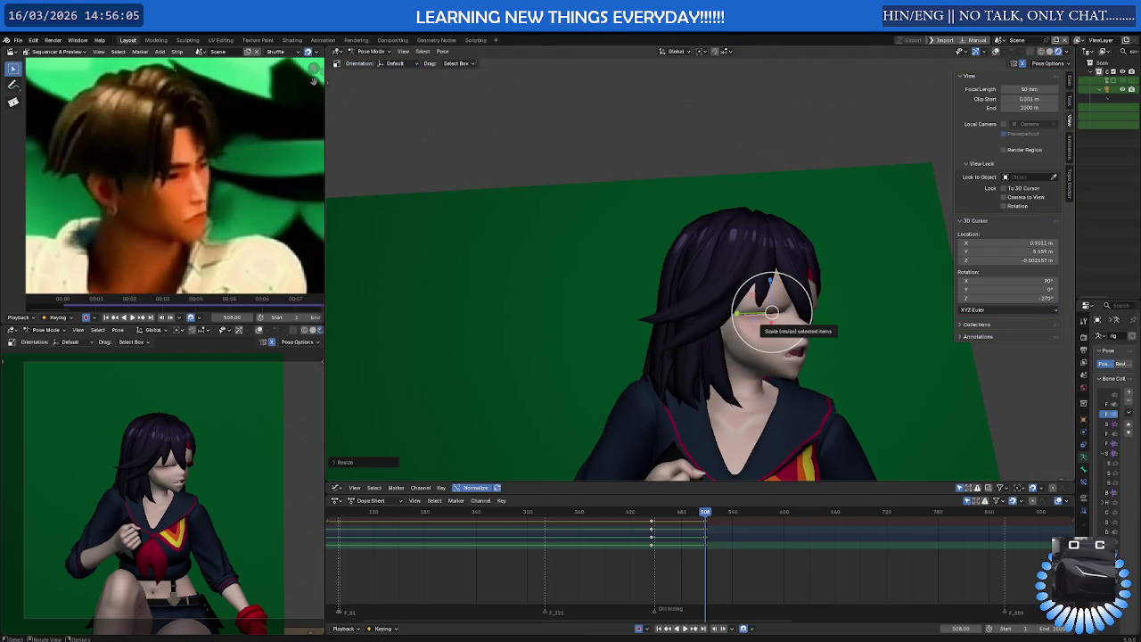
Copy the closed-eye pose from the pose context menu
{"action": "middle_click_drag", "start_coordinate": [773, 328], "coordinate": [771, 334]}
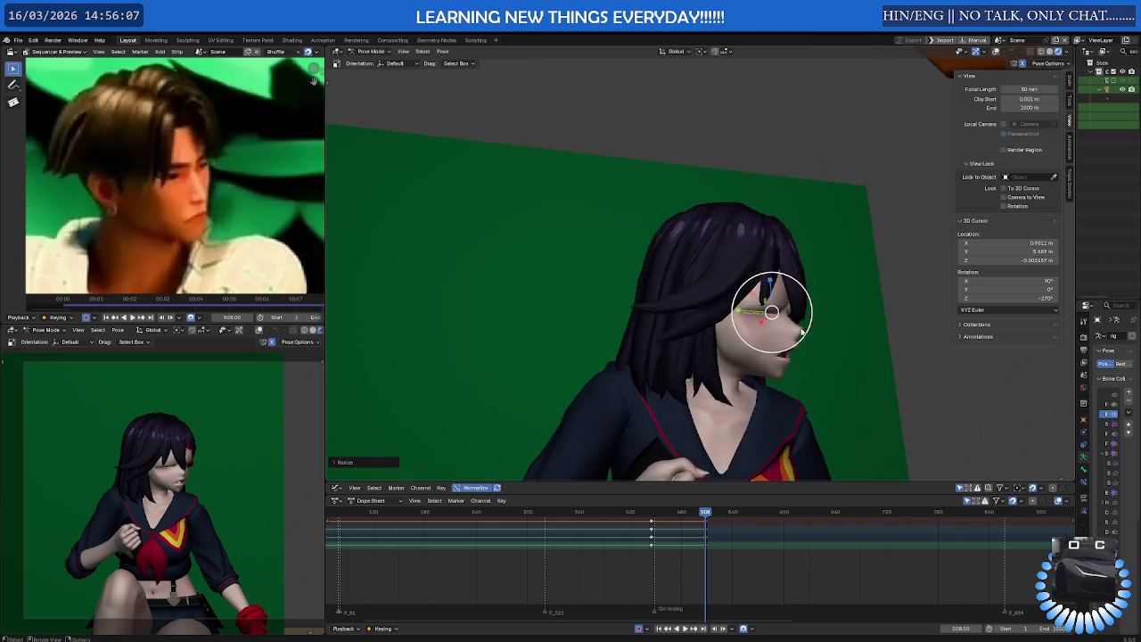
{"action": "scroll", "coordinate": [771, 334], "scroll_direction": "up", "scroll_amount": 3}
{"action": "scroll", "coordinate": [769, 336], "scroll_direction": "up", "scroll_amount": 3}
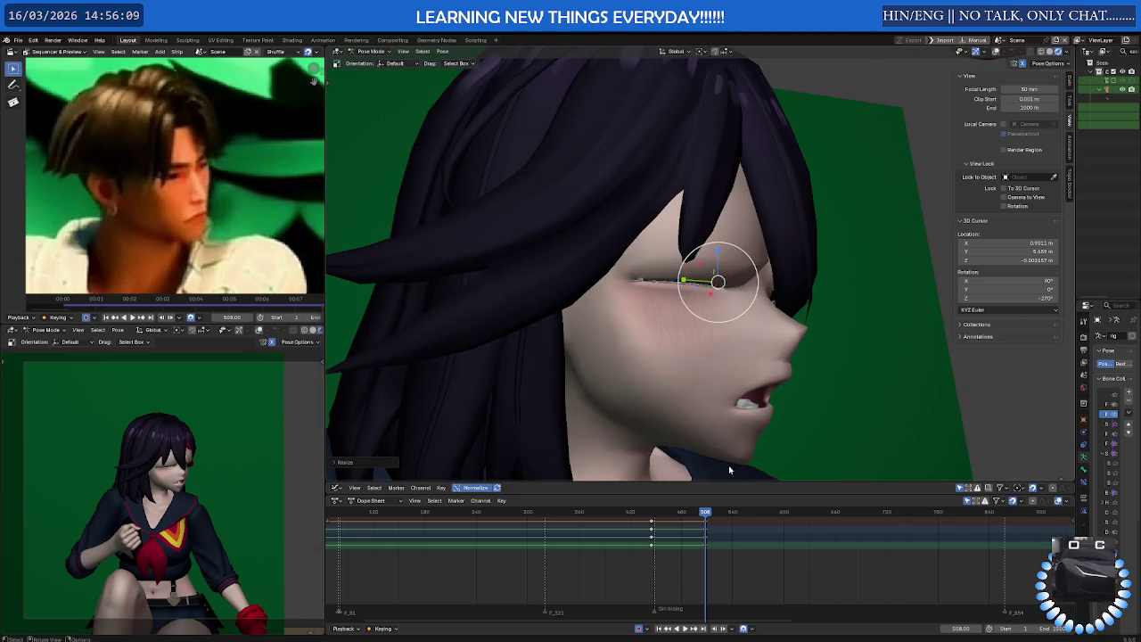
{"action": "middle_click_drag", "start_coordinate": [703, 413], "coordinate": [670, 406]}
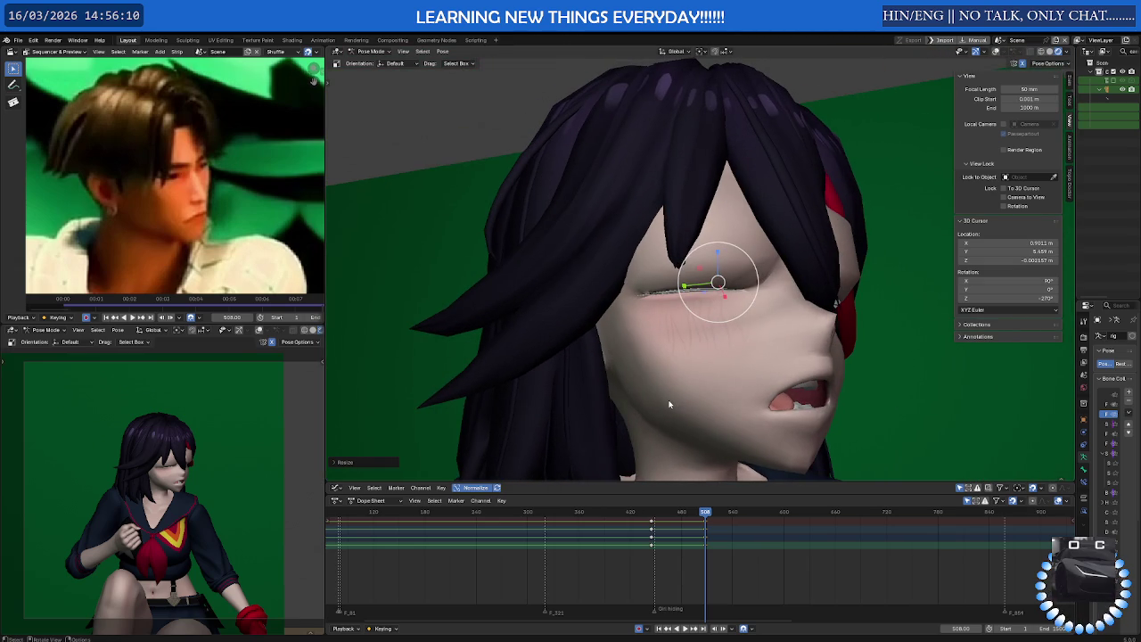
{"action": "right_click", "coordinate": [737, 303]}
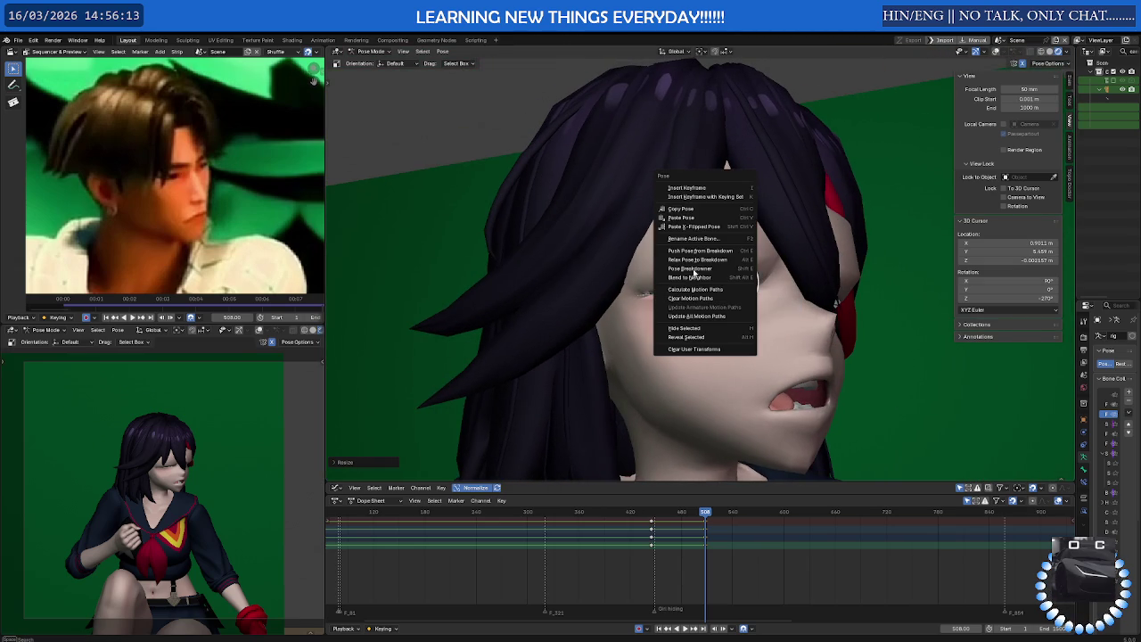
{"action": "left_click", "coordinate": [687, 214]}
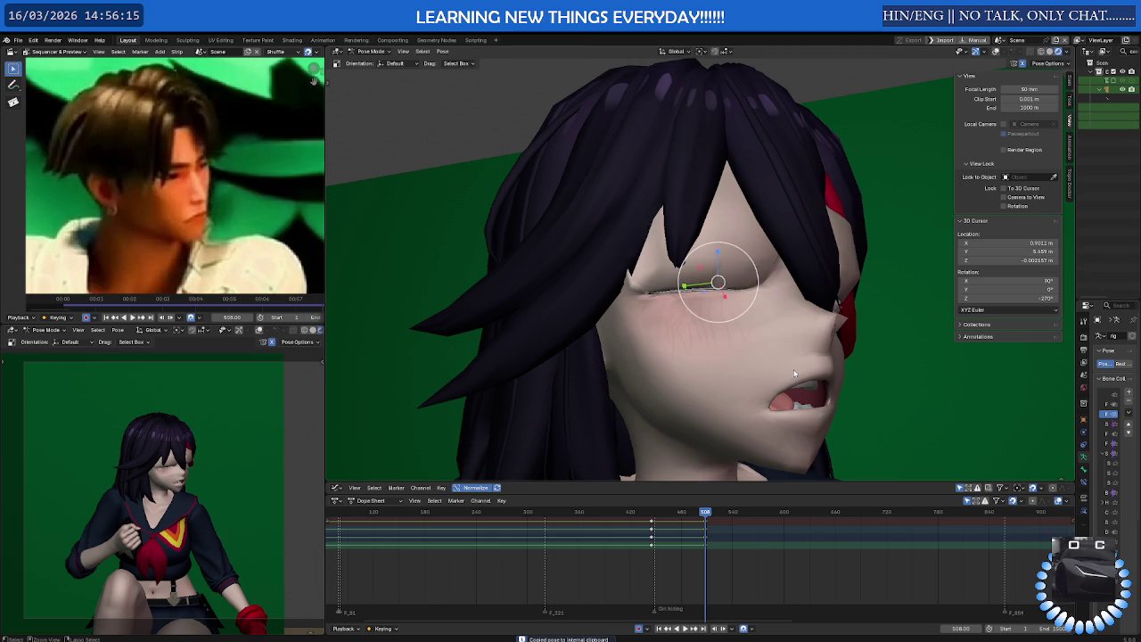
Reopen the eye and key the open-eye pose at frame 510
{"action": "key", "text": "ctrl+shift+v"}
{"action": "key", "text": "ctrl+z"}
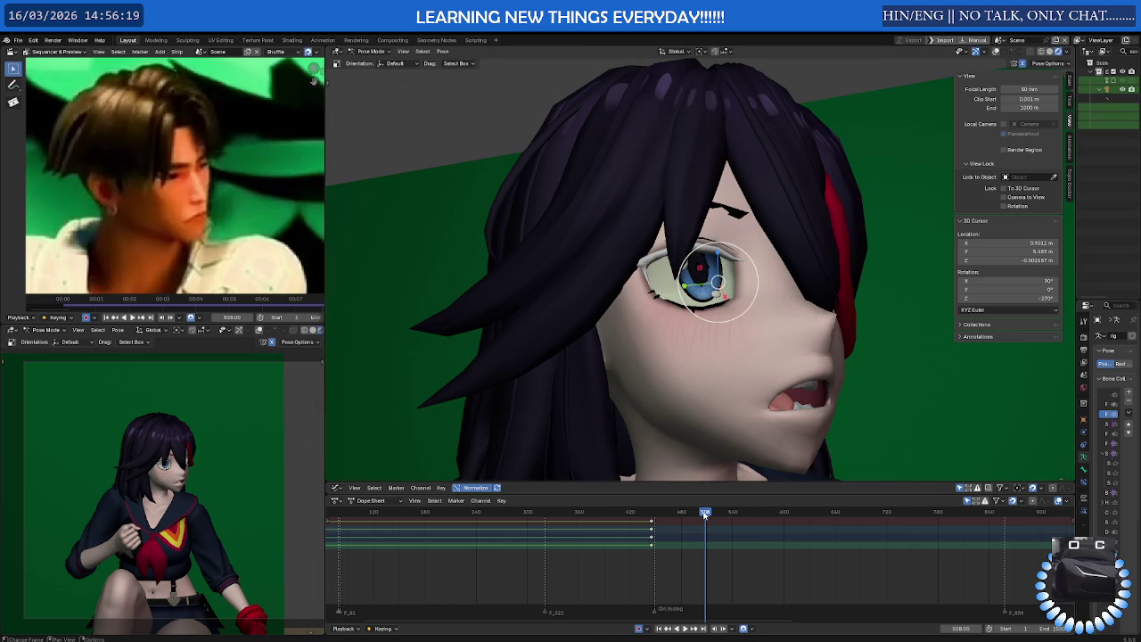
{"action": "mouse_move", "coordinate": [705, 513]}
{"action": "left_mouse_down"}
{"action": "mouse_move", "coordinate": [684, 520]}
{"action": "mouse_move", "coordinate": [708, 521]}
{"action": "left_mouse_up"}
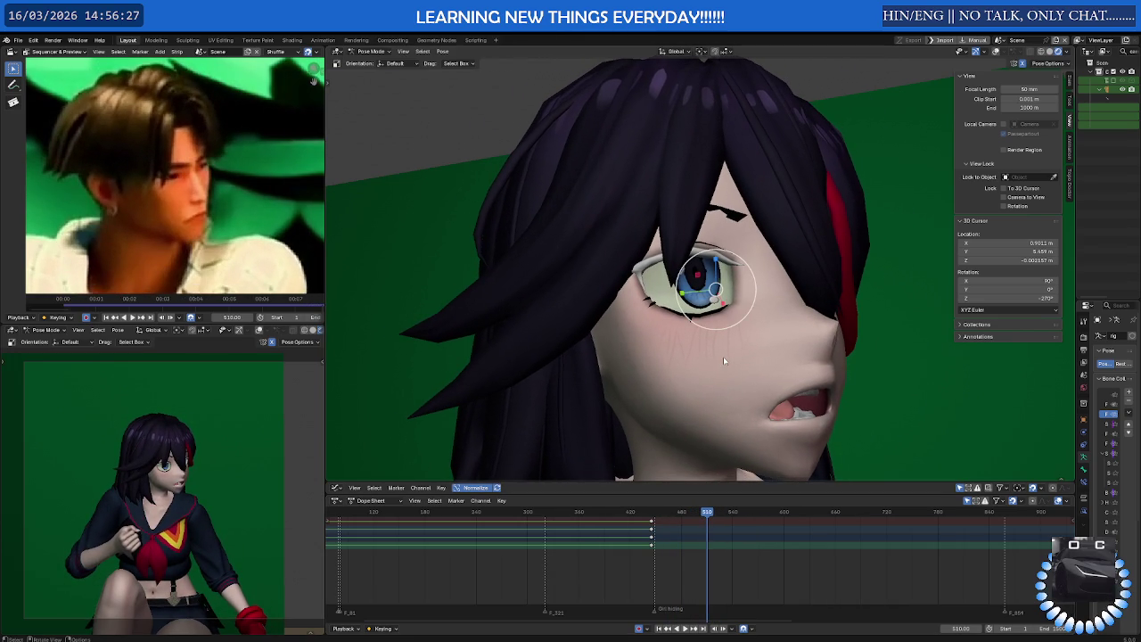
{"action": "key", "text": "i"}
{"action": "left_click_drag", "start_coordinate": [707, 515], "coordinate": [711, 515]}
Paste the copied closed-eye pose and show the rig's bone overlays again
{"action": "right_click", "coordinate": [758, 334]}
{"action": "left_click", "coordinate": [735, 334]}
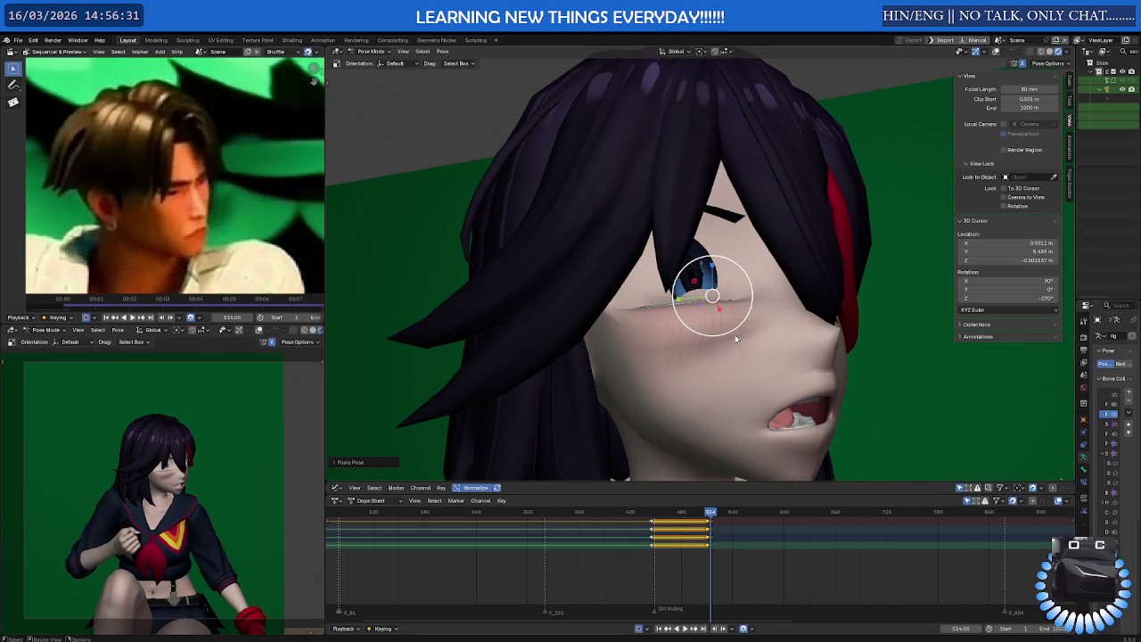
{"action": "mouse_move", "coordinate": [713, 336]}
{"action": "middle_mouse_down"}
{"action": "mouse_move", "coordinate": [783, 332]}
{"action": "mouse_move", "coordinate": [761, 330]}
{"action": "mouse_move", "coordinate": [751, 307]}
{"action": "mouse_move", "coordinate": [749, 246]}
{"action": "middle_mouse_up"}
{"action": "key", "text": "shift+alt+z"}
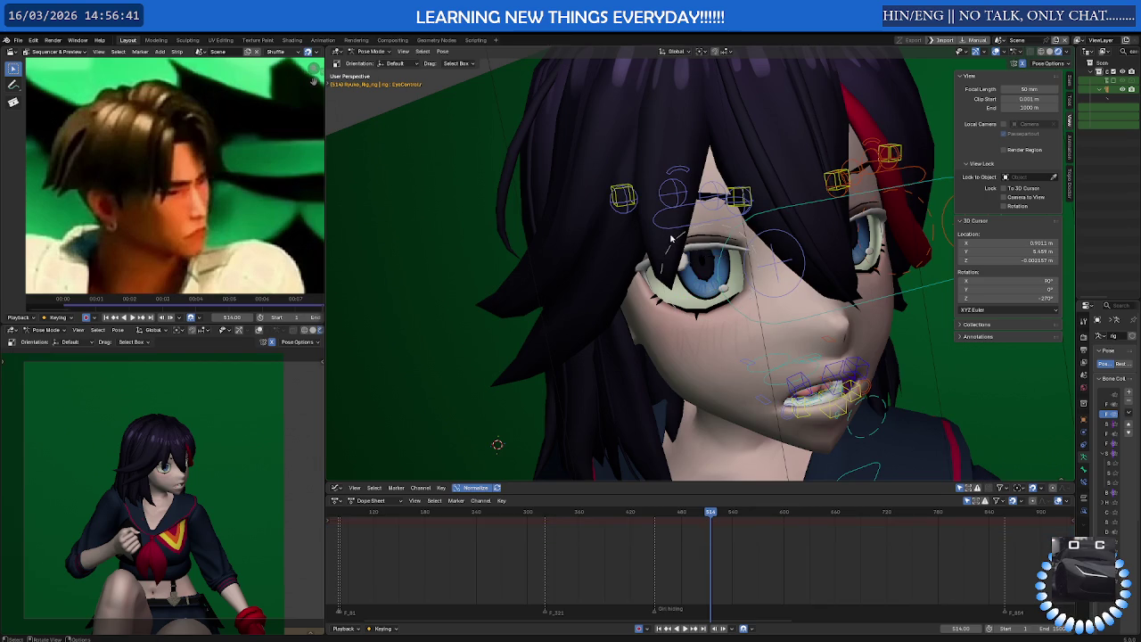
{"action": "right_click", "coordinate": [673, 244]}
{"action": "left_click", "coordinate": [671, 236]}
{"action": "mouse_move", "coordinate": [672, 236]}
{"action": "middle_mouse_down"}
{"action": "mouse_move", "coordinate": [740, 256]}
{"action": "mouse_move", "coordinate": [722, 268]}
{"action": "middle_mouse_up"}
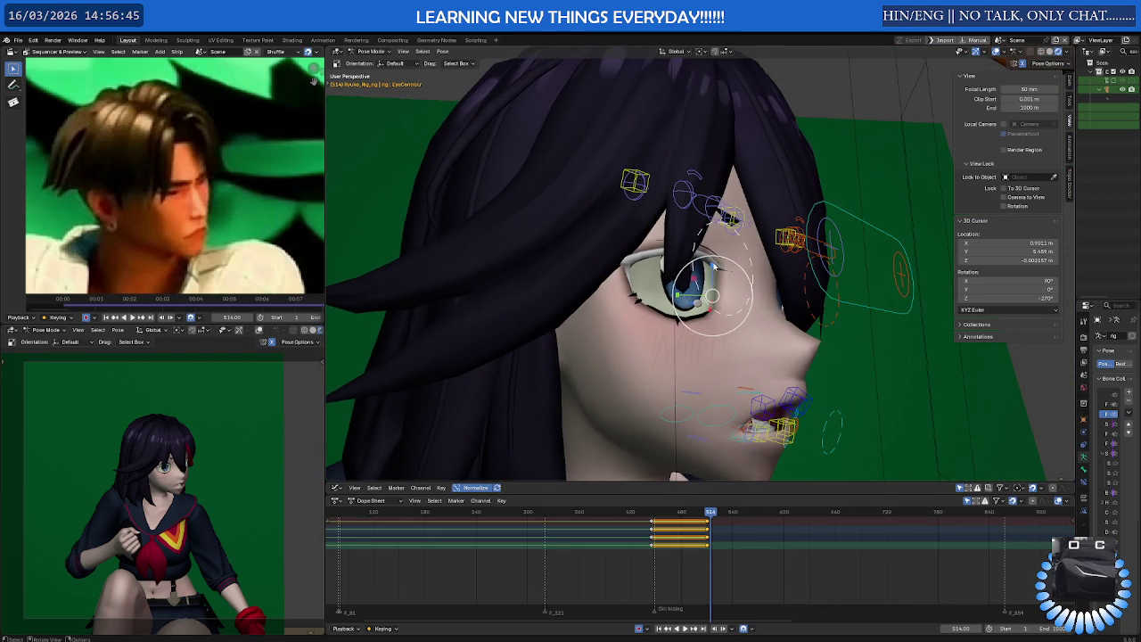
Rescale the eye bone along Z to close the eye, then partly reopen it
{"action": "key", "text": "s"}
{"action": "key", "text": "z"}
{"action": "key", "text": "Escape"}
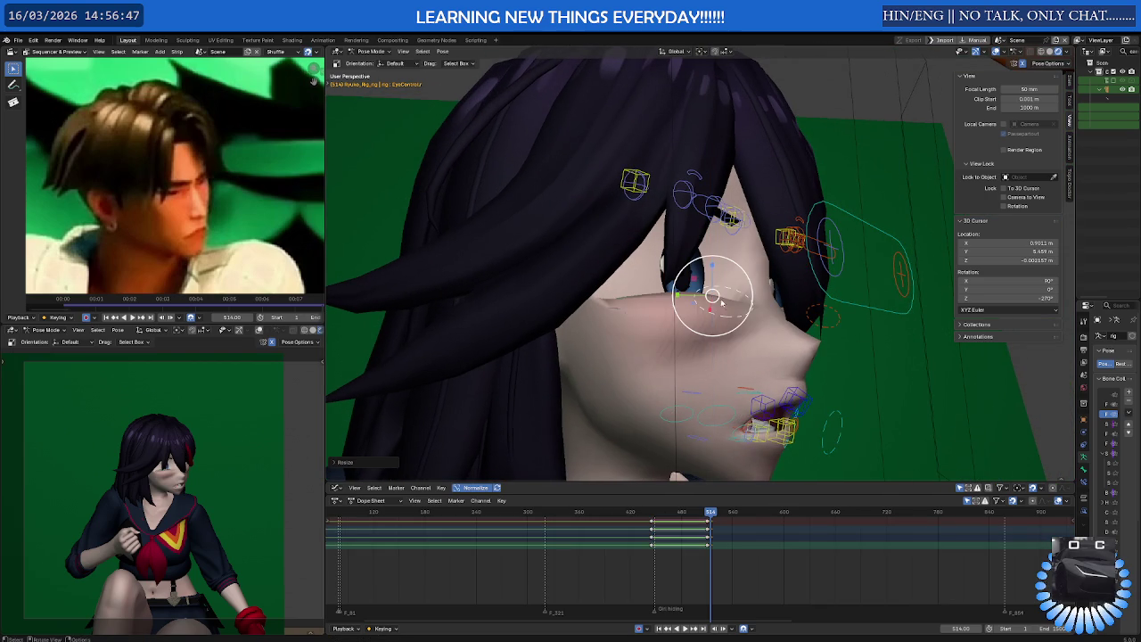
{"action": "key", "text": "s"}
{"action": "key", "text": "z"}
{"action": "left_click", "coordinate": [713, 284]}
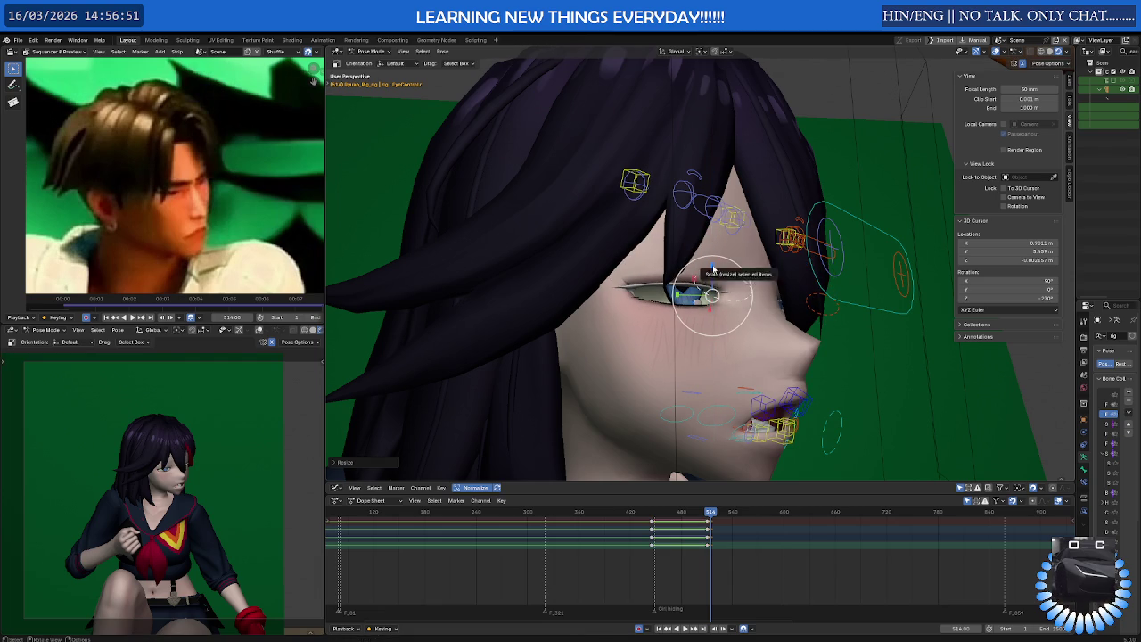
{"action": "key", "text": "s"}
{"action": "key", "text": "z"}
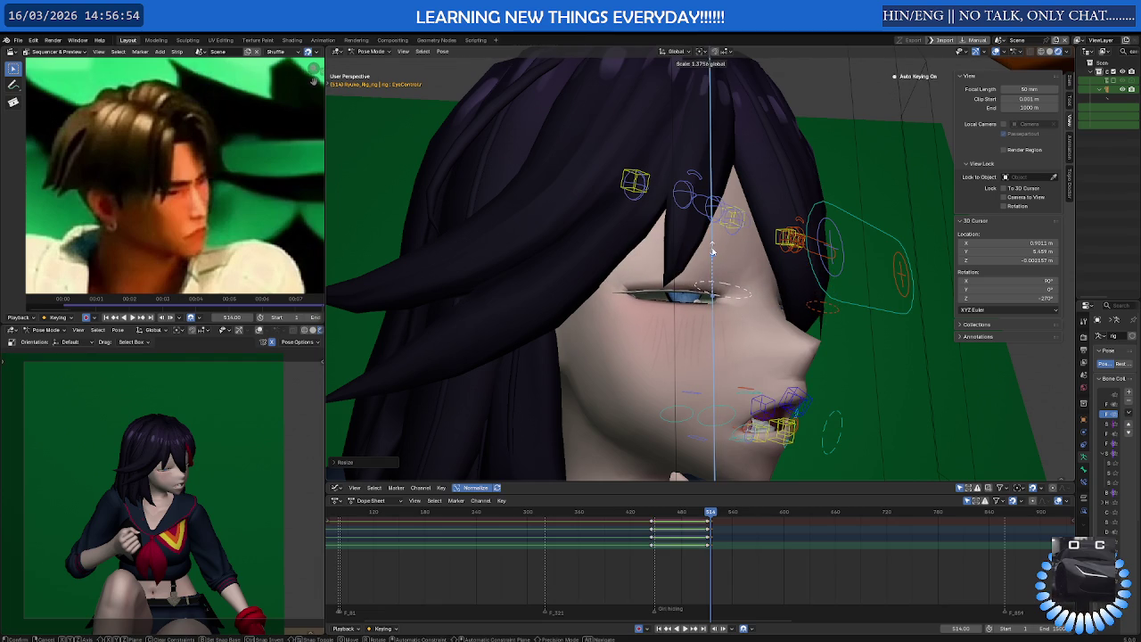
{"action": "left_click", "coordinate": [714, 257]}
{"action": "left_click_drag", "start_coordinate": [713, 268], "coordinate": [713, 256]}
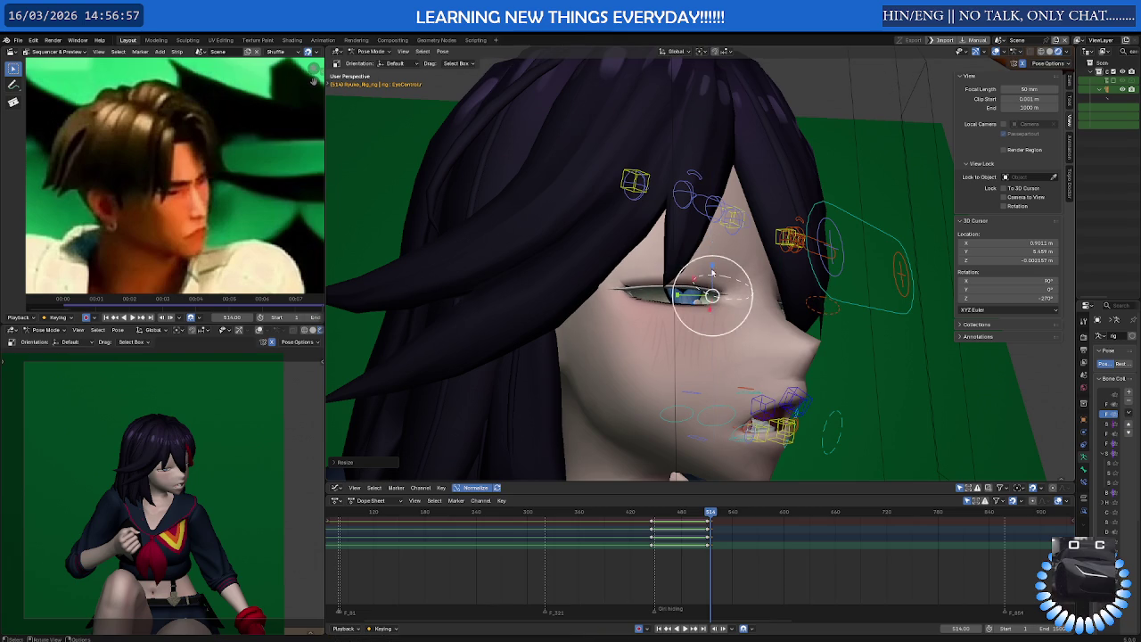
{"action": "scroll", "coordinate": [709, 532], "scroll_direction": "up", "scroll_amount": 3}
{"action": "scroll", "coordinate": [689, 538], "scroll_direction": "up", "scroll_amount": 3}
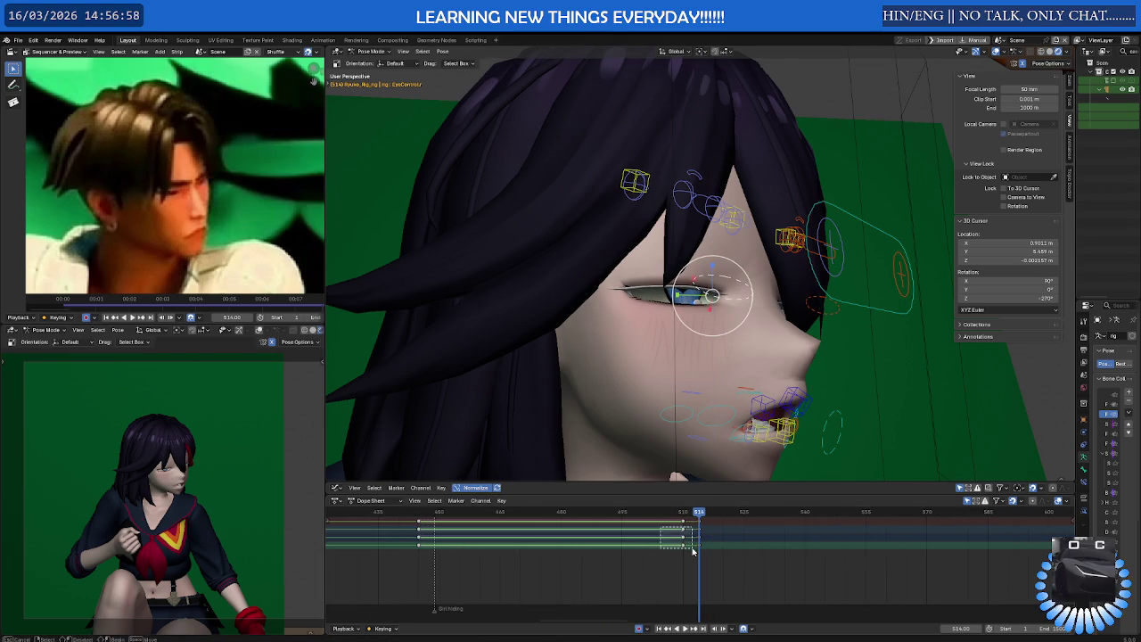
Move the last keyframes of each channel a few frames later and play back the blink
{"action": "left_click_drag", "start_coordinate": [692, 552], "coordinate": [693, 552]}
{"action": "key", "text": "g"}
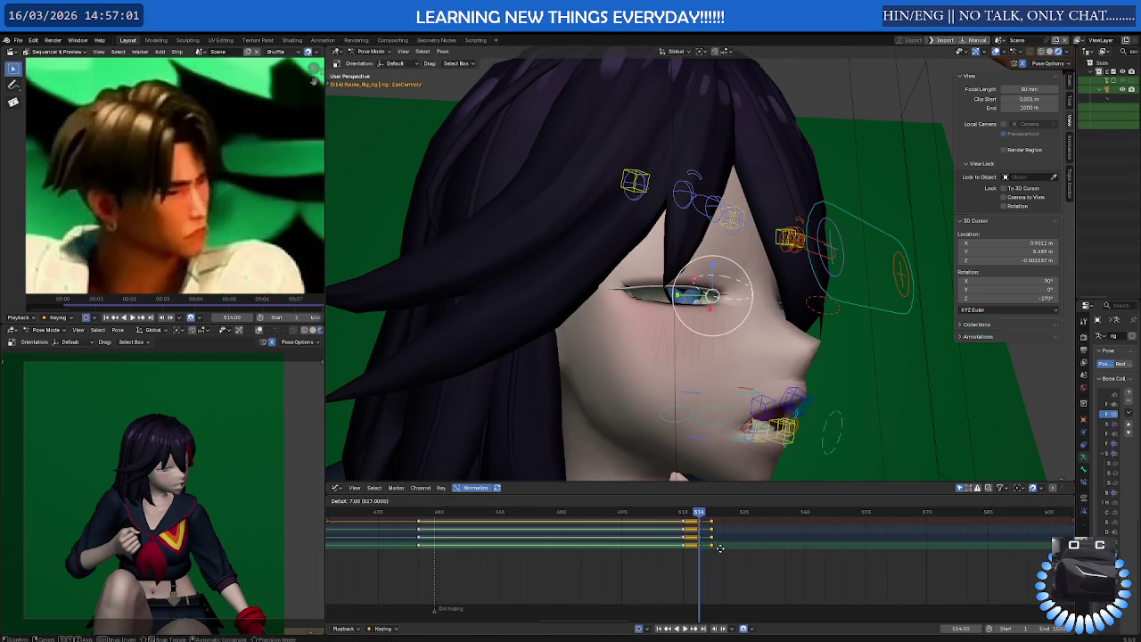
{"action": "left_click", "coordinate": [720, 547]}
{"action": "left_click", "coordinate": [444, 513]}
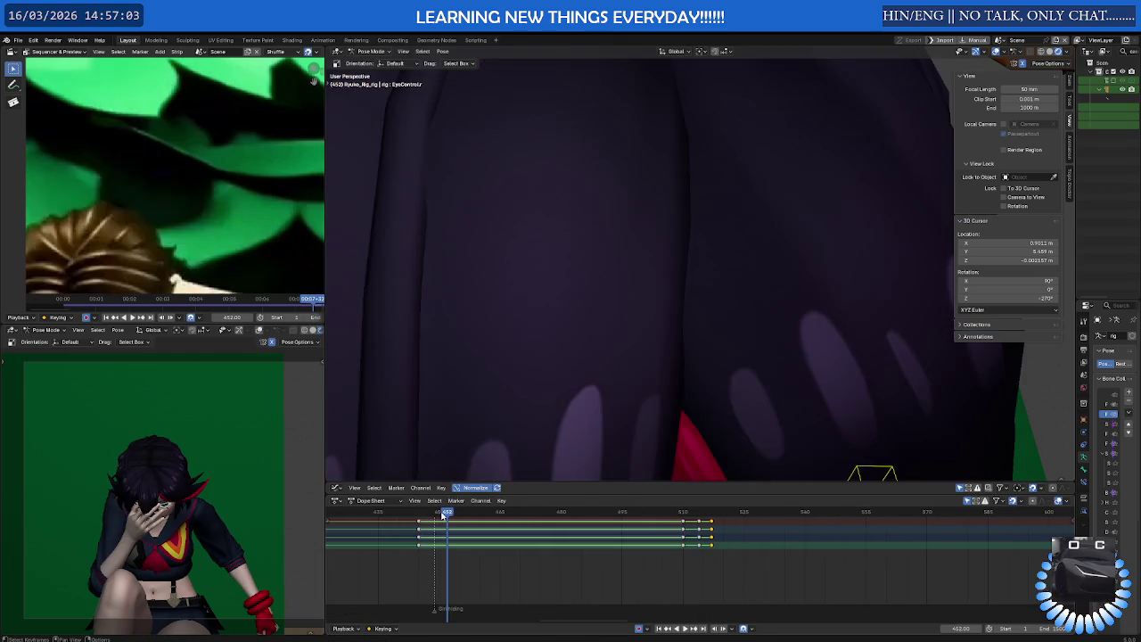
{"action": "key", "text": "space"}
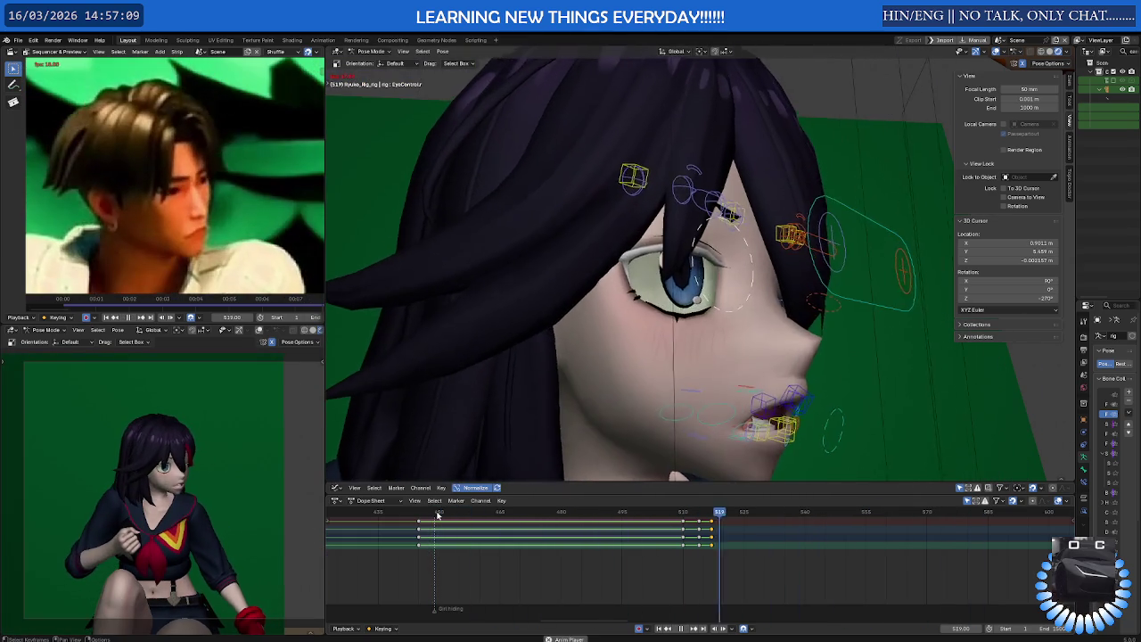
{"action": "scroll", "coordinate": [172, 483], "scroll_direction": "up", "scroll_amount": 4}
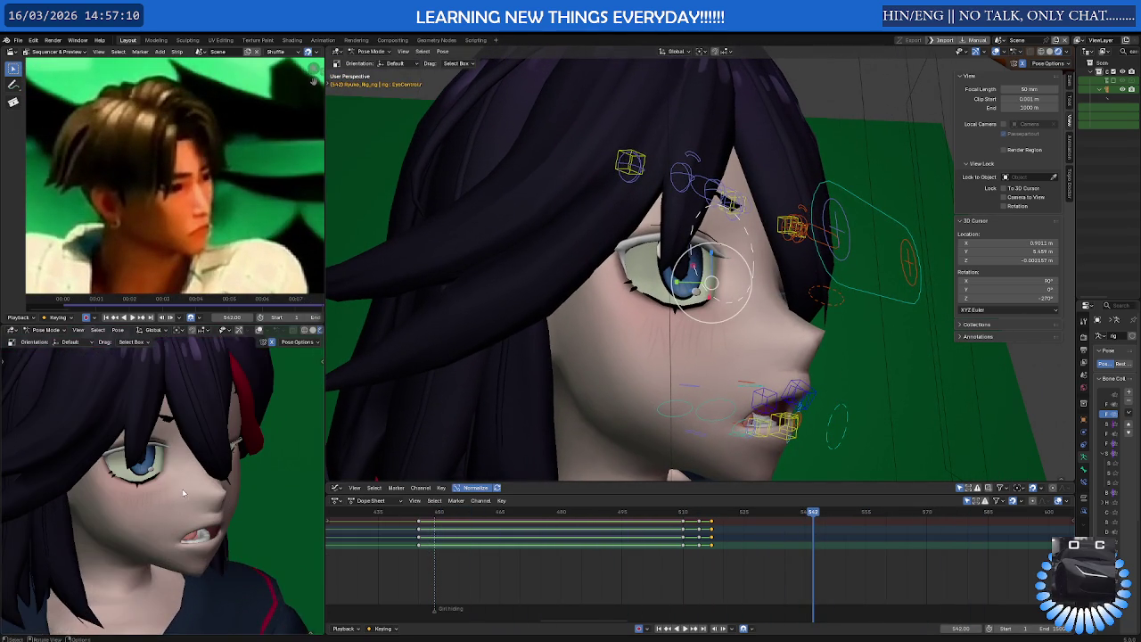
{"action": "scroll", "coordinate": [516, 559], "scroll_direction": "down", "scroll_amount": 6}
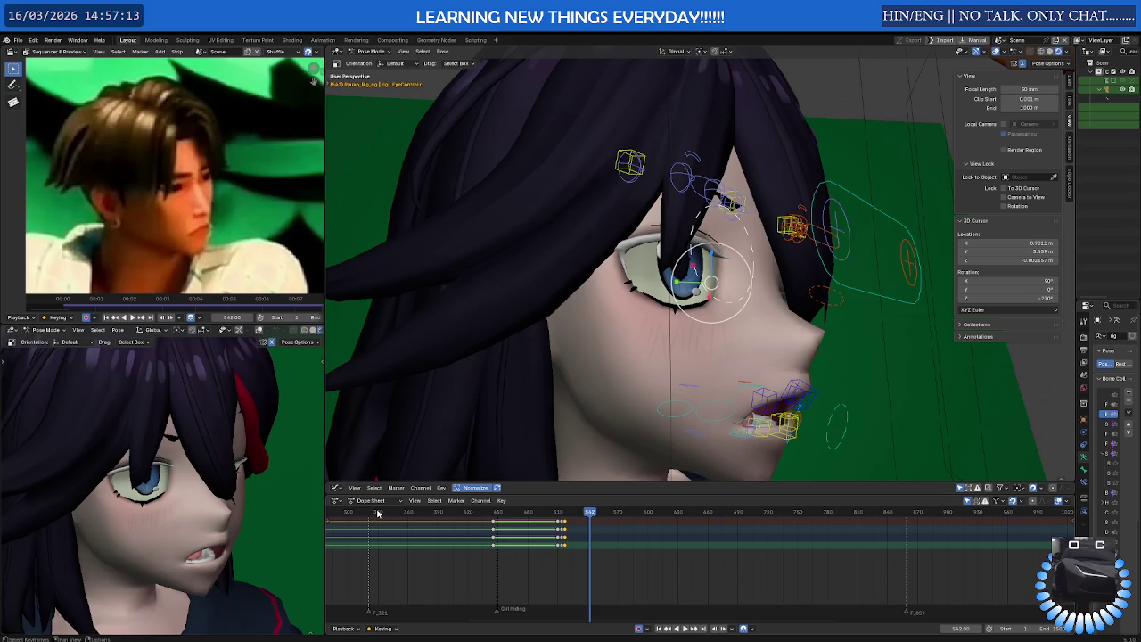
{"action": "left_click", "coordinate": [377, 514]}
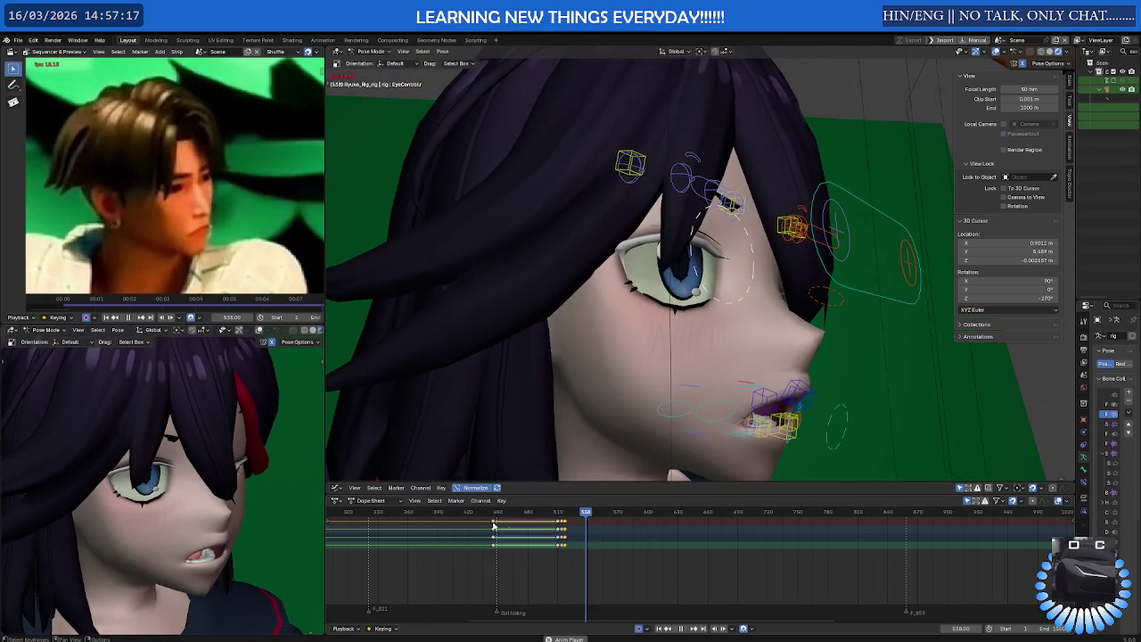
{"action": "scroll", "coordinate": [637, 568], "scroll_direction": "up", "scroll_amount": 5}
Slide the blink keyframe column later, undo, then shift it 5 frames earlier and preview
{"action": "mouse_move", "coordinate": [637, 569]}
{"action": "left_mouse_down"}
{"action": "mouse_move", "coordinate": [598, 533]}
{"action": "mouse_move", "coordinate": [637, 532]}
{"action": "left_mouse_up"}
{"action": "key", "text": "g"}
{"action": "left_click", "coordinate": [633, 534]}
{"action": "key", "text": "g"}
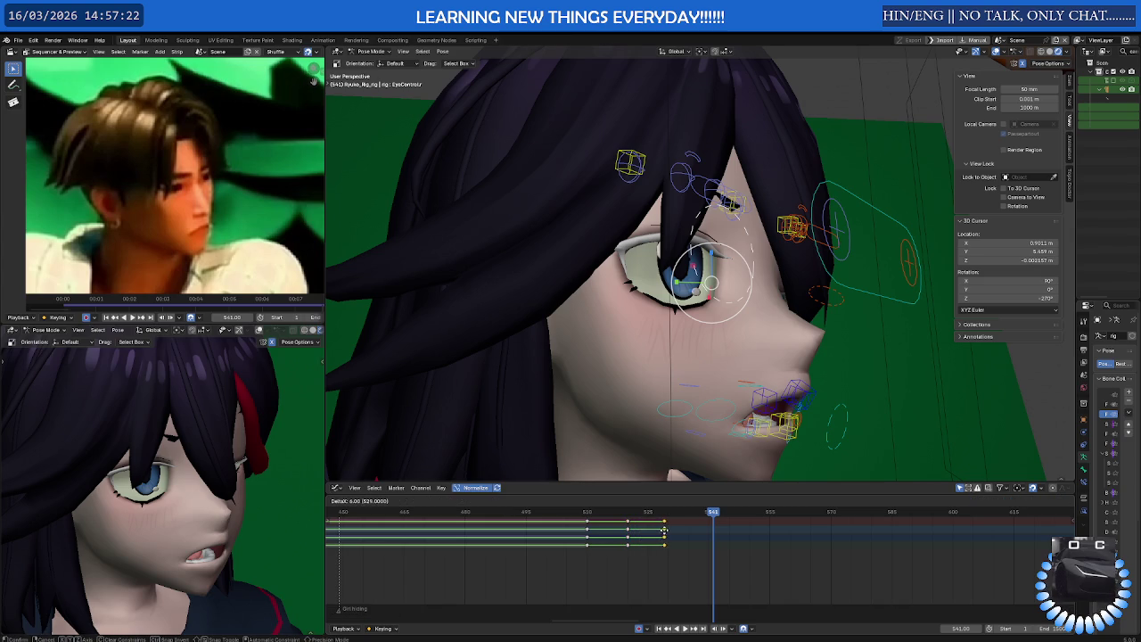
{"action": "left_click", "coordinate": [666, 532]}
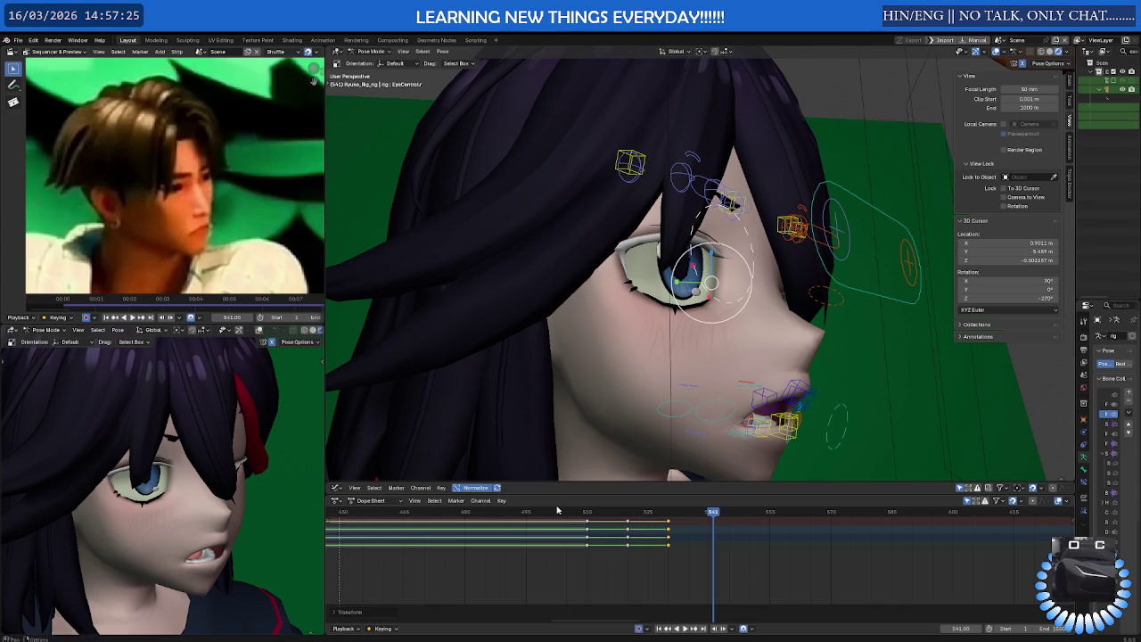
{"action": "key", "text": "space"}
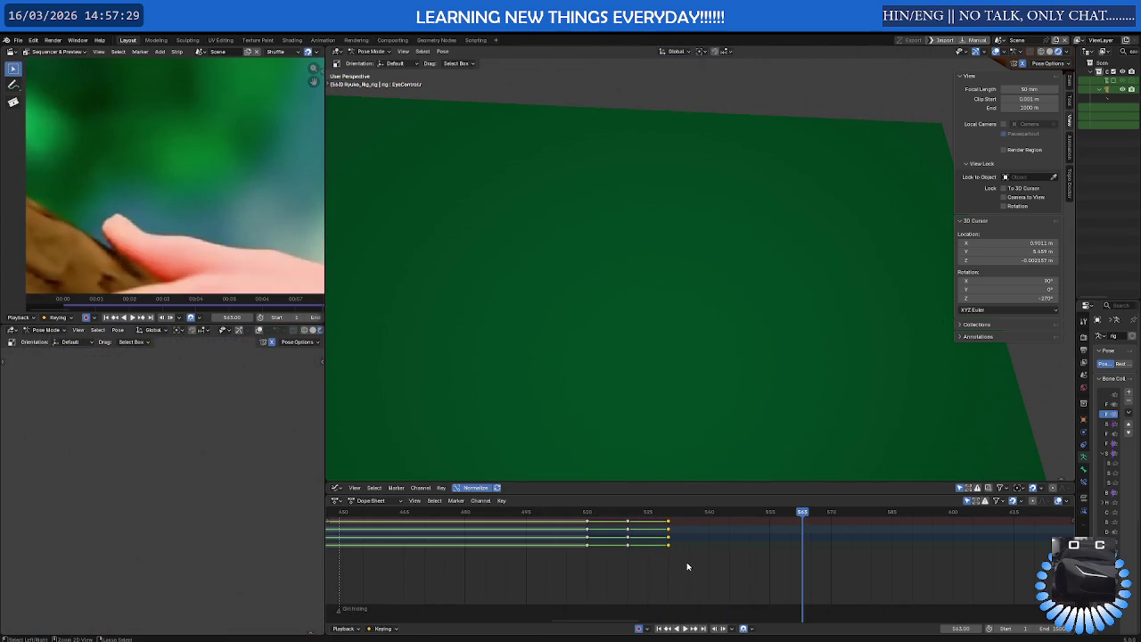
{"action": "key", "text": "Escape"}
{"action": "key", "text": "ctrl+z"}
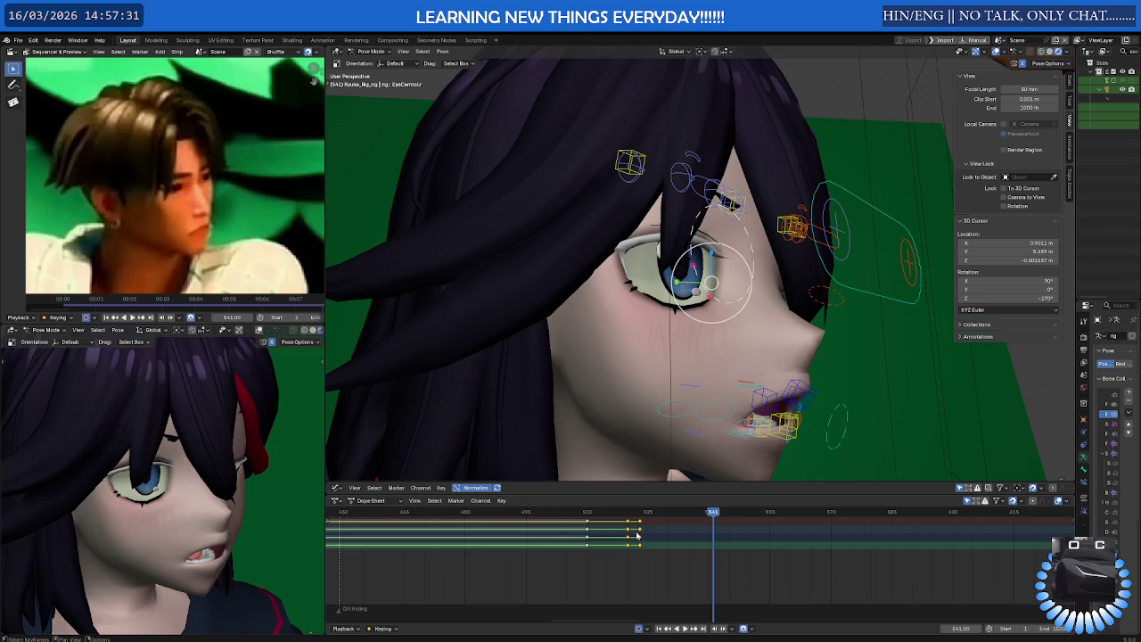
{"action": "left_click_drag", "start_coordinate": [638, 534], "coordinate": [617, 533]}
{"action": "key", "text": "space"}
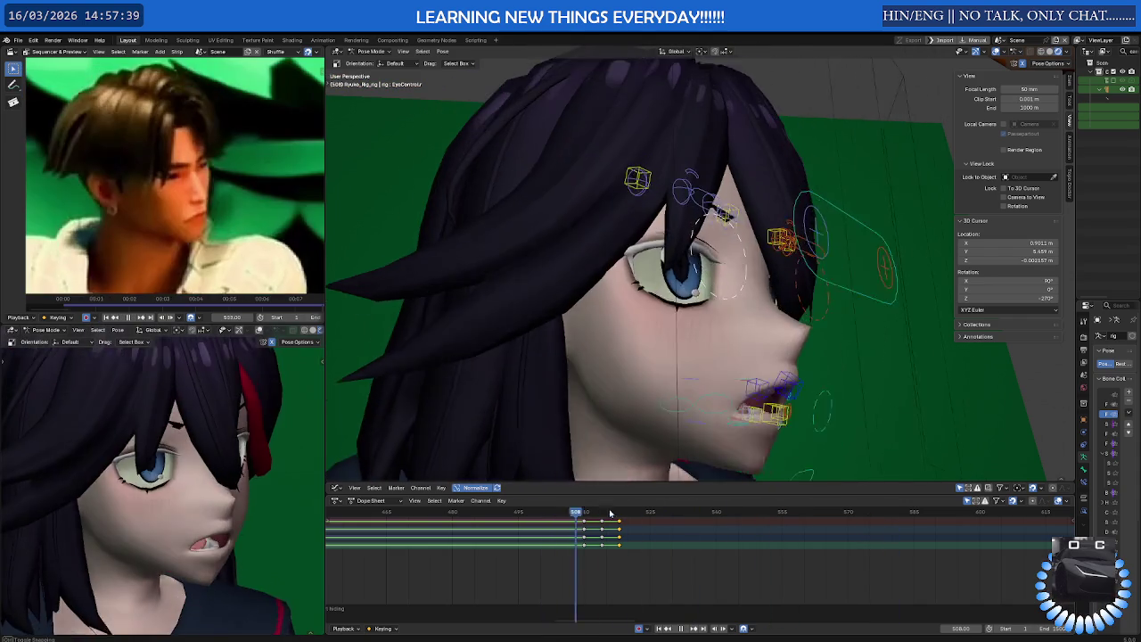
{"action": "mouse_move", "coordinate": [611, 515]}
{"action": "left_mouse_down"}
{"action": "mouse_move", "coordinate": [645, 514]}
{"action": "mouse_move", "coordinate": [566, 513]}
{"action": "mouse_move", "coordinate": [603, 514]}
{"action": "left_mouse_up"}
Return to frame 510 and select the eyebrow control bones
{"action": "left_click", "coordinate": [713, 295]}
{"action": "middle_click_drag", "start_coordinate": [713, 294], "coordinate": [637, 527]}
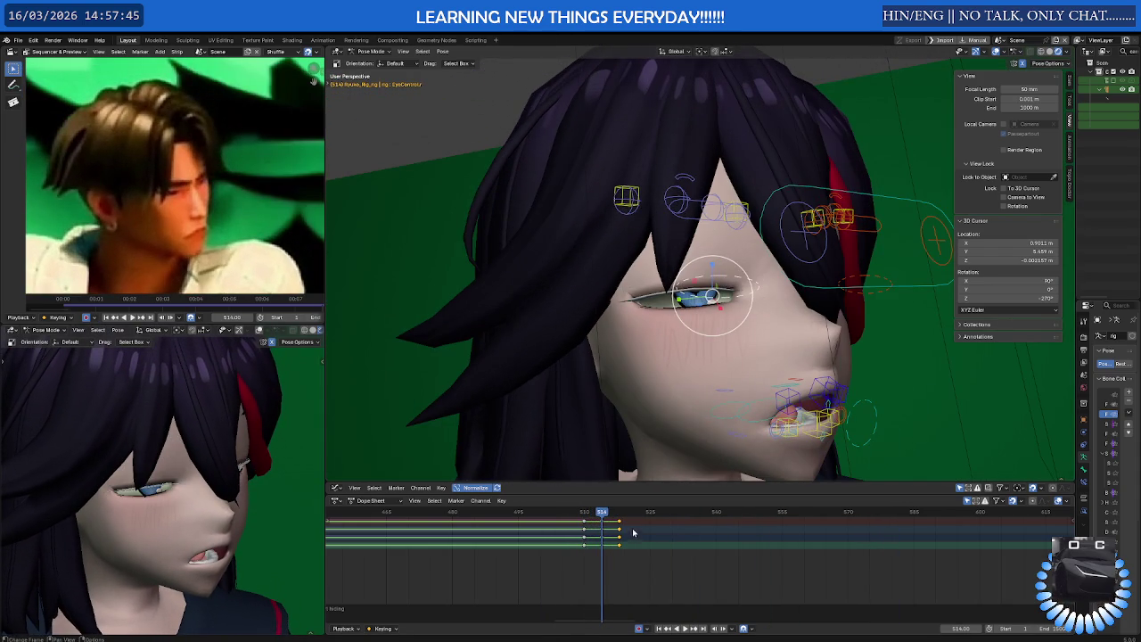
{"action": "left_click_drag", "start_coordinate": [602, 514], "coordinate": [585, 514]}
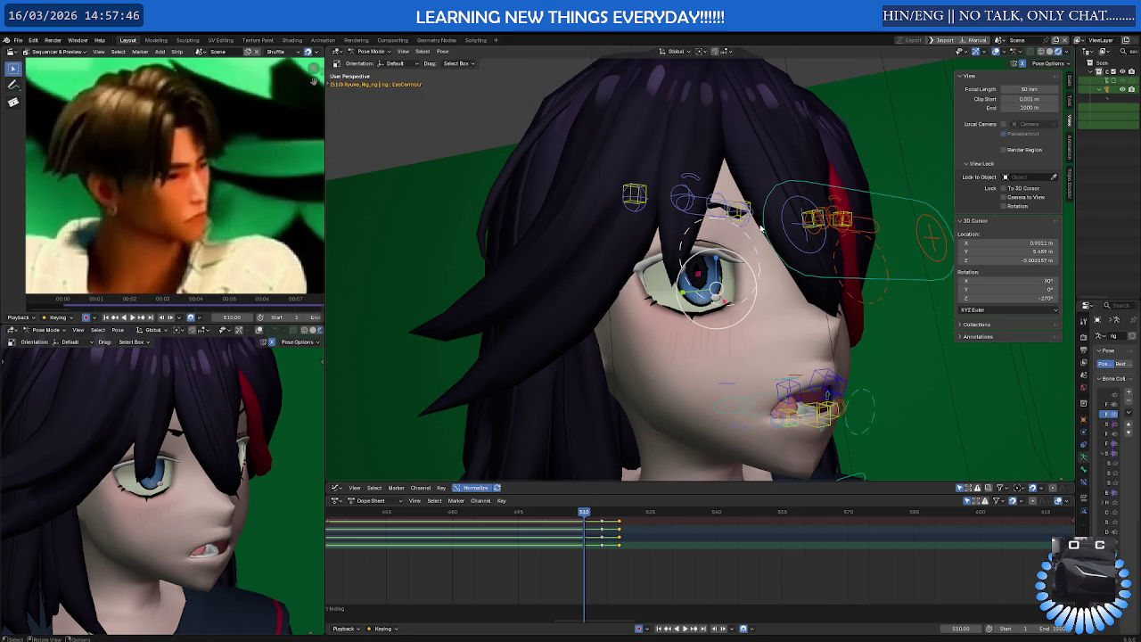
{"action": "left_click", "coordinate": [740, 212]}
{"action": "left_click", "coordinate": [639, 189]}
{"action": "left_click", "coordinate": [718, 198], "text": "shift"}
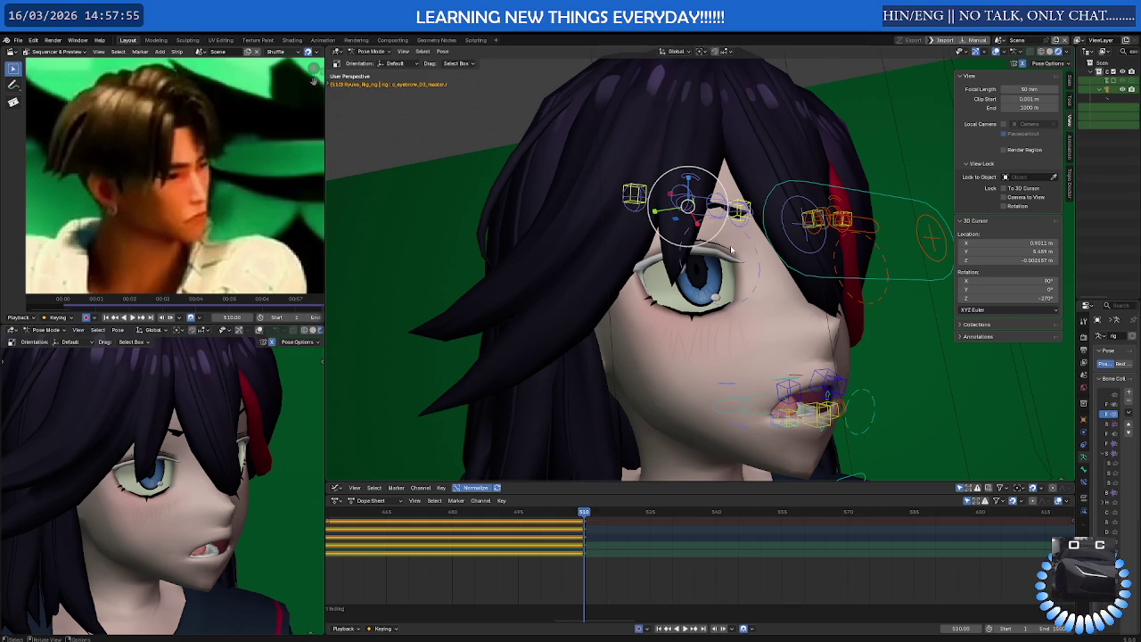
At frame 514, lower the eyebrow master control with the move gizmo and an X-axis move
{"action": "left_click", "coordinate": [723, 290]}
{"action": "mouse_move", "coordinate": [587, 515]}
{"action": "left_mouse_down"}
{"action": "mouse_move", "coordinate": [621, 516]}
{"action": "mouse_move", "coordinate": [602, 515]}
{"action": "left_mouse_up"}
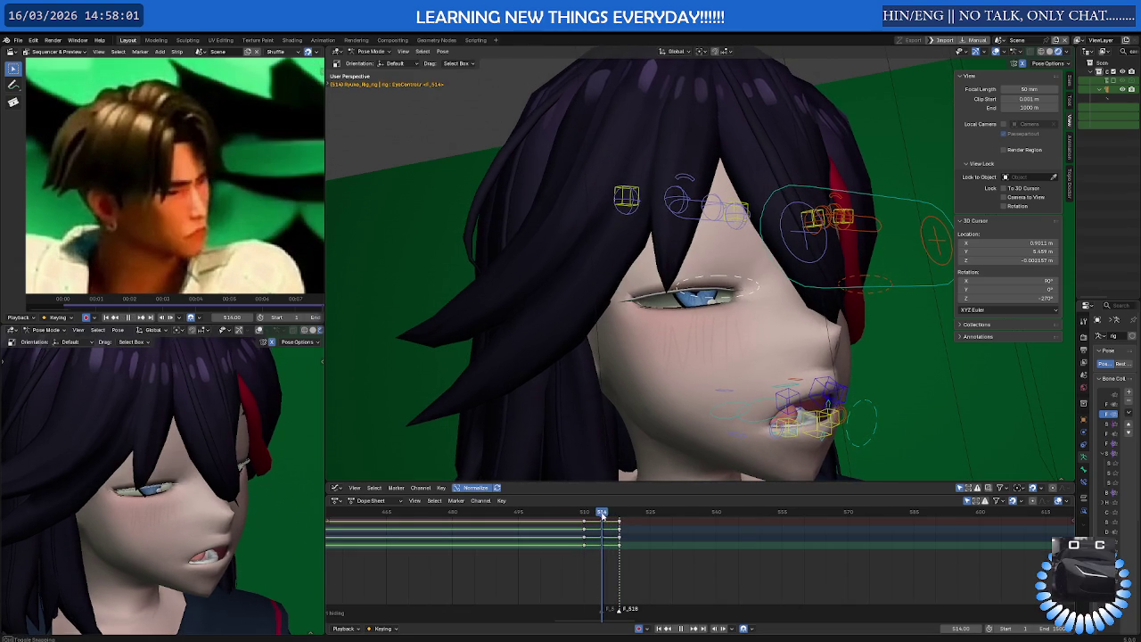
{"action": "left_click", "coordinate": [740, 201]}
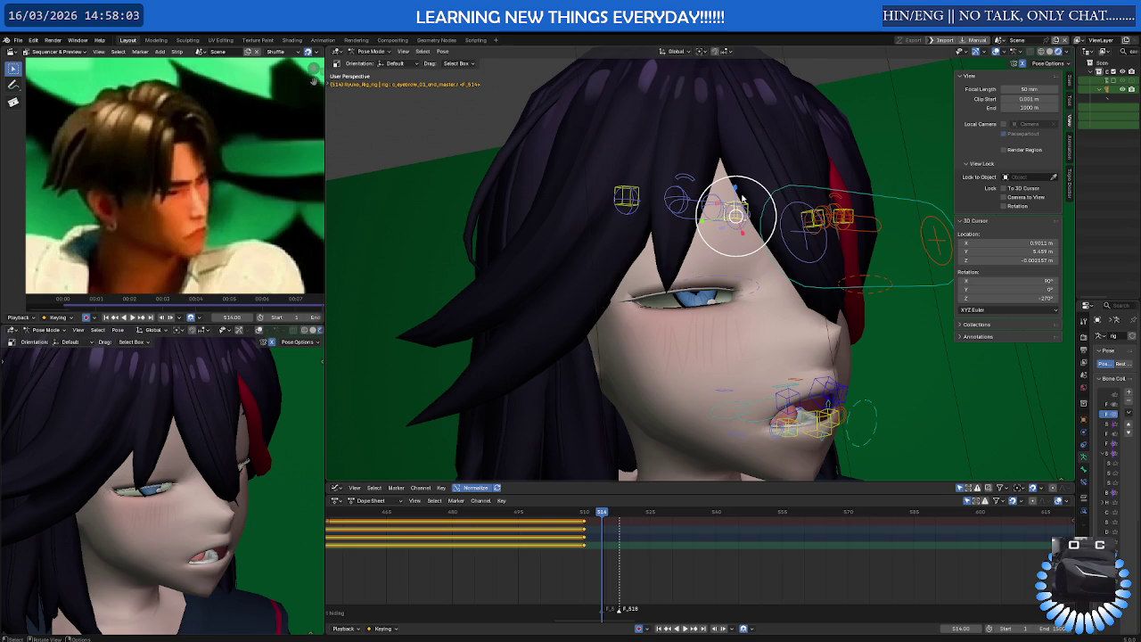
{"action": "middle_click_drag", "start_coordinate": [741, 205], "coordinate": [744, 205]}
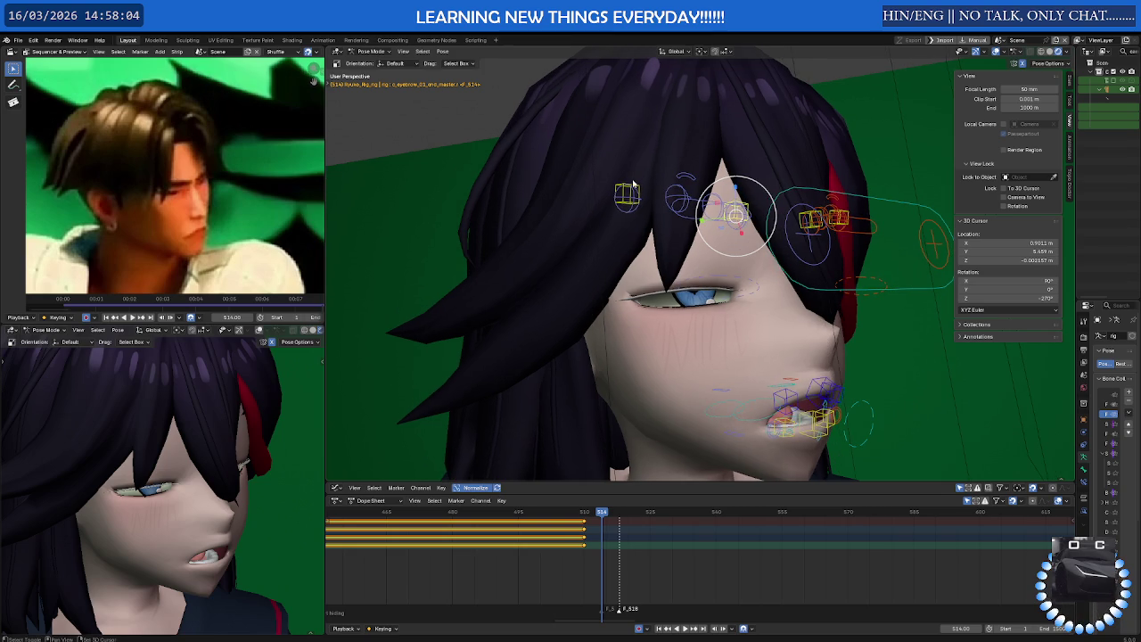
{"action": "key", "text": "shift+space"}
{"action": "left_click", "coordinate": [661, 174]}
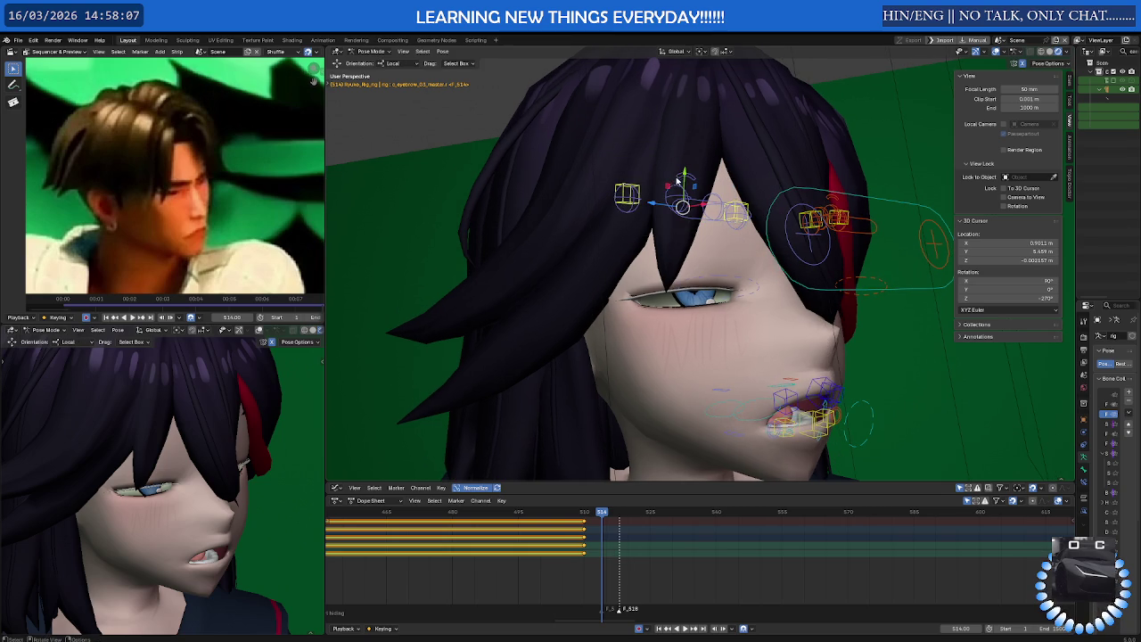
{"action": "left_click_drag", "start_coordinate": [685, 172], "coordinate": [708, 210]}
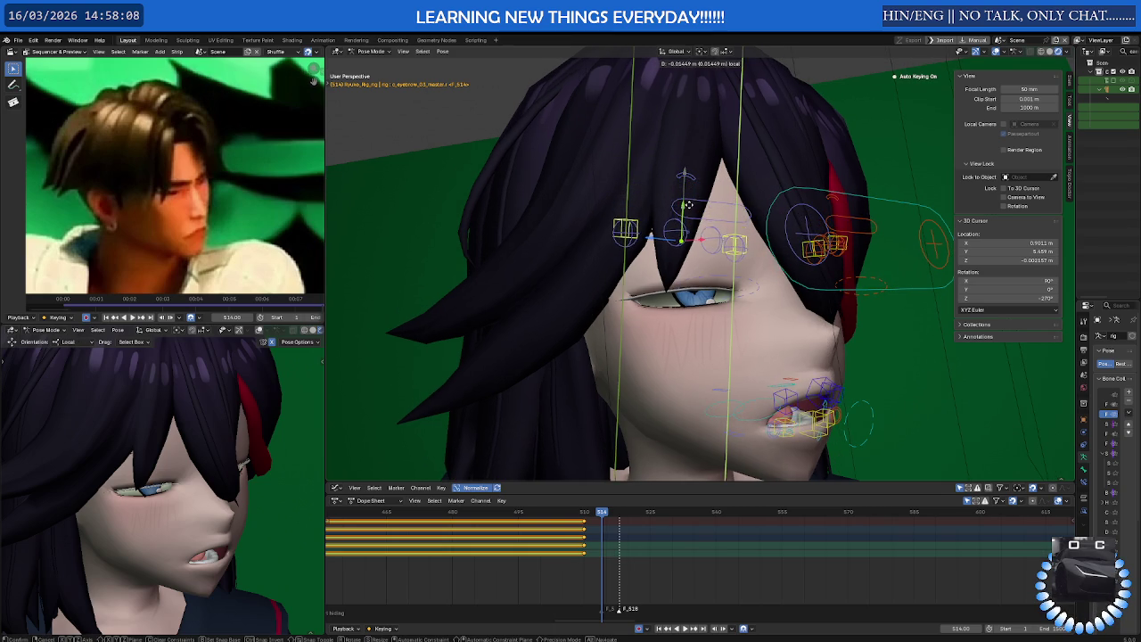
{"action": "middle_click_drag", "start_coordinate": [708, 211], "coordinate": [766, 211]}
{"action": "key", "text": "g"}
{"action": "key", "text": "x"}
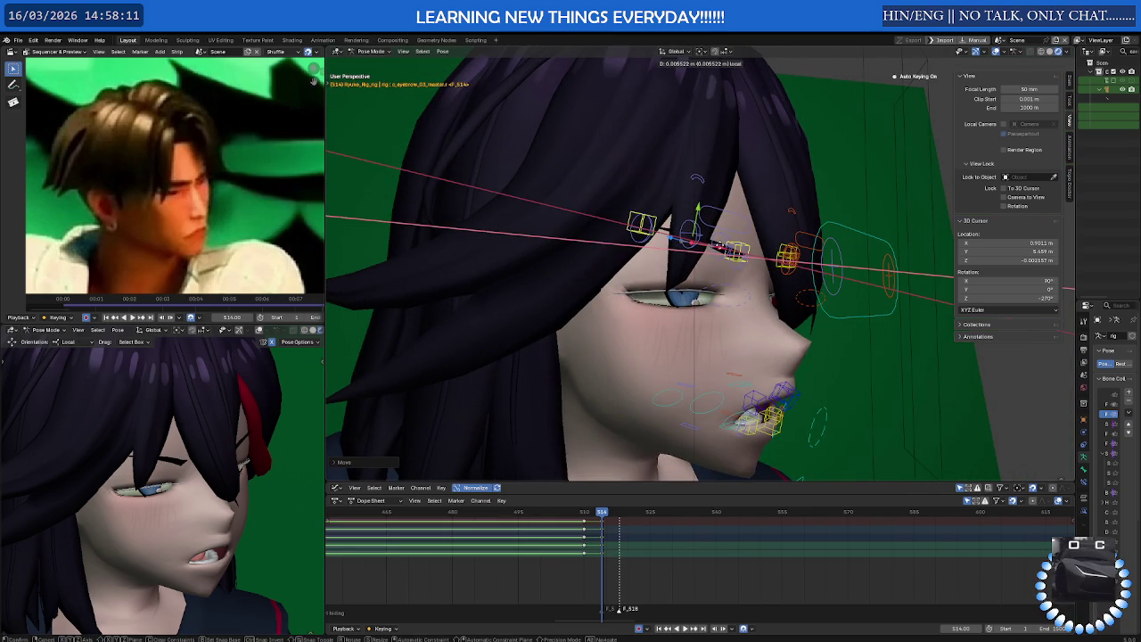
{"action": "key", "text": "Return"}
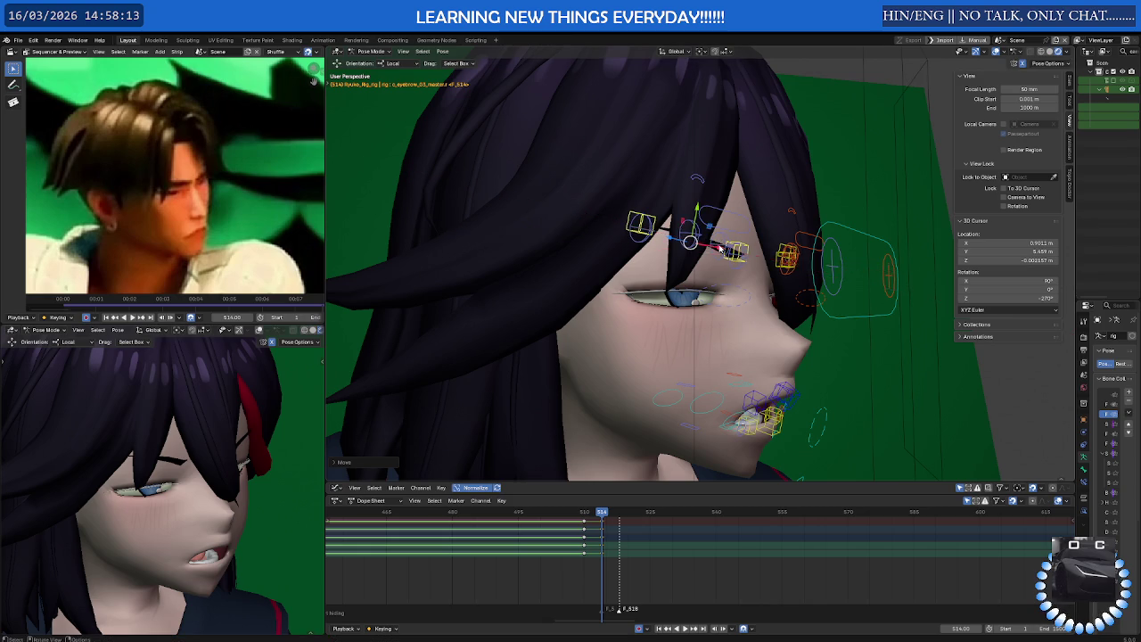
{"action": "middle_click_drag", "start_coordinate": [714, 464], "coordinate": [635, 489]}
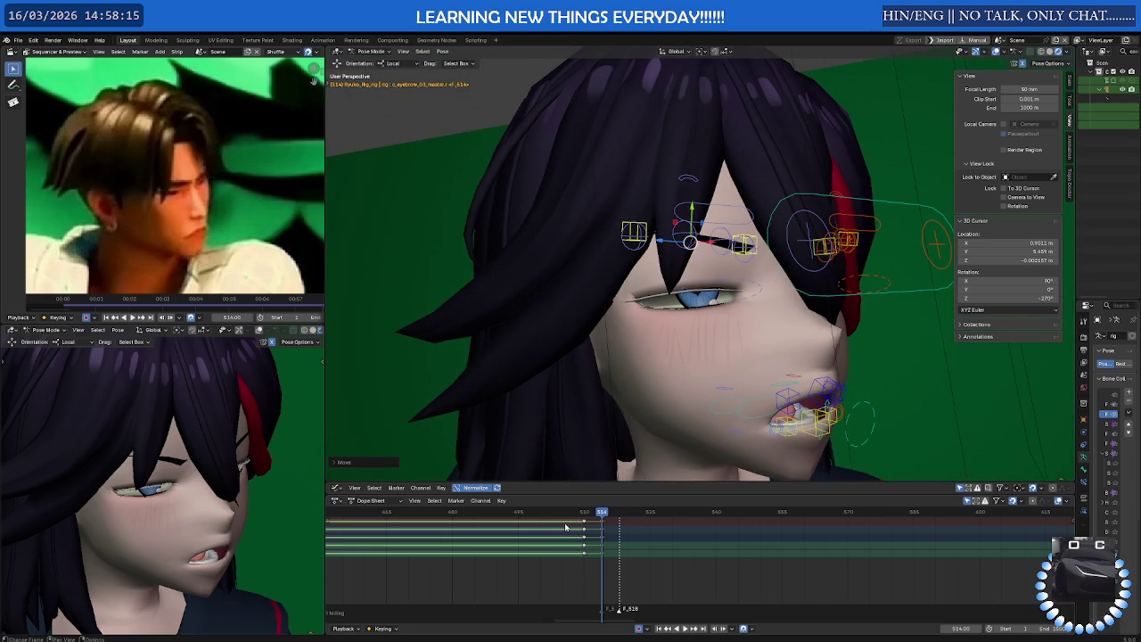
Copy the eyebrow keyframes forward to frame 518 and preview the result
{"action": "left_click_drag", "start_coordinate": [586, 551], "coordinate": [588, 550]}
{"action": "left_click", "coordinate": [584, 514]}
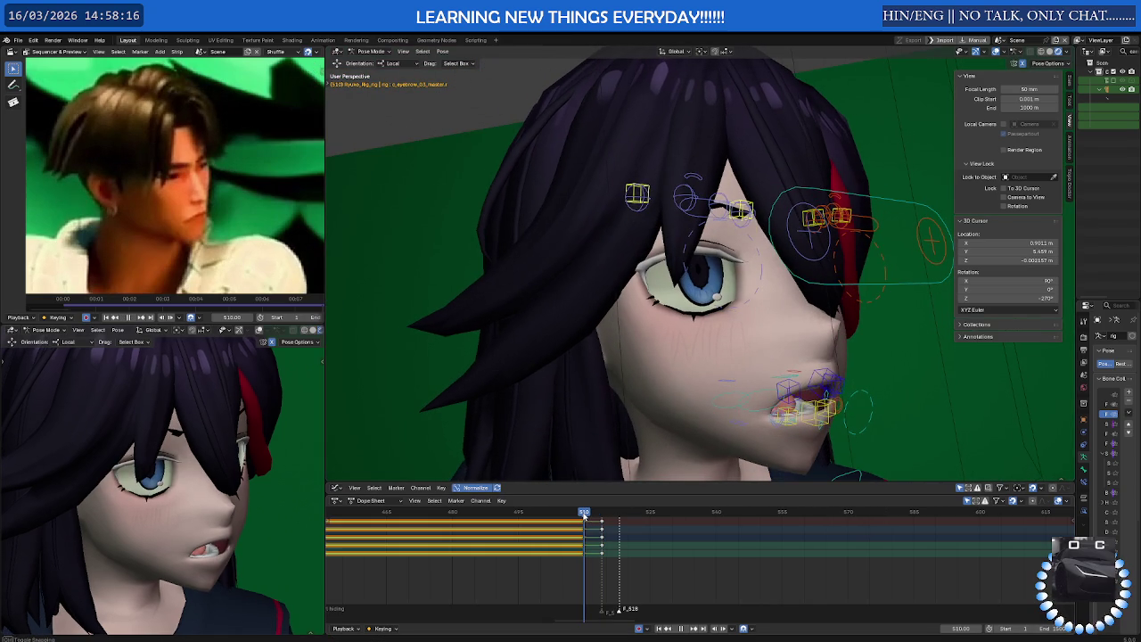
{"action": "key", "text": "space"}
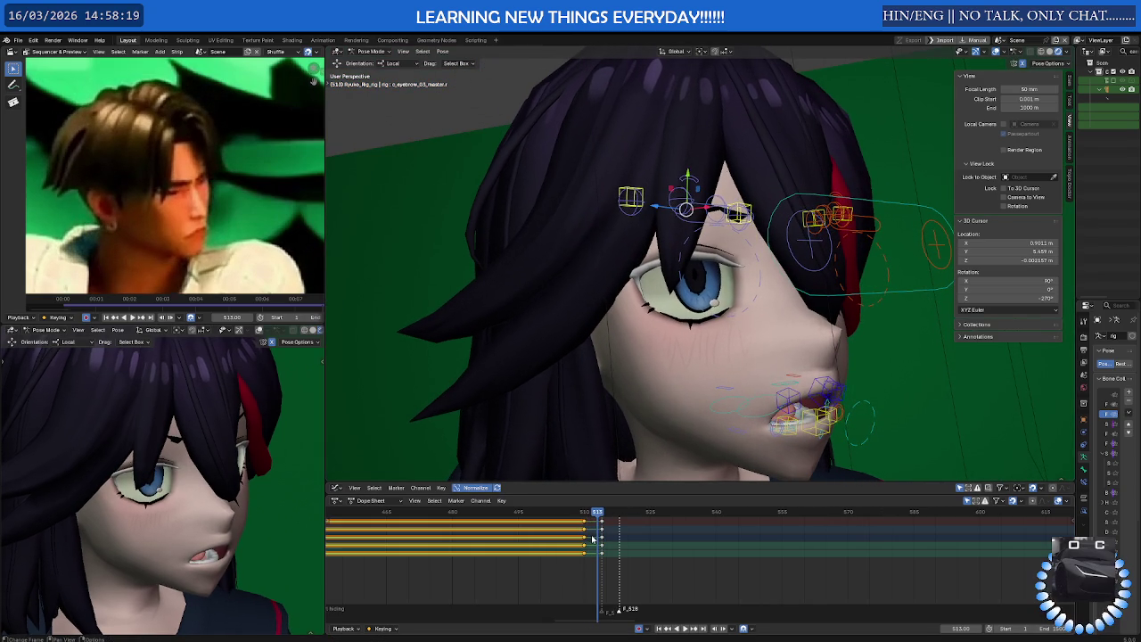
{"action": "key", "text": "g"}
{"action": "left_click", "coordinate": [627, 535]}
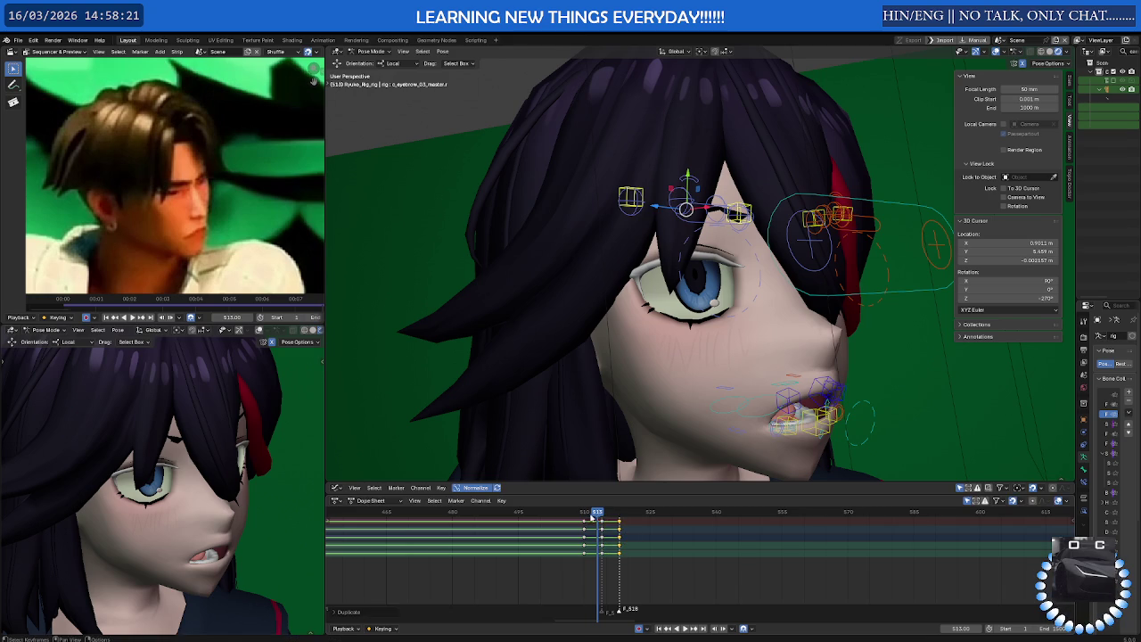
{"action": "left_click", "coordinate": [576, 514]}
{"action": "key", "text": "space"}
{"action": "left_click", "coordinate": [566, 515]}
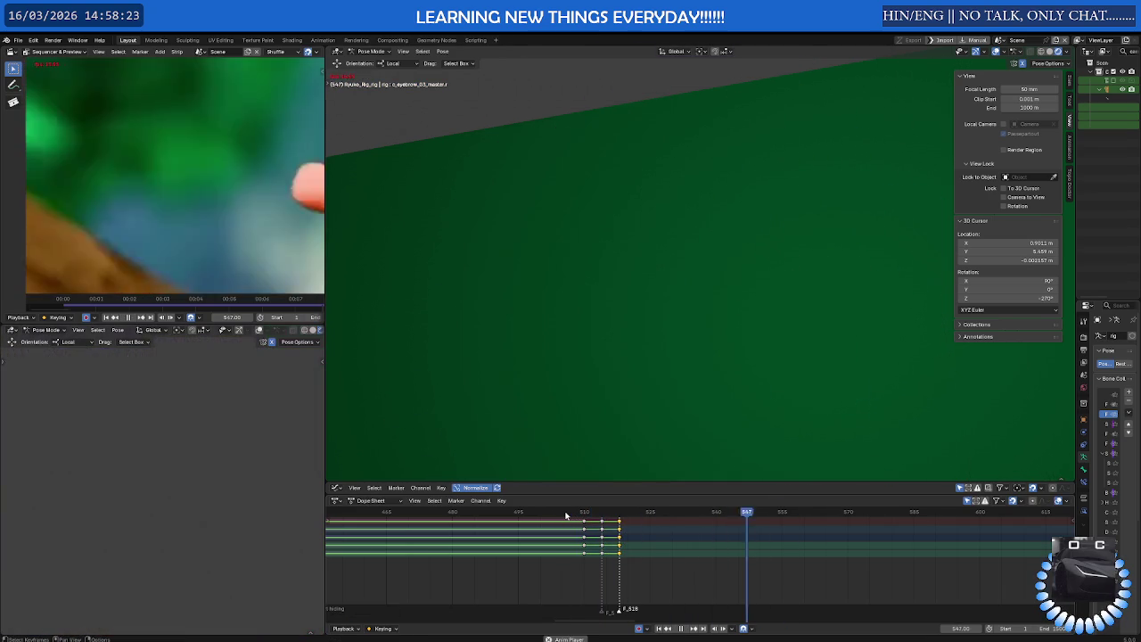
{"action": "key", "text": "Escape"}
{"action": "left_click_drag", "start_coordinate": [573, 514], "coordinate": [622, 514]}
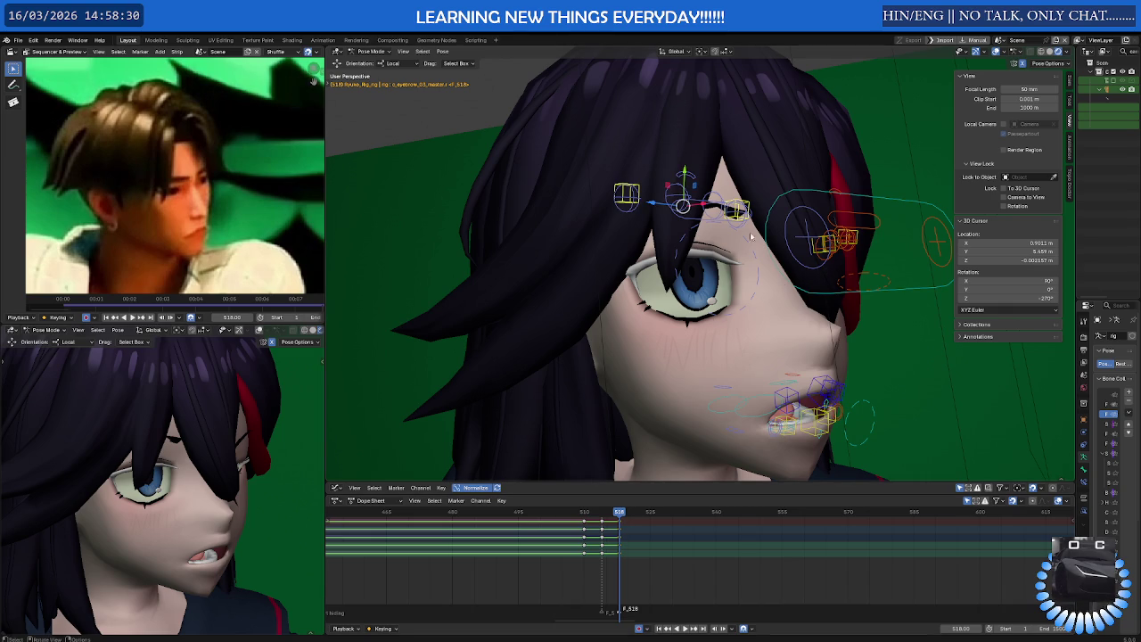
Raise the eyebrow controls back up and replay the blink, stopping at frame 518
{"action": "key", "text": "g"}
{"action": "left_click", "coordinate": [702, 312]}
{"action": "key", "text": "space"}
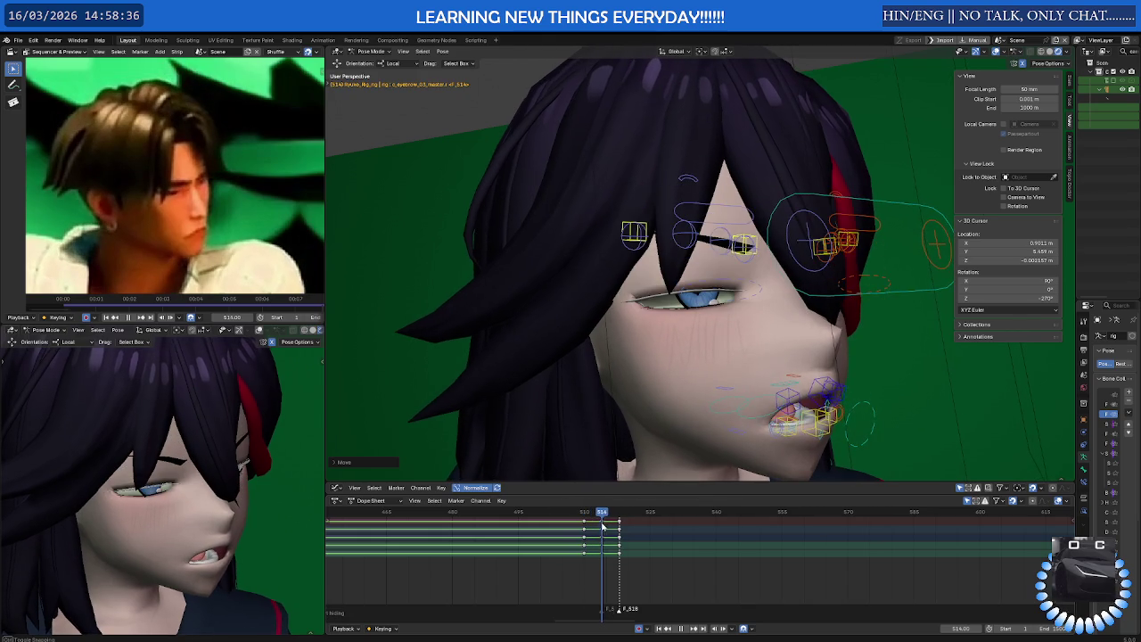
{"action": "key", "text": "Escape"}
{"action": "key", "text": "space"}
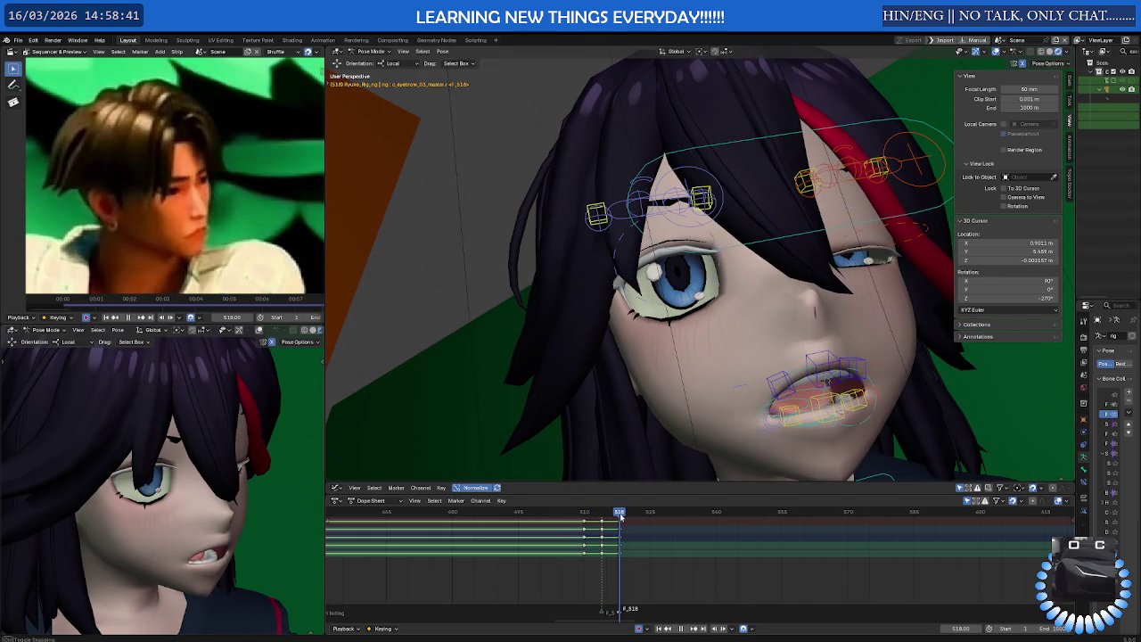
{"action": "key", "text": "space"}
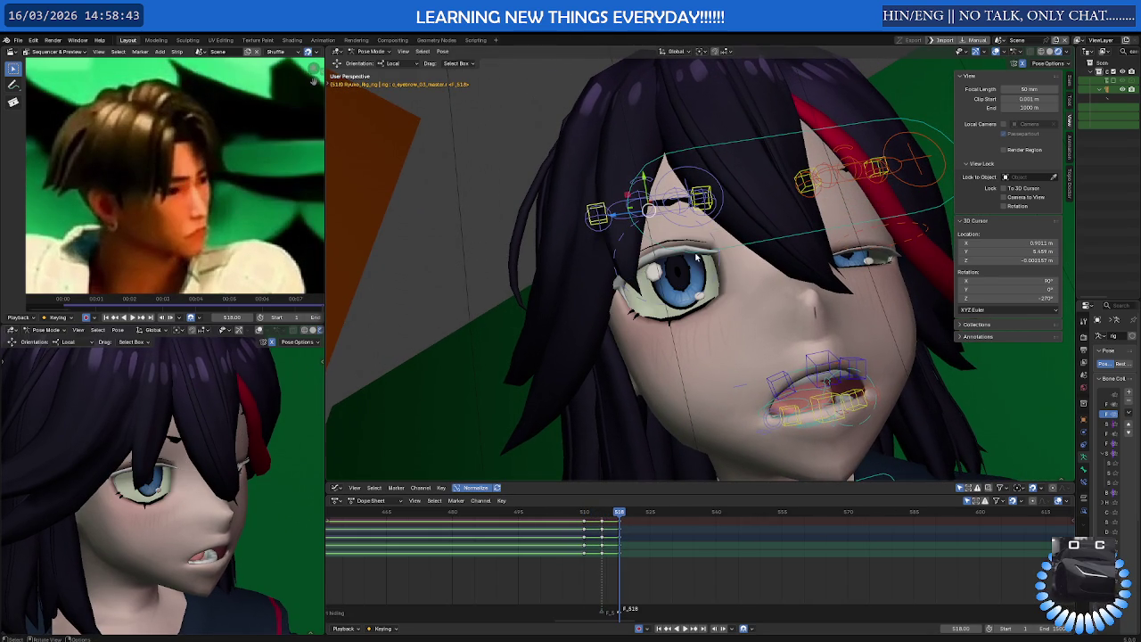
Scale the eye control back to 1.0 at frame 518, then review frames past the last keys
{"action": "left_click", "coordinate": [709, 232]}
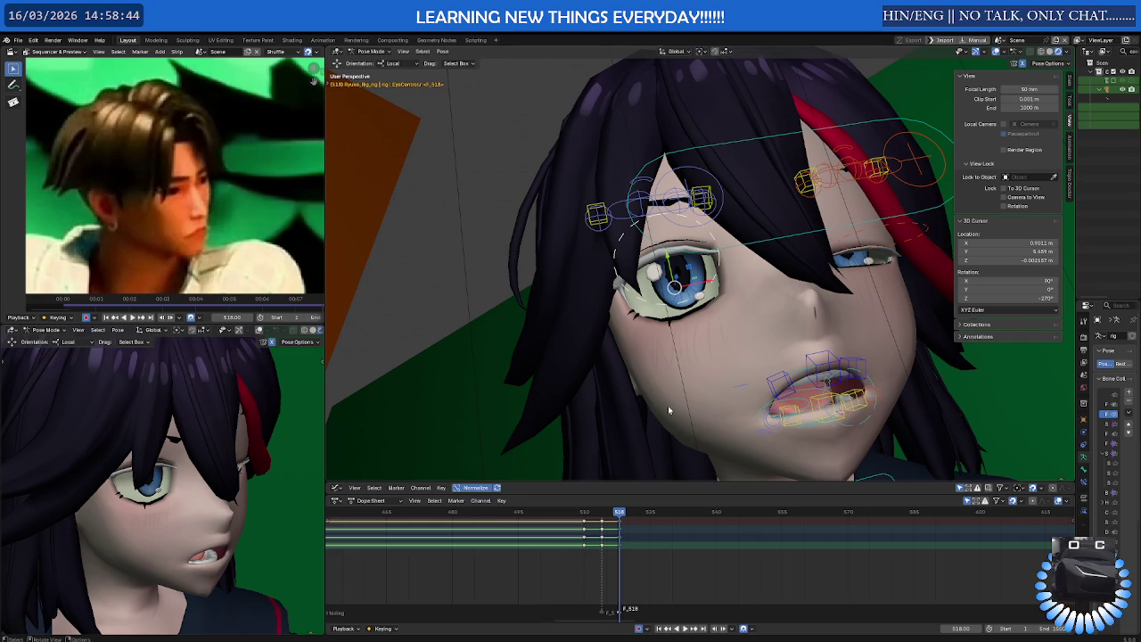
{"action": "key", "text": "s"}
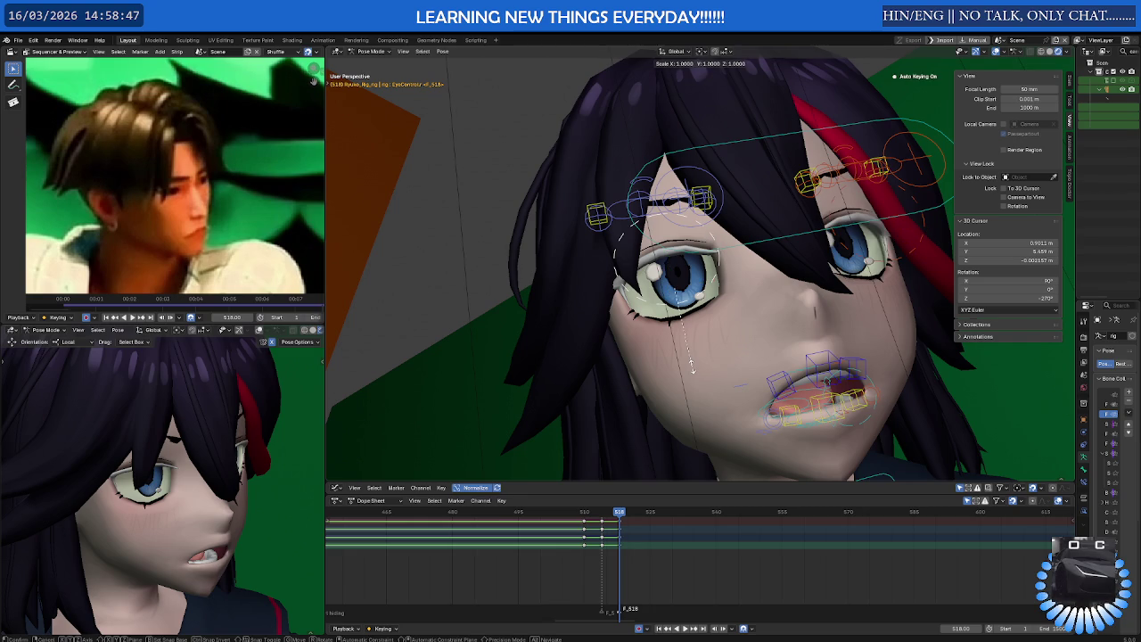
{"action": "key", "text": "Return"}
{"action": "left_click_drag", "start_coordinate": [615, 515], "coordinate": [642, 516]}
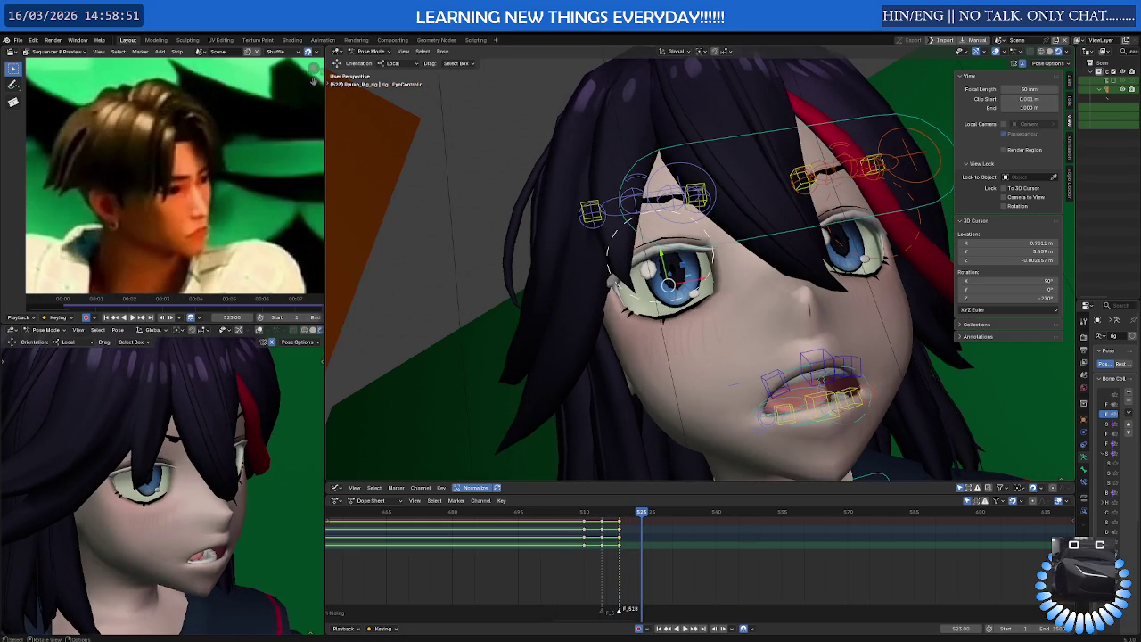
{"action": "key", "text": "space"}
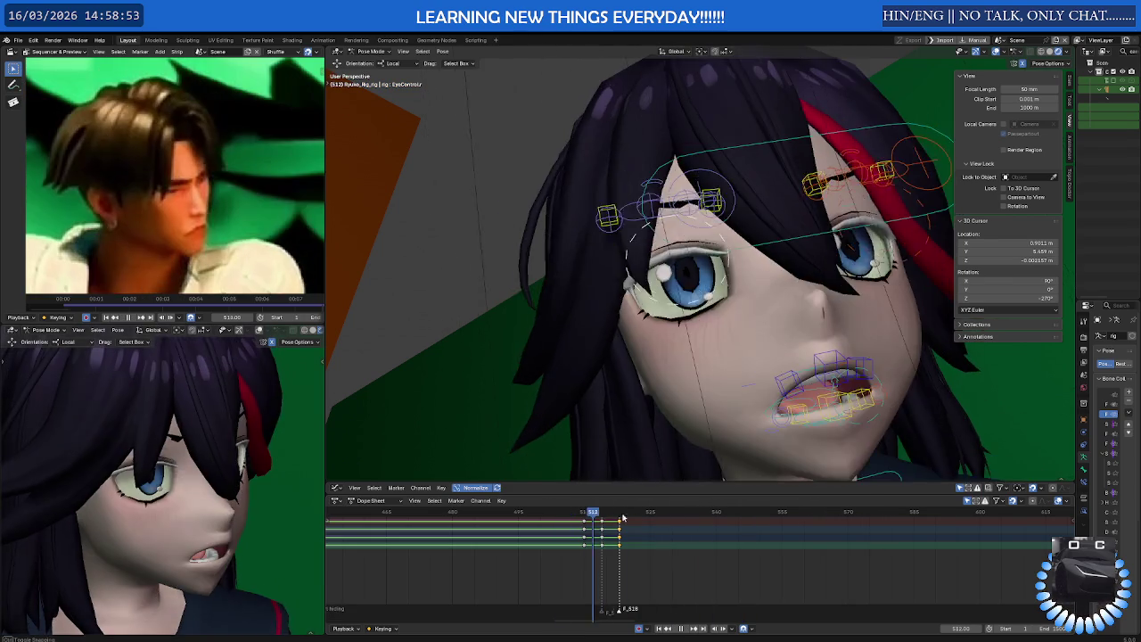
{"action": "left_click_drag", "start_coordinate": [622, 516], "coordinate": [790, 514]}
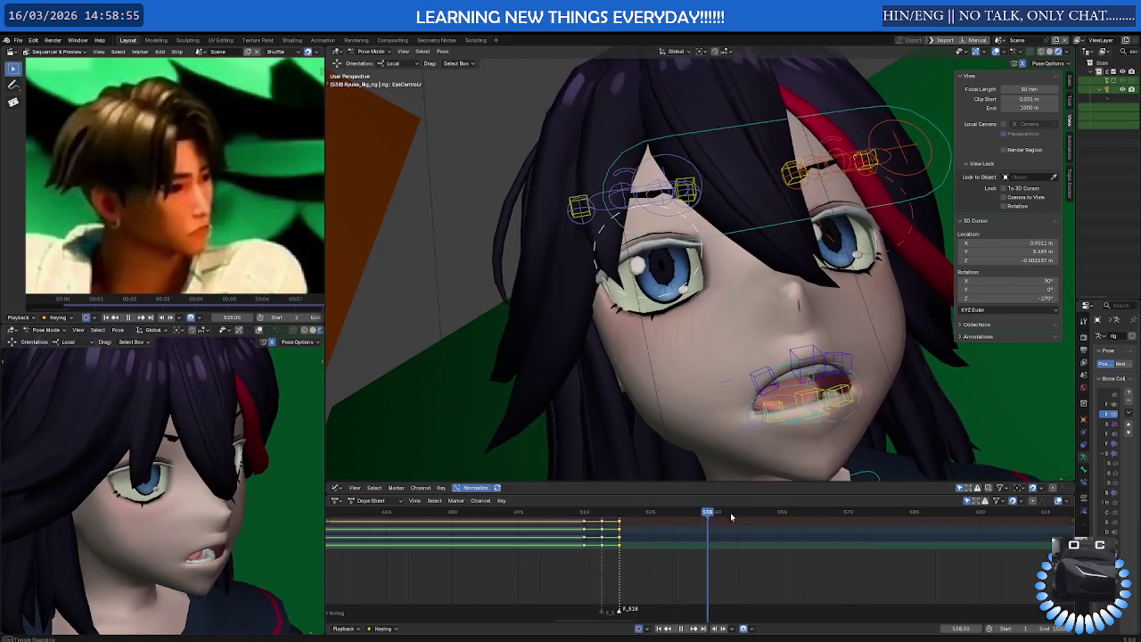
Zoom out to the whole tree and frame the camera preview on the character's hand
{"action": "scroll", "coordinate": [731, 401], "scroll_direction": "down", "scroll_amount": 3}
{"action": "scroll", "coordinate": [722, 356], "scroll_direction": "down", "scroll_amount": 5}
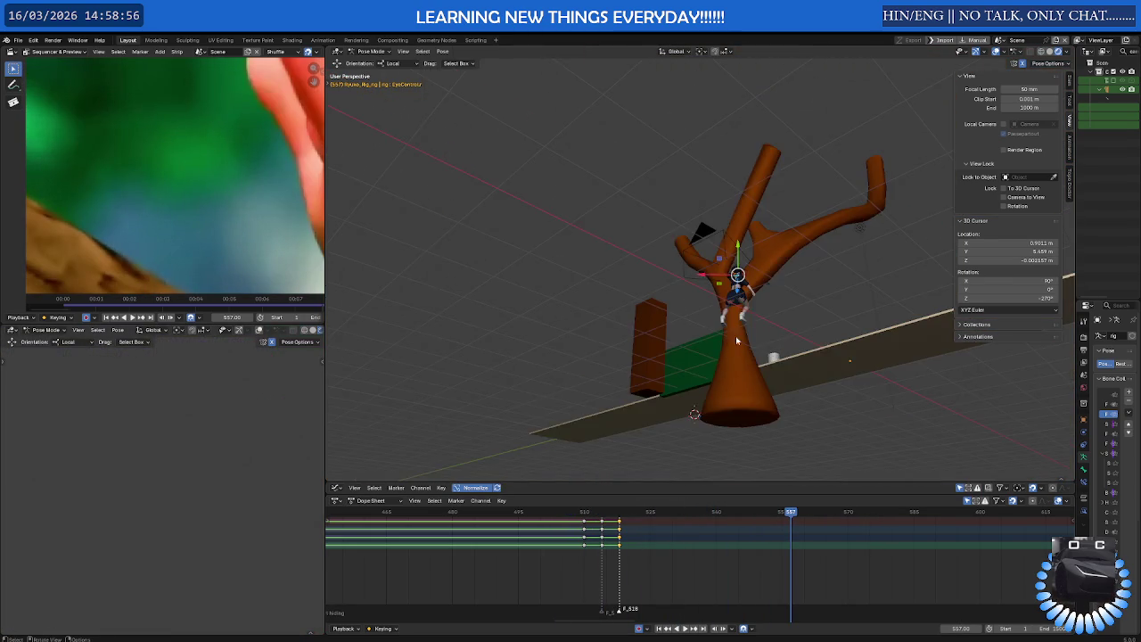
{"action": "middle_click_drag", "start_coordinate": [749, 357], "coordinate": [841, 349]}
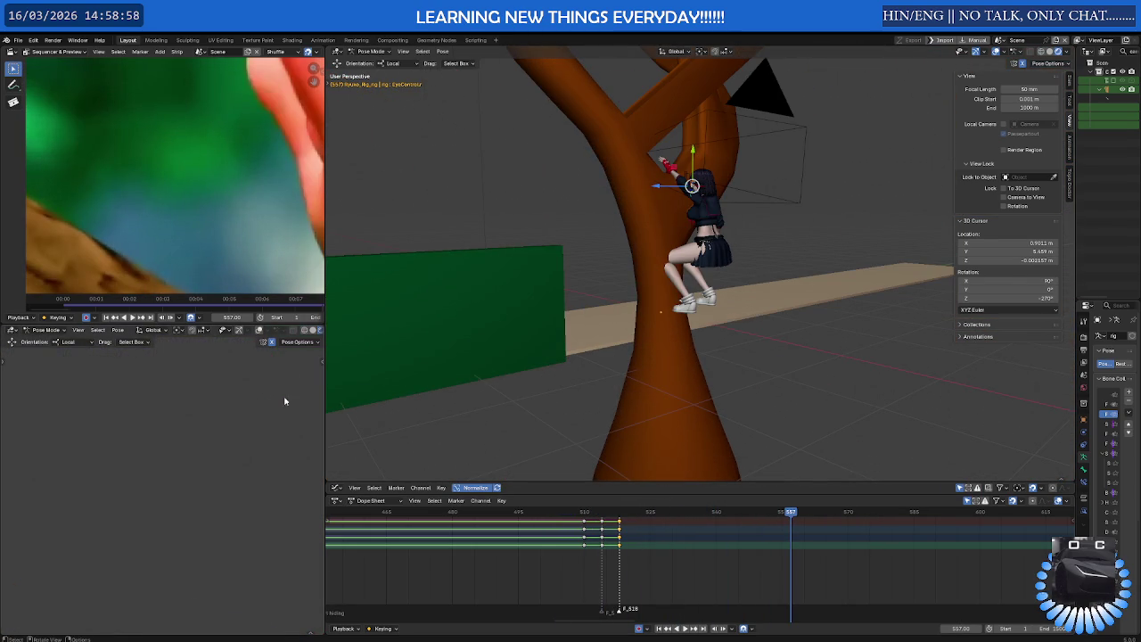
{"action": "scroll", "coordinate": [286, 391], "scroll_direction": "down", "scroll_amount": 3}
{"action": "middle_click_drag", "start_coordinate": [267, 401], "coordinate": [154, 476]}
{"action": "scroll", "coordinate": [154, 475], "scroll_direction": "down", "scroll_amount": 2}
{"action": "scroll", "coordinate": [154, 479], "scroll_direction": "up", "scroll_amount": 3}
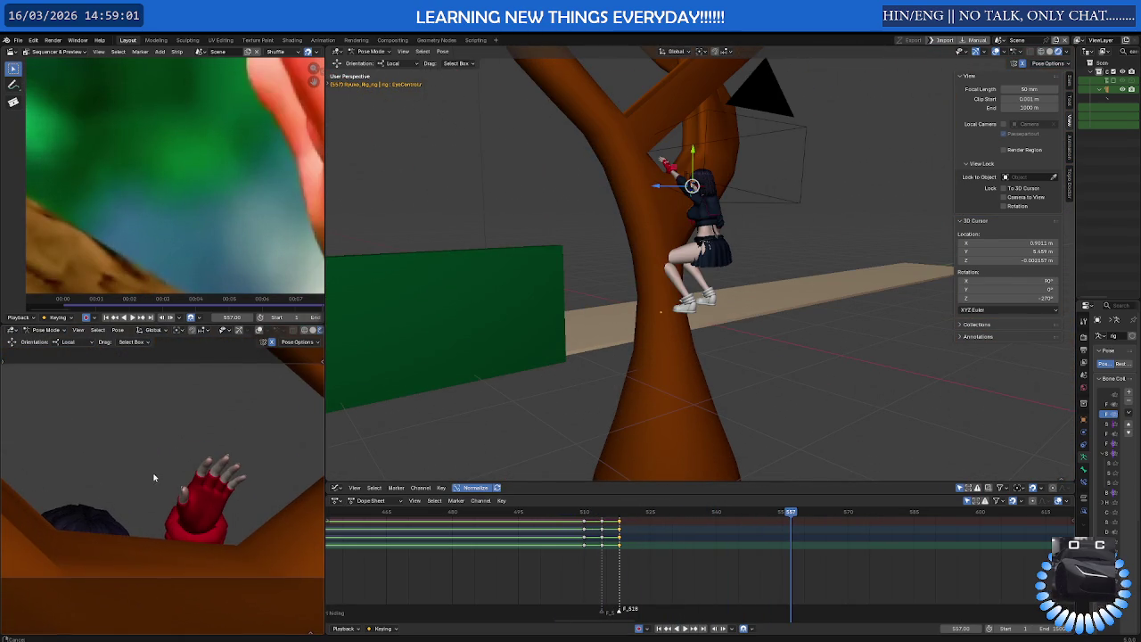
{"action": "scroll", "coordinate": [157, 473], "scroll_direction": "down", "scroll_amount": 2}
{"action": "scroll", "coordinate": [588, 564], "scroll_direction": "down", "scroll_amount": 5}
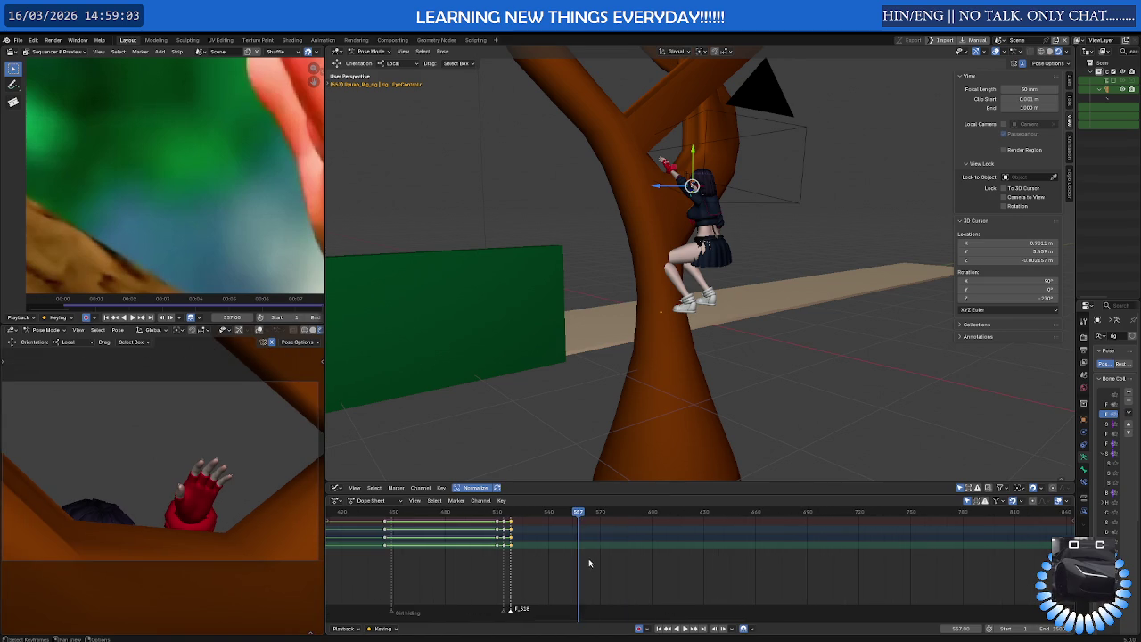
Scrub to about frame 655, back to frame 598, and centre the character in the preview
{"action": "mouse_move", "coordinate": [579, 518]}
{"action": "left_mouse_down"}
{"action": "mouse_move", "coordinate": [764, 514]}
{"action": "mouse_move", "coordinate": [683, 516]}
{"action": "mouse_move", "coordinate": [748, 515]}
{"action": "left_mouse_up"}
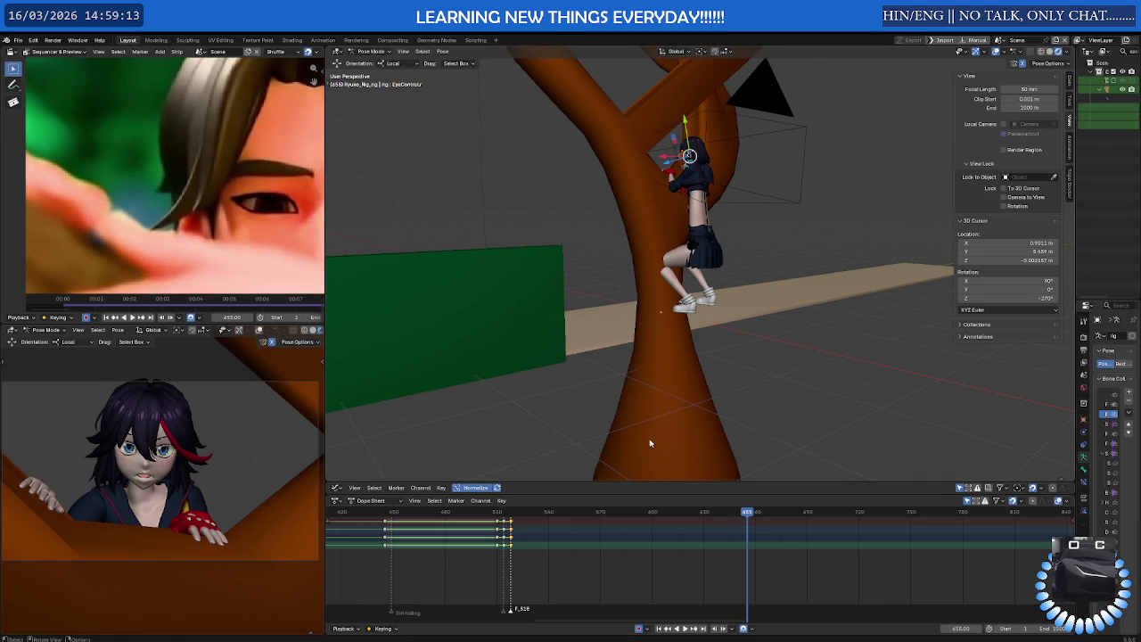
{"action": "left_click_drag", "start_coordinate": [748, 514], "coordinate": [649, 527]}
{"action": "left_click", "coordinate": [203, 525]}
{"action": "scroll", "coordinate": [212, 498], "scroll_direction": "up", "scroll_amount": 2}
{"action": "scroll", "coordinate": [212, 498], "scroll_direction": "up", "scroll_amount": 2}
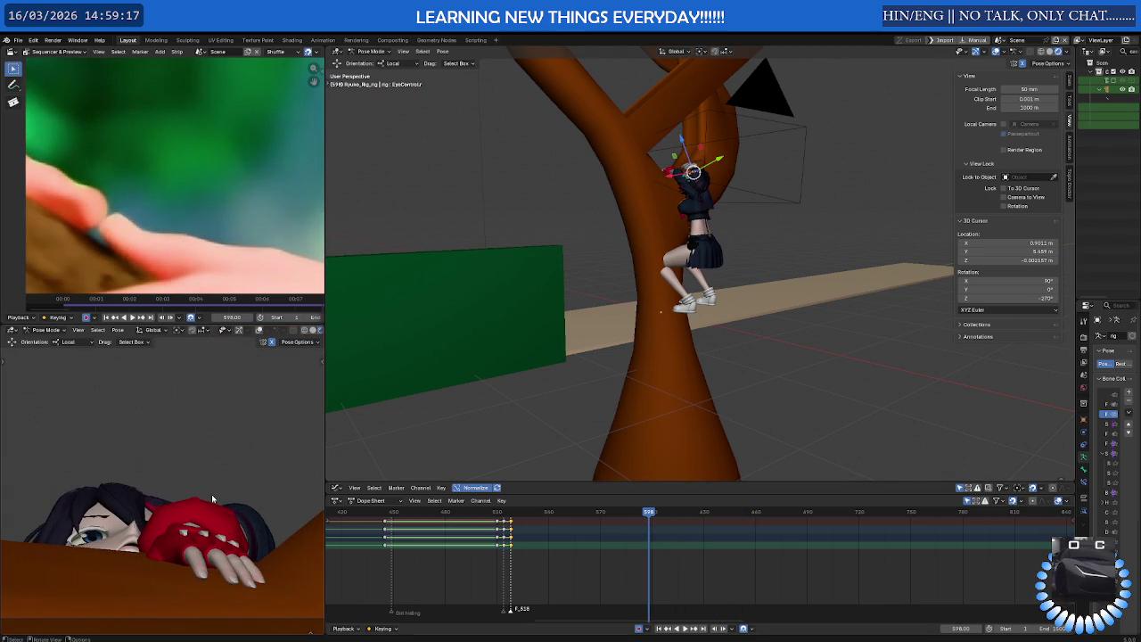
{"action": "middle_click_drag", "start_coordinate": [212, 498], "coordinate": [248, 463], "text": "shift"}
Scrub frames 576–654, play from frame 607, and scrub ahead to around frame 757
{"action": "mouse_move", "coordinate": [653, 519]}
{"action": "left_mouse_down"}
{"action": "mouse_move", "coordinate": [615, 518]}
{"action": "mouse_move", "coordinate": [746, 514]}
{"action": "left_mouse_up"}
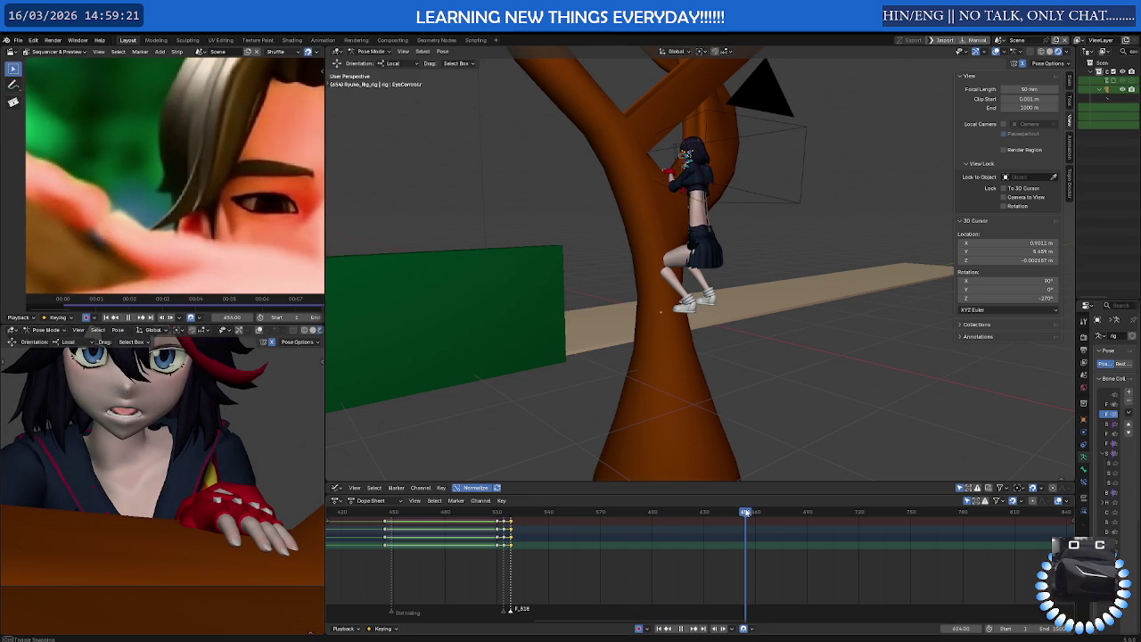
{"action": "mouse_move", "coordinate": [675, 168]}
{"action": "middle_mouse_down"}
{"action": "mouse_move", "coordinate": [749, 165]}
{"action": "mouse_move", "coordinate": [751, 353]}
{"action": "middle_mouse_up"}
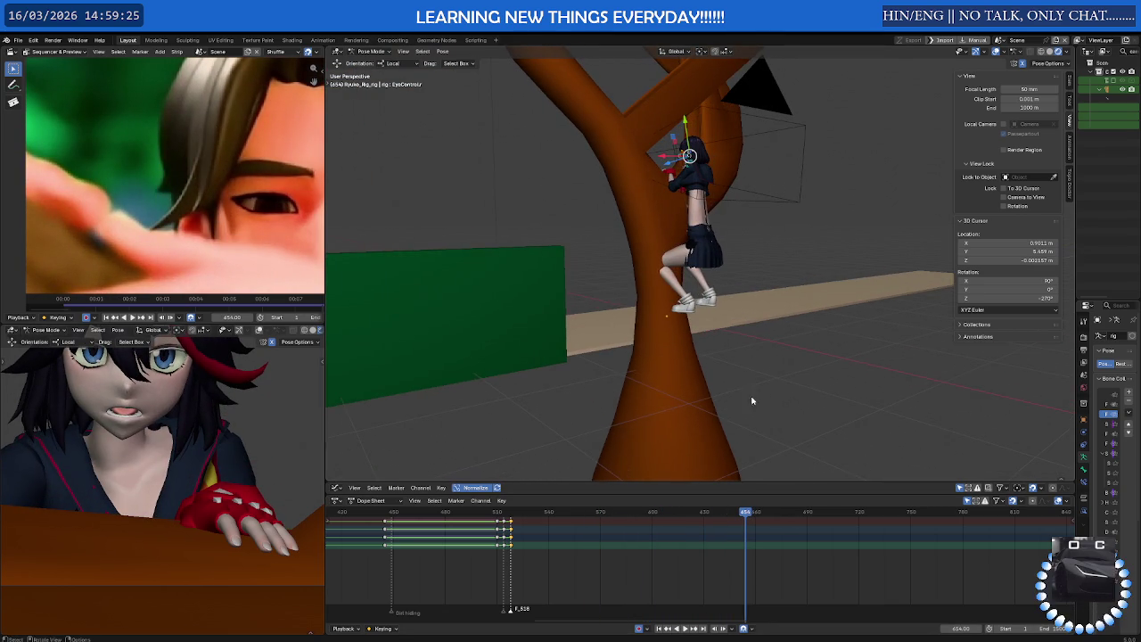
{"action": "mouse_move", "coordinate": [747, 515]}
{"action": "left_mouse_down"}
{"action": "mouse_move", "coordinate": [619, 515]}
{"action": "mouse_move", "coordinate": [754, 517]}
{"action": "mouse_move", "coordinate": [664, 525]}
{"action": "left_mouse_up"}
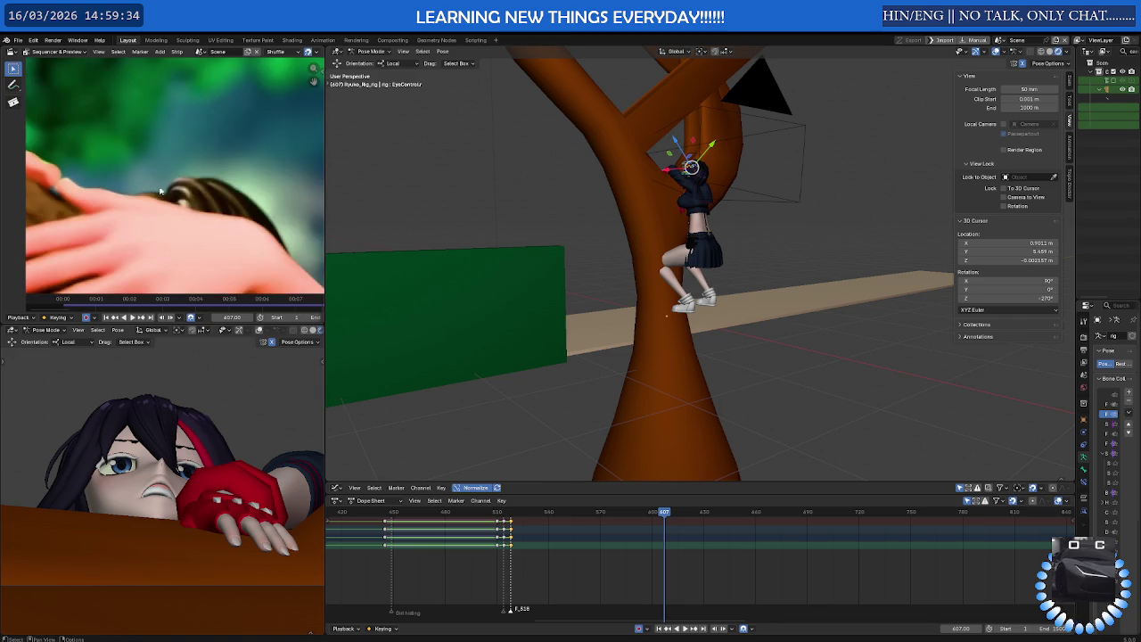
{"action": "key", "text": "space"}
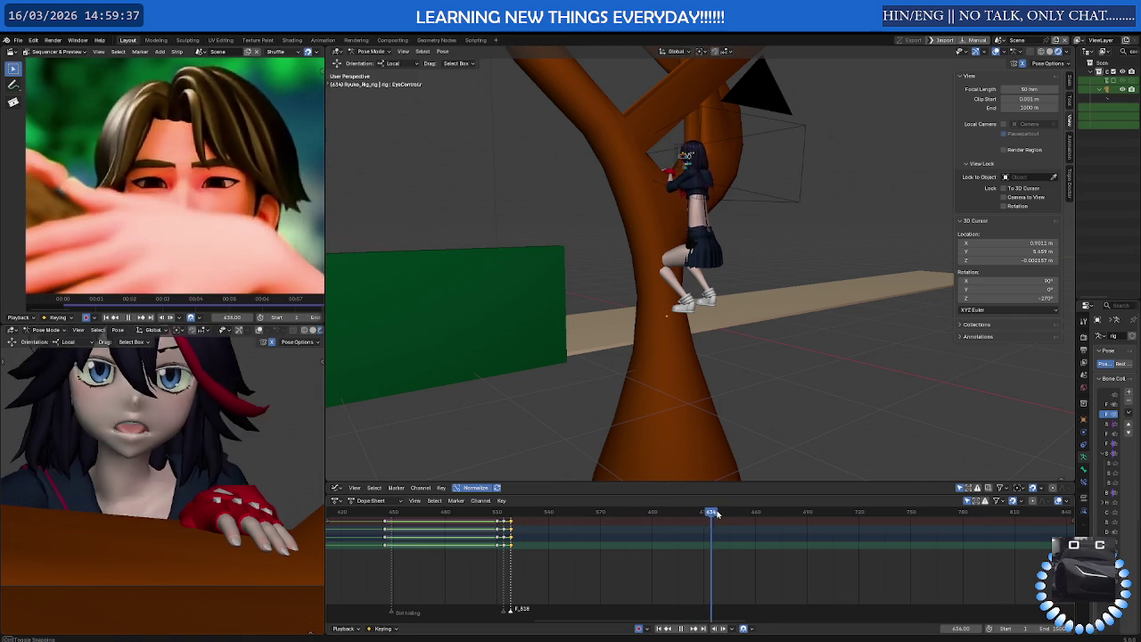
{"action": "mouse_move", "coordinate": [752, 514]}
{"action": "left_mouse_down"}
{"action": "mouse_move", "coordinate": [987, 509]}
{"action": "mouse_move", "coordinate": [476, 515]}
{"action": "left_mouse_up"}
Return to frame 497 and zoom in to a frontal close-up of the face
{"action": "key", "text": "space"}
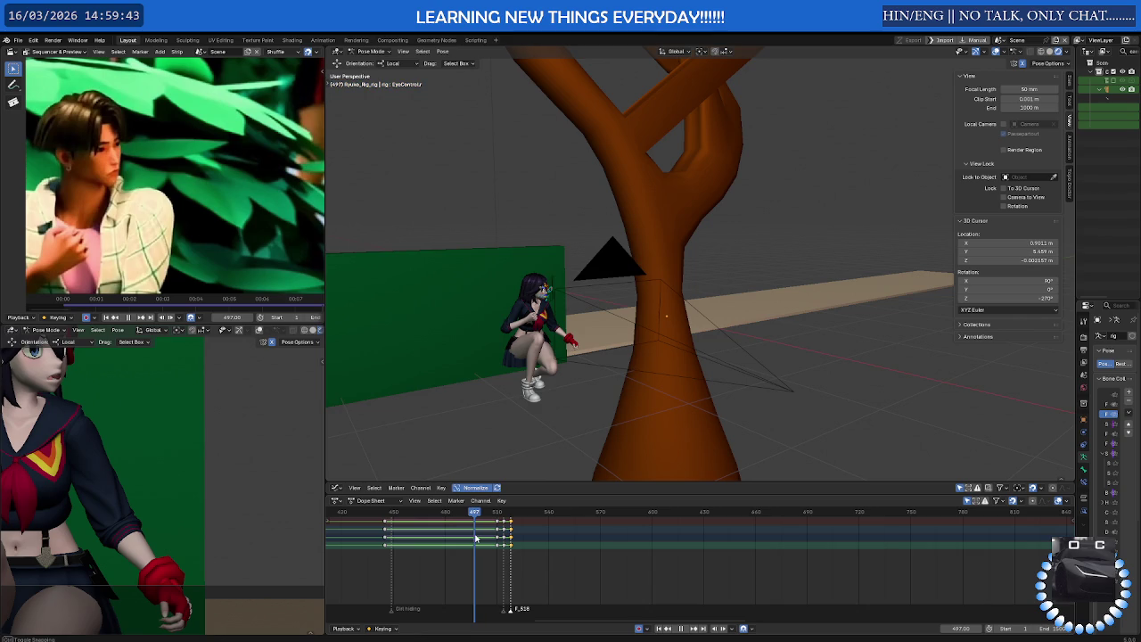
{"action": "scroll", "coordinate": [554, 272], "scroll_direction": "up", "scroll_amount": 3}
{"action": "scroll", "coordinate": [551, 281], "scroll_direction": "up", "scroll_amount": 3}
{"action": "scroll", "coordinate": [548, 291], "scroll_direction": "up", "scroll_amount": 2}
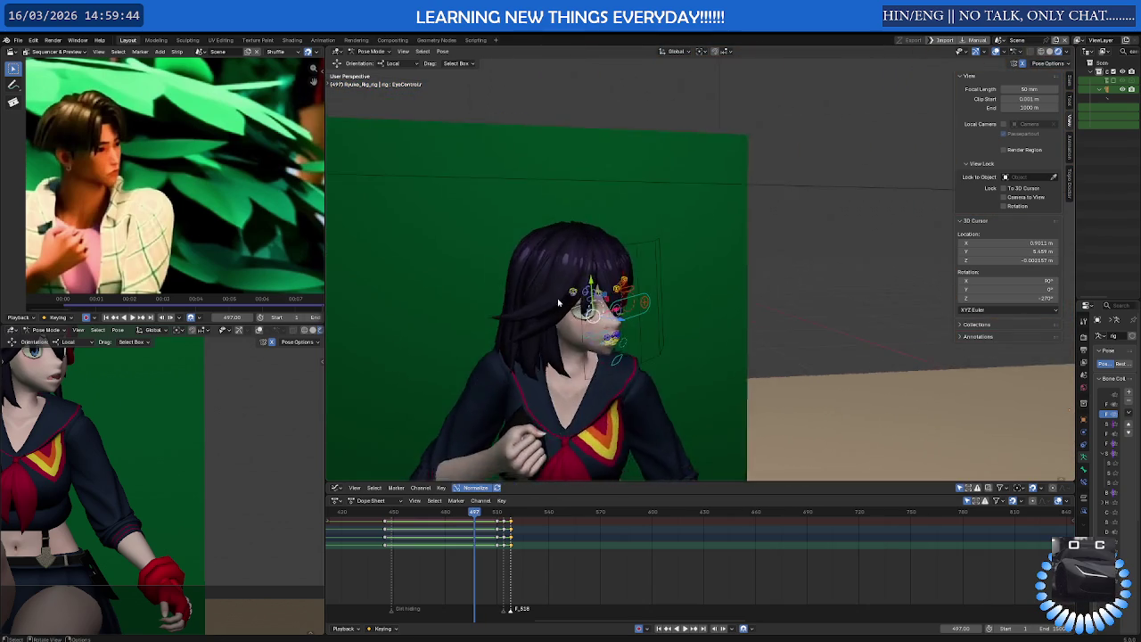
{"action": "scroll", "coordinate": [571, 305], "scroll_direction": "up", "scroll_amount": 2}
{"action": "mouse_move", "coordinate": [571, 305]}
{"action": "middle_mouse_down"}
{"action": "mouse_move", "coordinate": [625, 288]}
{"action": "mouse_move", "coordinate": [634, 316]}
{"action": "middle_mouse_up"}
Select the eye control and both eyebrow master controls, select all their keyframes, and play
{"action": "left_click", "coordinate": [638, 282]}
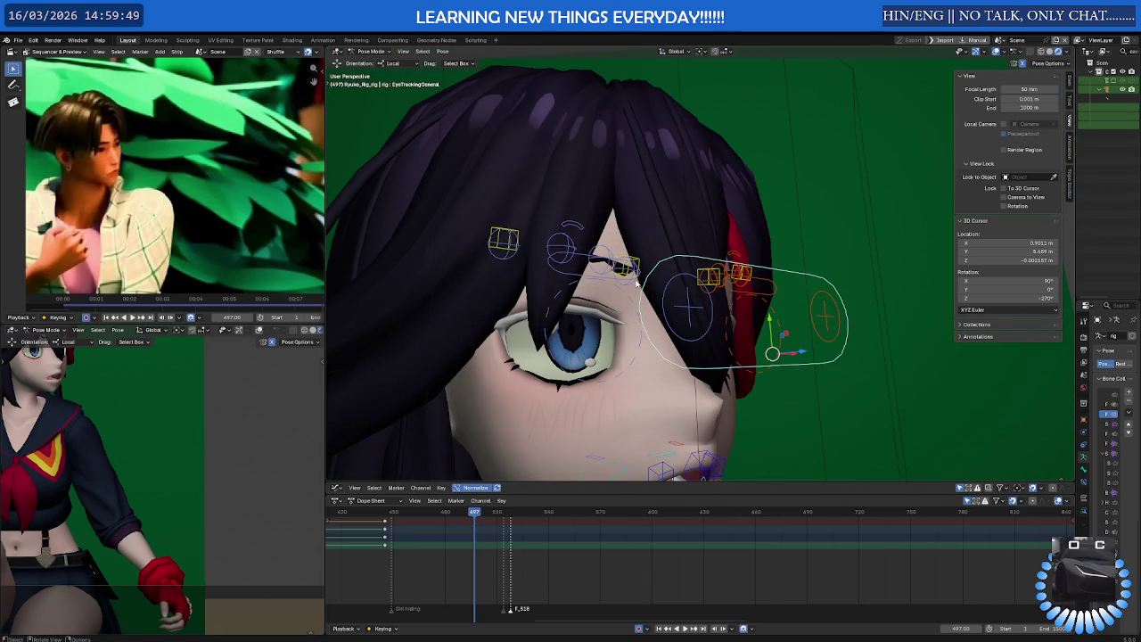
{"action": "left_click", "coordinate": [624, 292]}
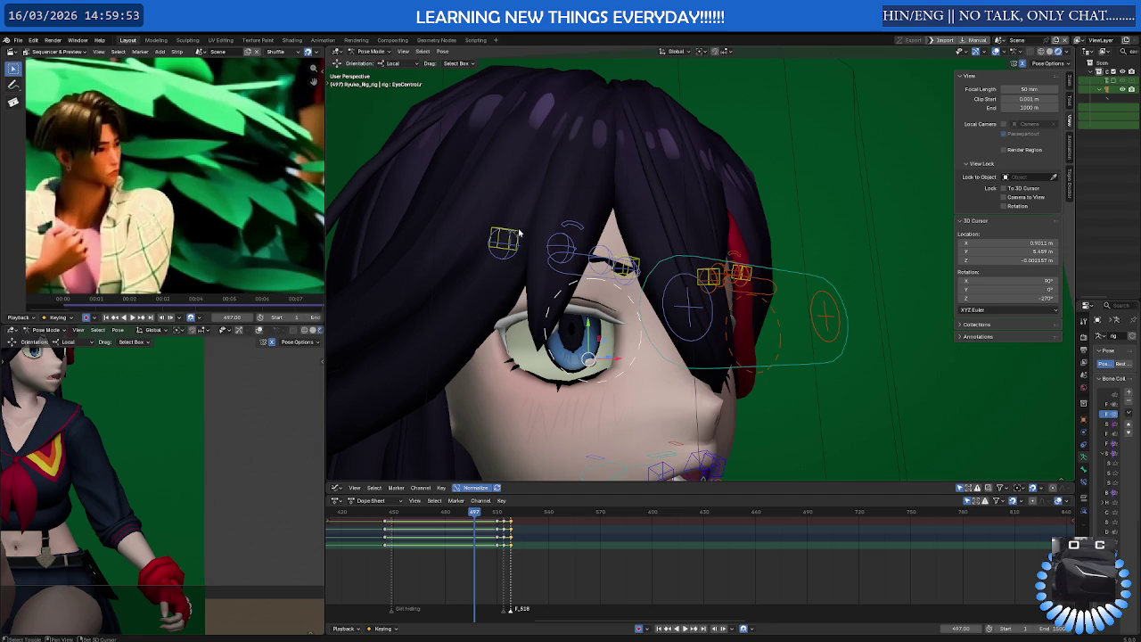
{"action": "left_click", "coordinate": [565, 247]}
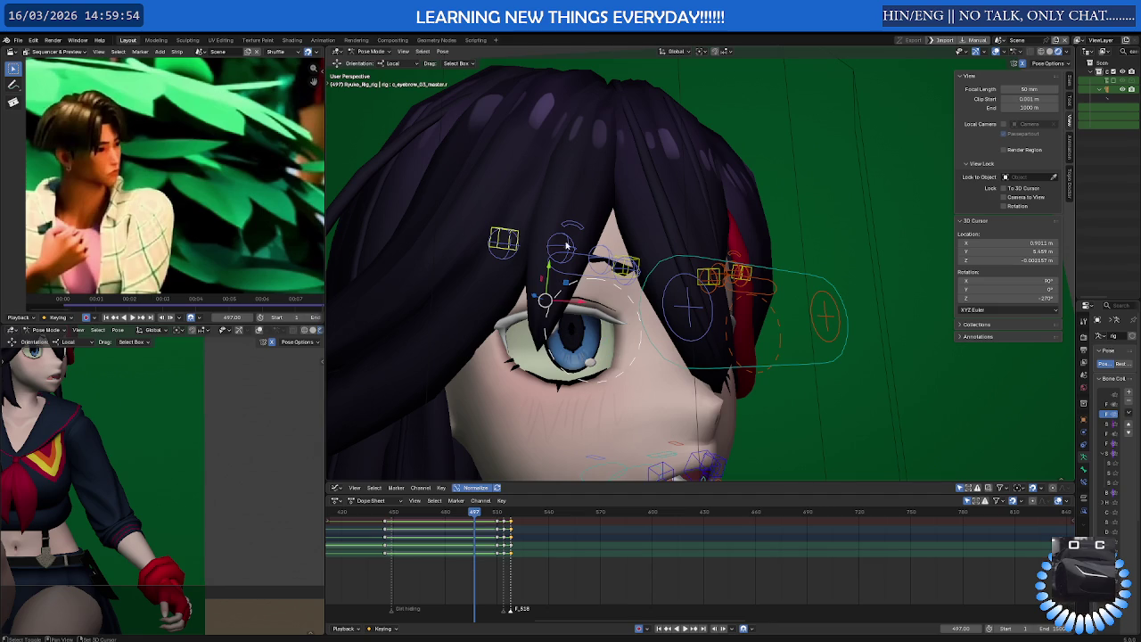
{"action": "left_click", "coordinate": [639, 260]}
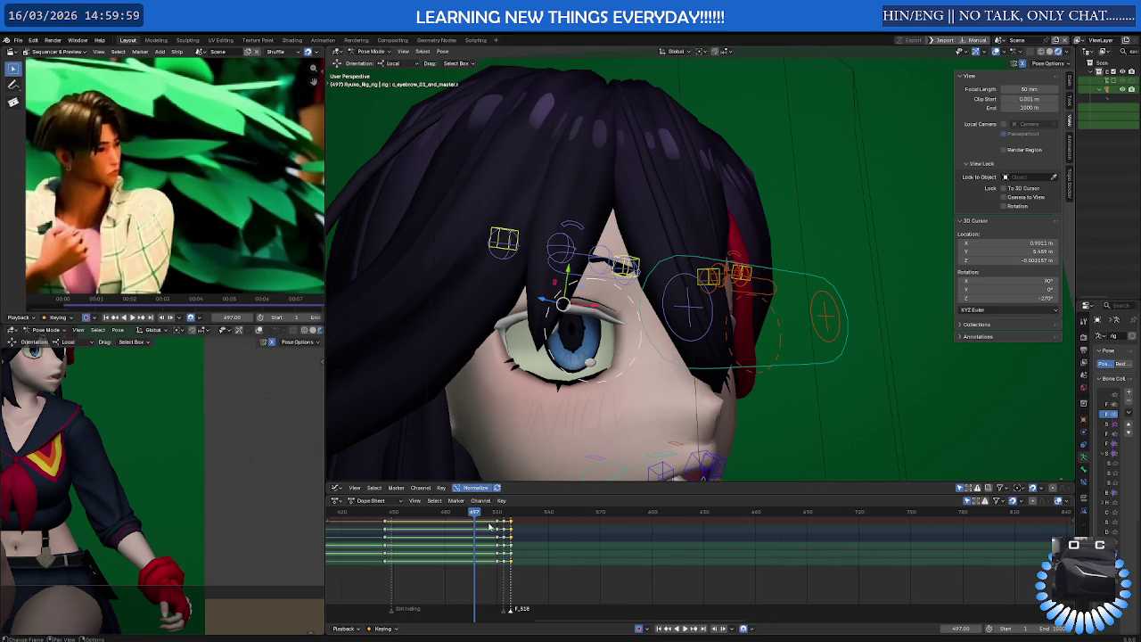
{"action": "key", "text": "a"}
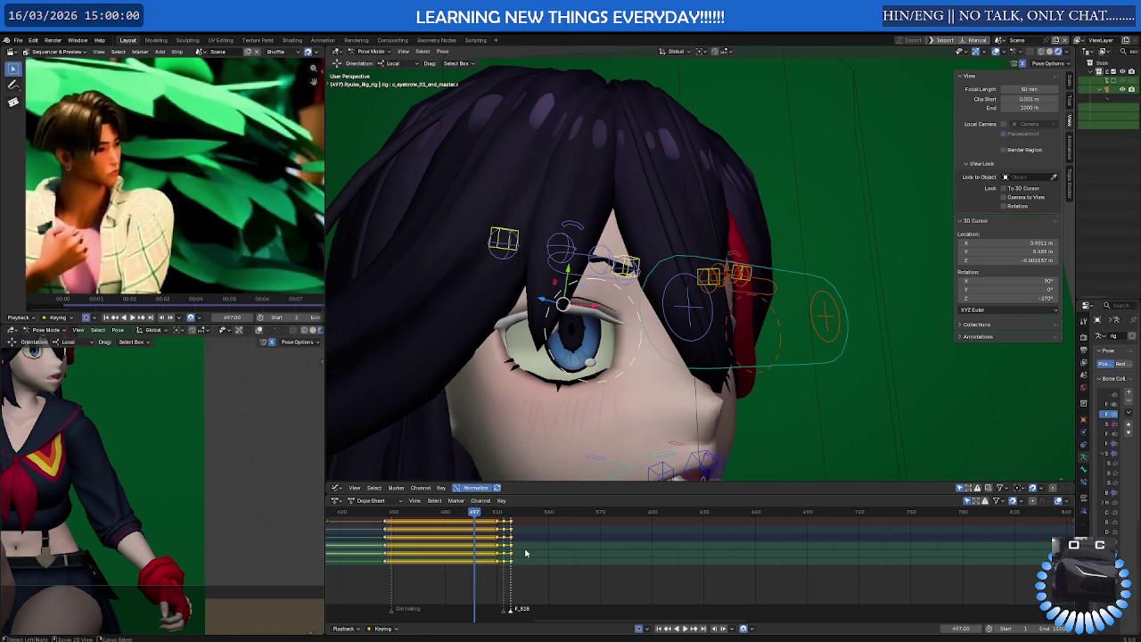
{"action": "scroll", "coordinate": [656, 287], "scroll_direction": "down", "scroll_amount": 5}
{"action": "key", "text": "space"}
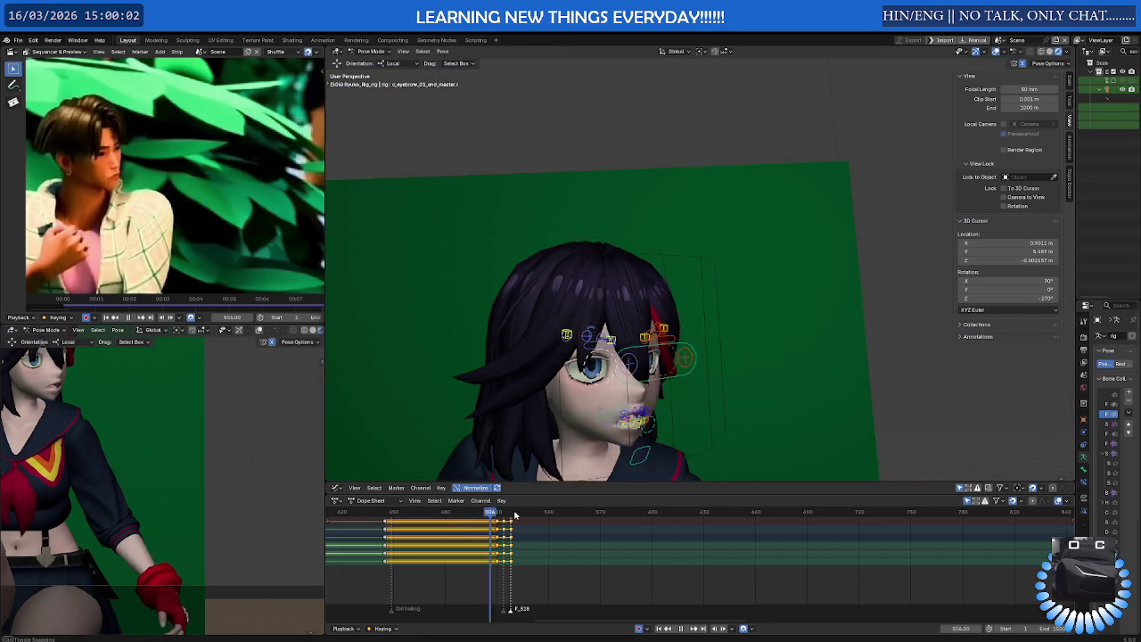
Paste the copied eye and eyebrow keys at frame 645 and shift the long hold keys
{"action": "left_click_drag", "start_coordinate": [685, 514], "coordinate": [731, 515]}
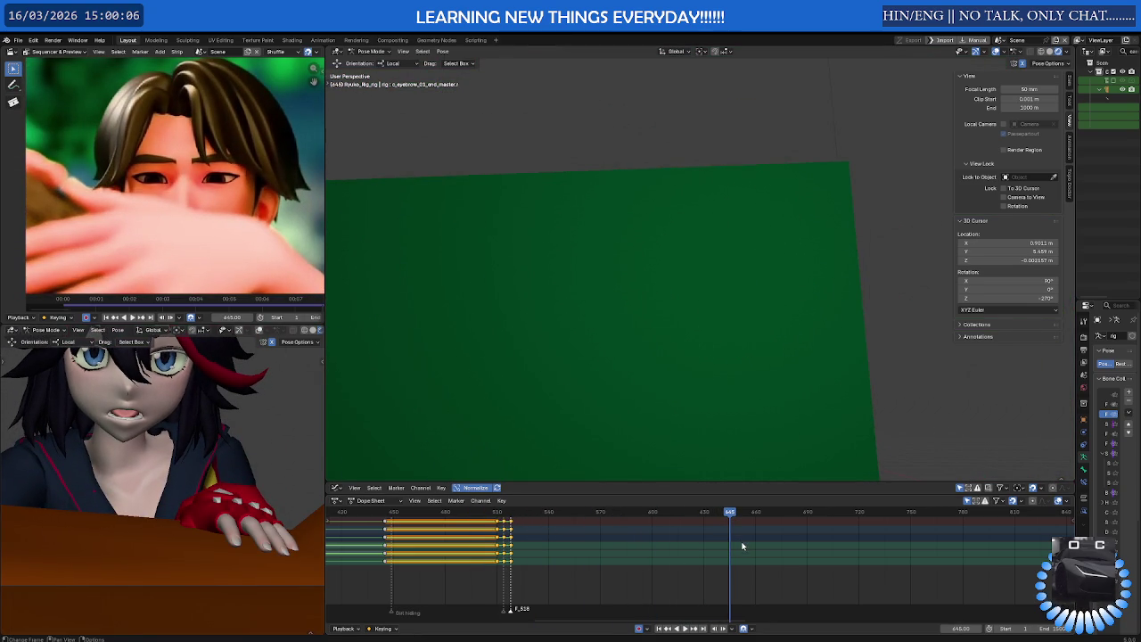
{"action": "key", "text": "ctrl+v"}
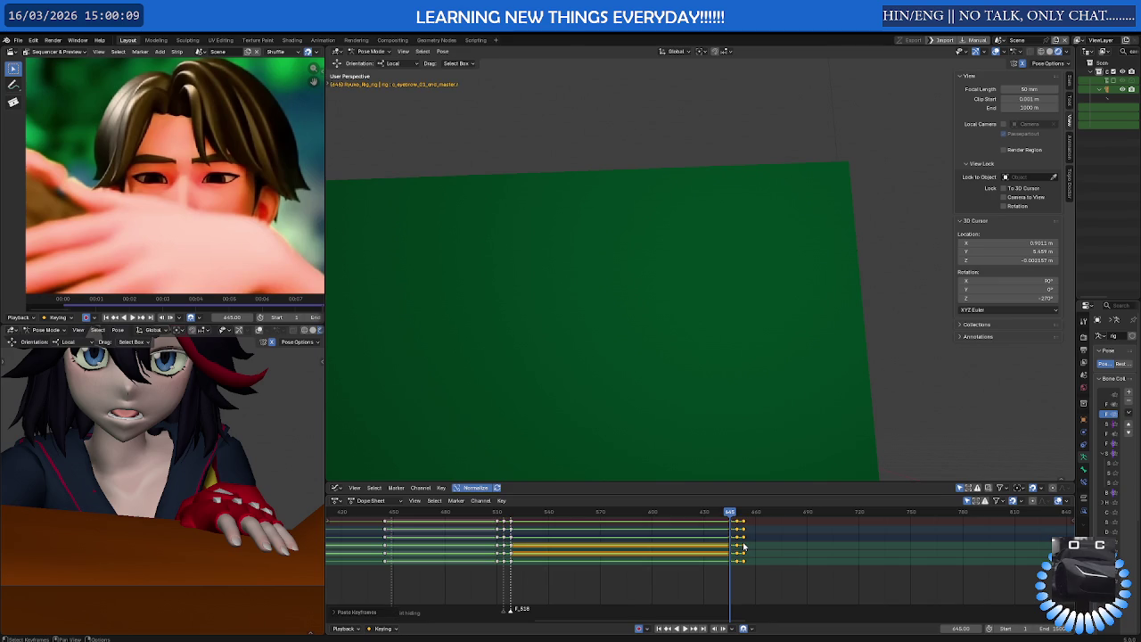
{"action": "left_click", "coordinate": [745, 546]}
{"action": "left_click", "coordinate": [732, 544]}
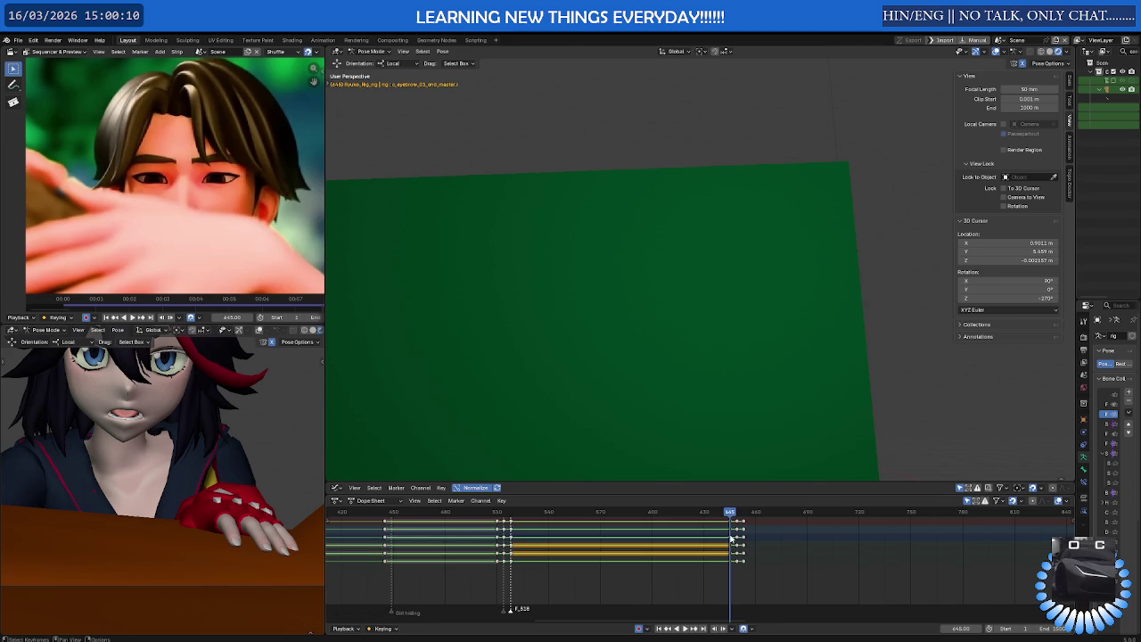
{"action": "key", "text": "g"}
{"action": "left_click", "coordinate": [750, 295]}
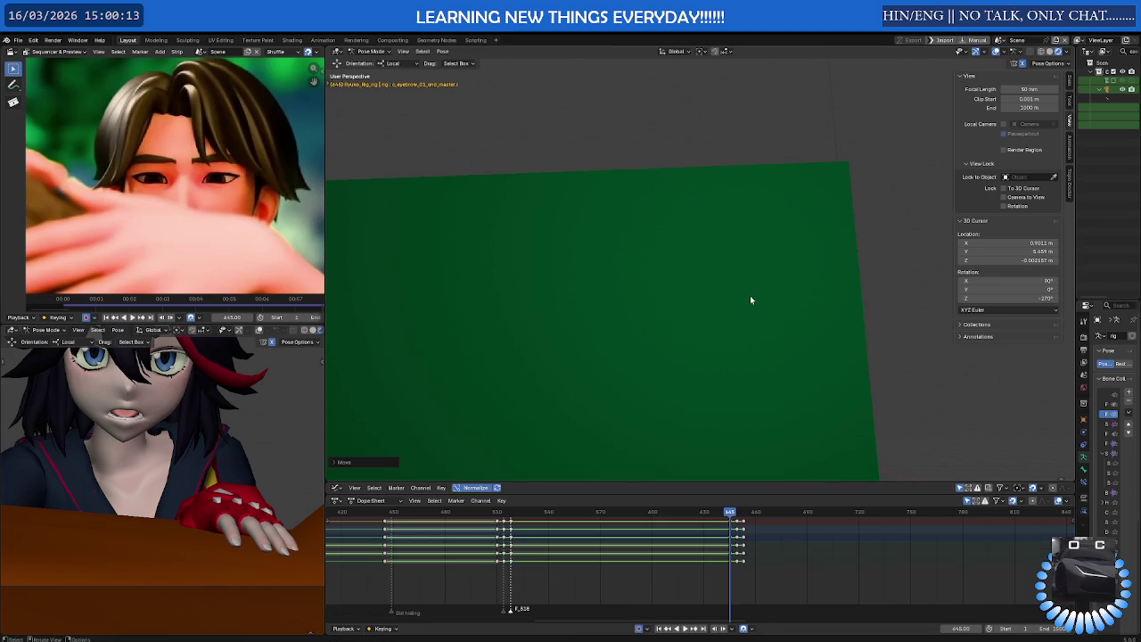
Reposition the eyebrow control and replay the blink from frame 649
{"action": "key", "text": "space"}
{"action": "key", "text": "space"}
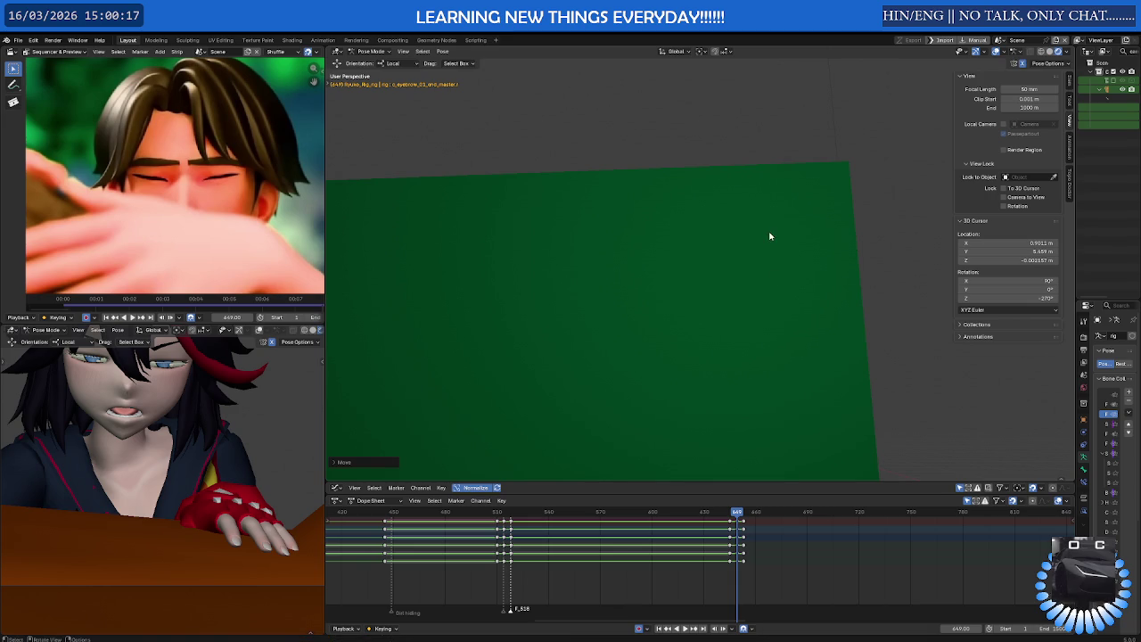
{"action": "key", "text": "space"}
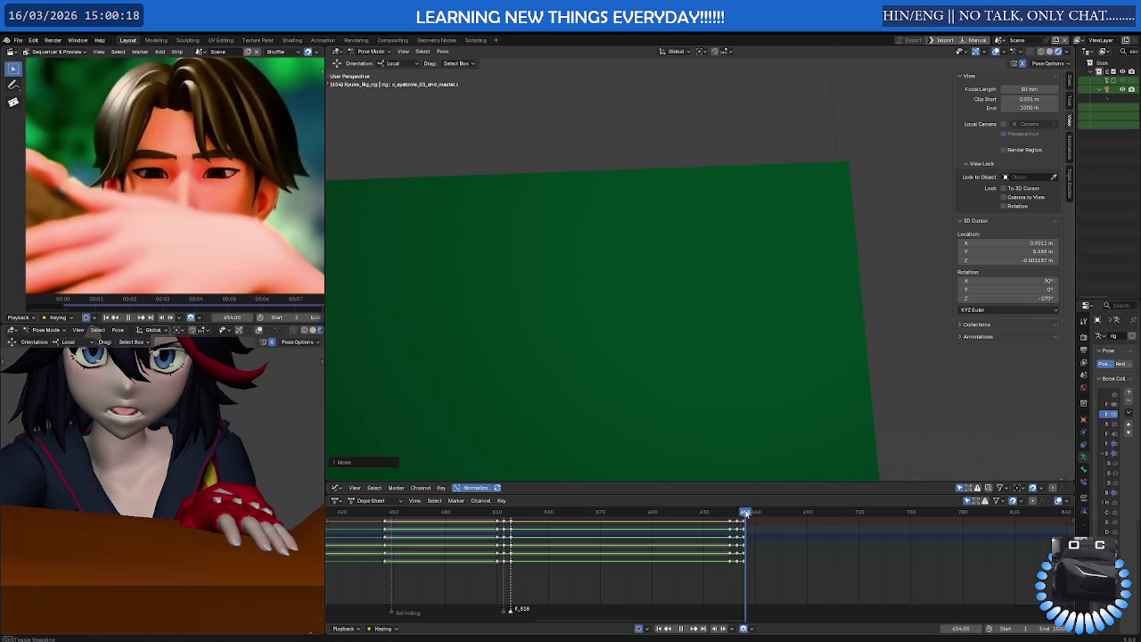
{"action": "key", "text": "g"}
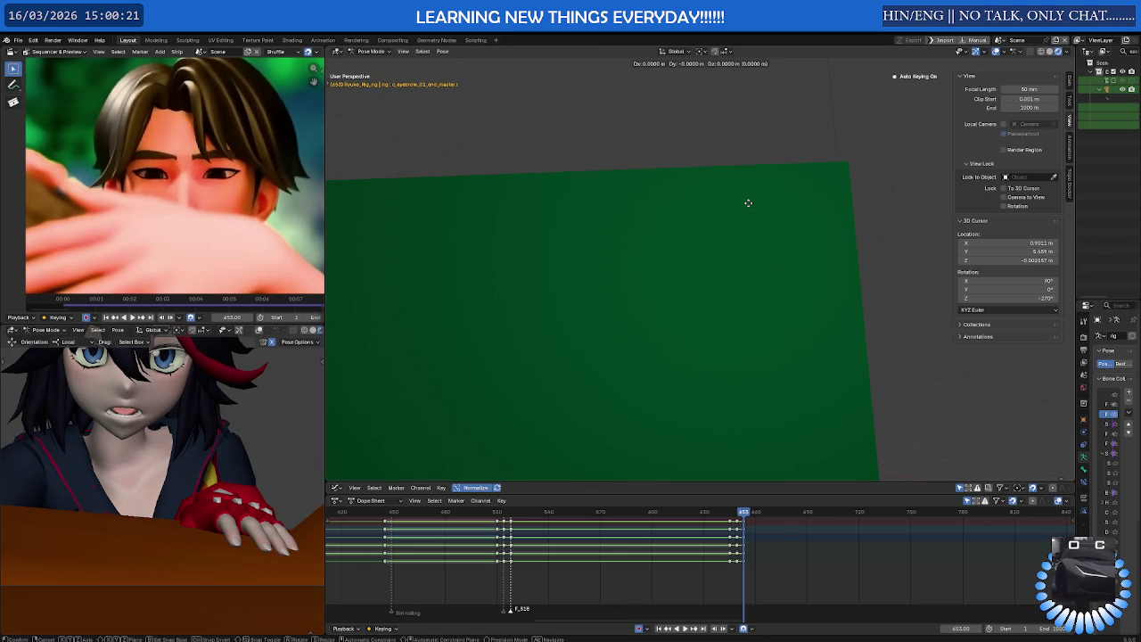
{"action": "left_click", "coordinate": [748, 203]}
{"action": "left_click_drag", "start_coordinate": [745, 514], "coordinate": [734, 515]}
{"action": "key", "text": "space"}
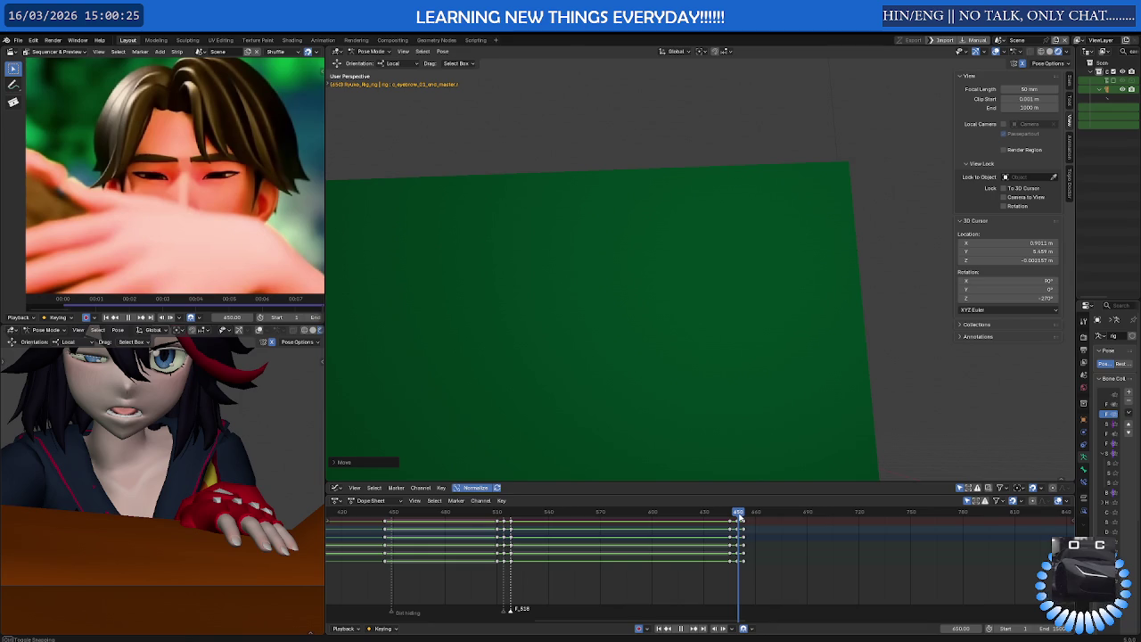
{"action": "key", "text": "Escape"}
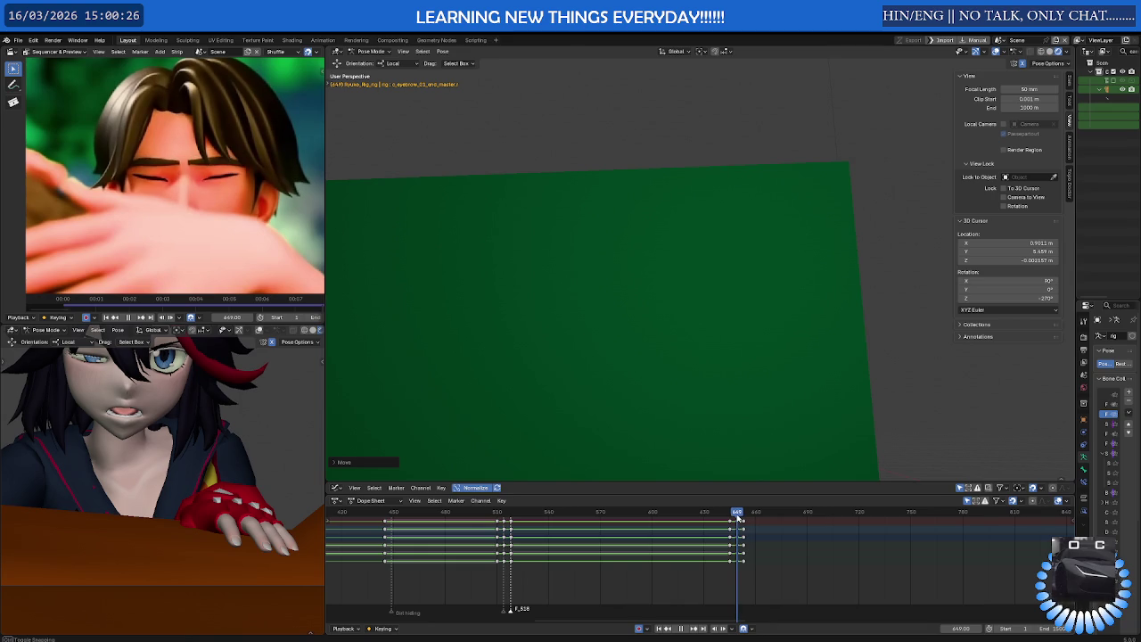
{"action": "mouse_move", "coordinate": [789, 318]}
{"action": "middle_mouse_down"}
{"action": "mouse_move", "coordinate": [834, 93]}
{"action": "mouse_move", "coordinate": [835, 174]}
{"action": "mouse_move", "coordinate": [442, 352]}
{"action": "middle_mouse_up"}
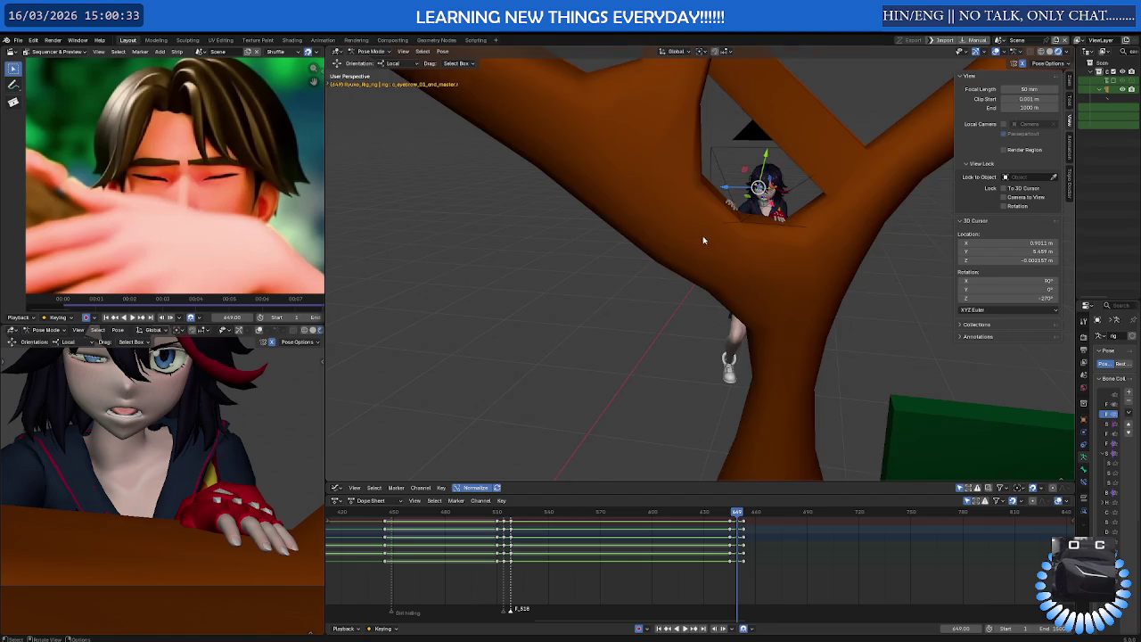
At frame 649, scale the eye control to 0 to shut the eyes
{"action": "scroll", "coordinate": [703, 242], "scroll_direction": "up", "scroll_amount": 2}
{"action": "scroll", "coordinate": [713, 245], "scroll_direction": "up", "scroll_amount": 3}
{"action": "scroll", "coordinate": [727, 252], "scroll_direction": "up", "scroll_amount": 2}
{"action": "scroll", "coordinate": [747, 259], "scroll_direction": "up", "scroll_amount": 2}
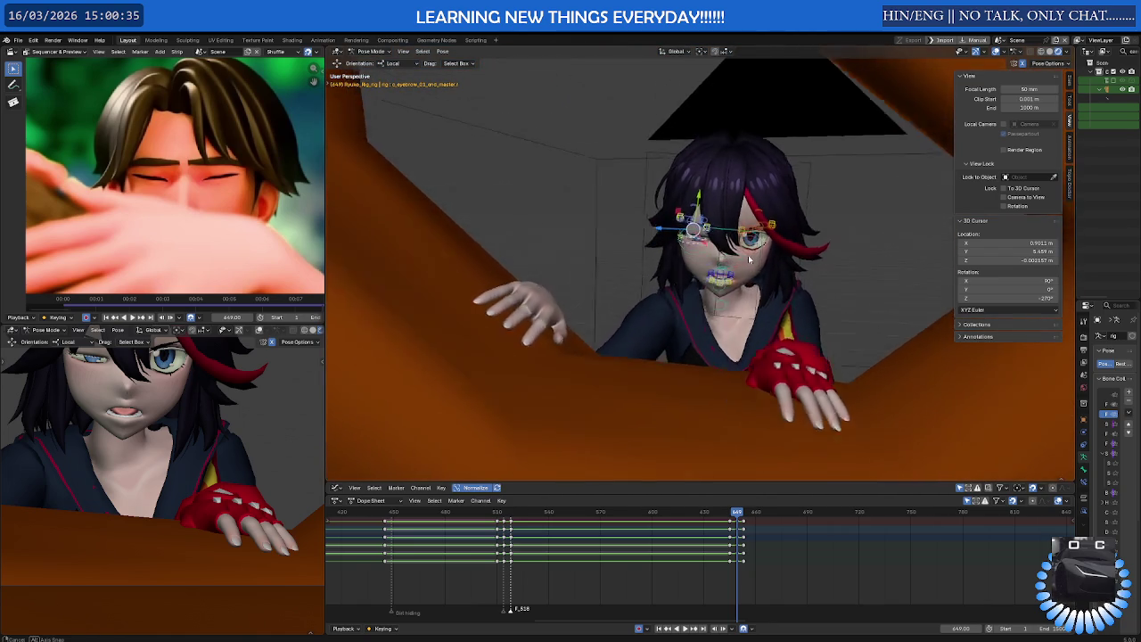
{"action": "scroll", "coordinate": [747, 259], "scroll_direction": "up", "scroll_amount": 4}
{"action": "scroll", "coordinate": [678, 250], "scroll_direction": "up", "scroll_amount": 1}
{"action": "middle_click_drag", "start_coordinate": [624, 245], "coordinate": [571, 241]}
{"action": "left_click", "coordinate": [547, 239]}
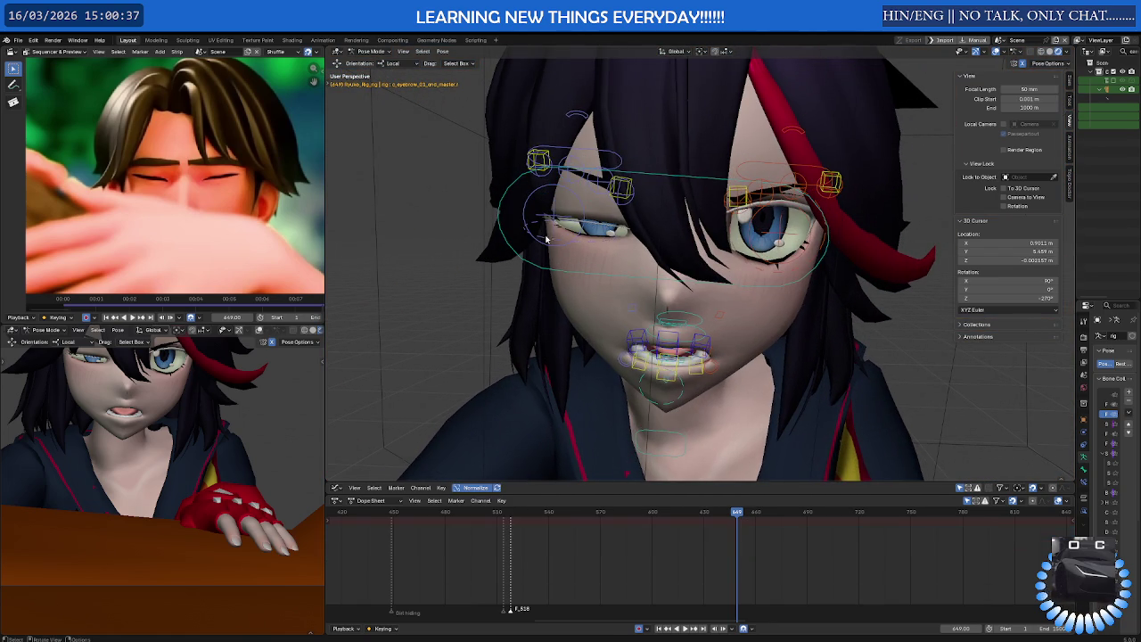
{"action": "left_click", "coordinate": [556, 241]}
{"action": "type", "text": "s0"}
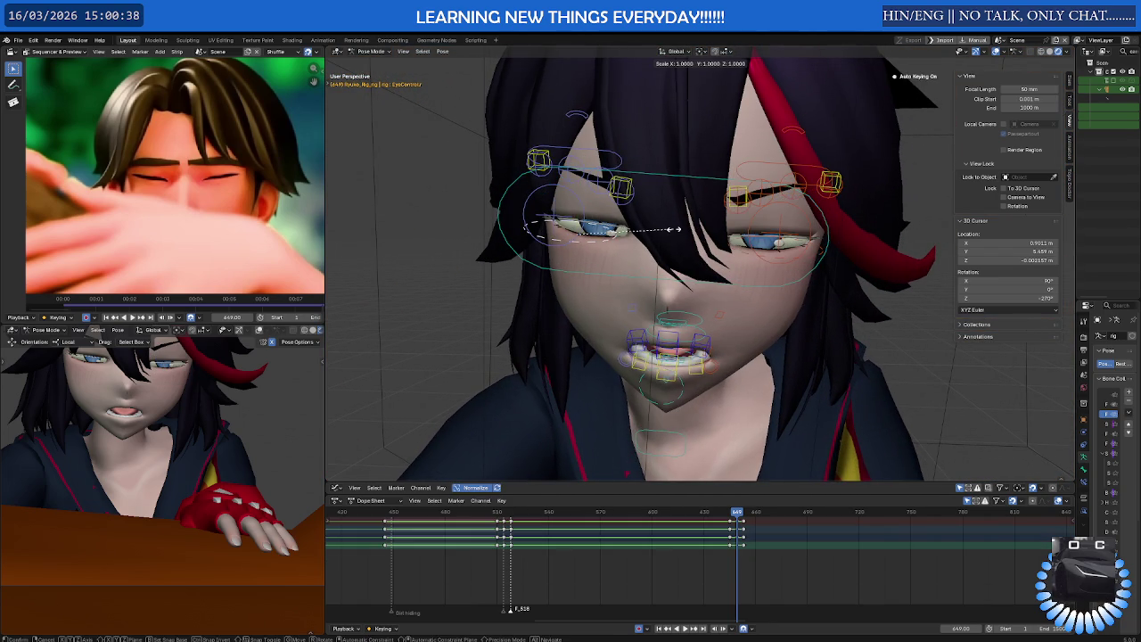
{"action": "key", "text": "Return"}
At frame 654, scale the eye control back to 1 to reopen the eyes
{"action": "left_click_drag", "start_coordinate": [738, 514], "coordinate": [745, 515]}
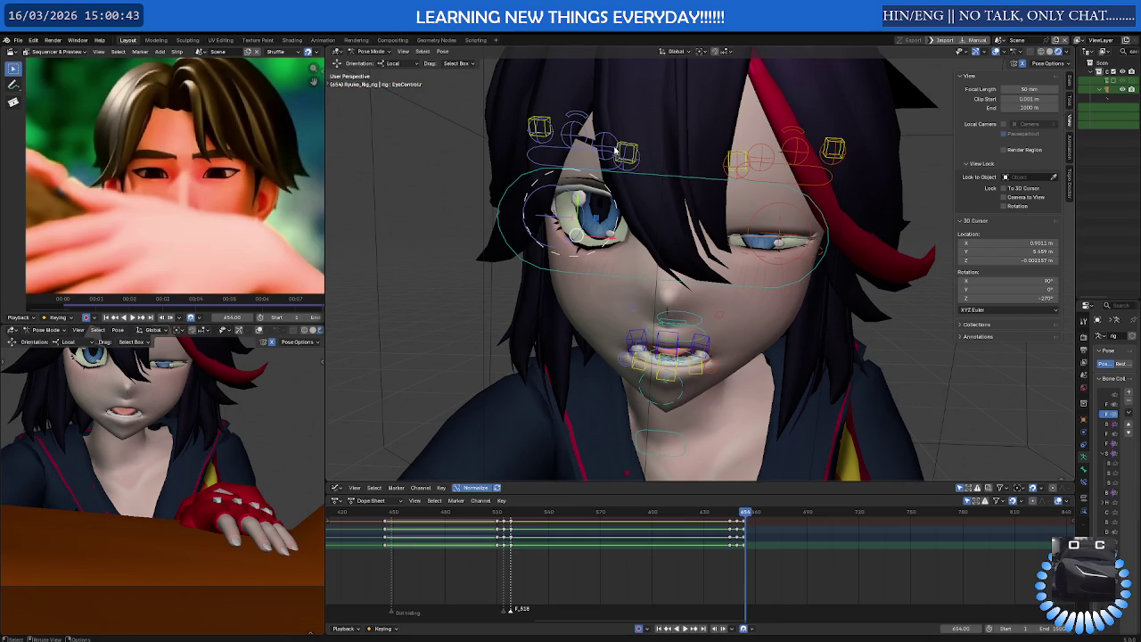
{"action": "left_click_drag", "start_coordinate": [628, 152], "coordinate": [629, 152]}
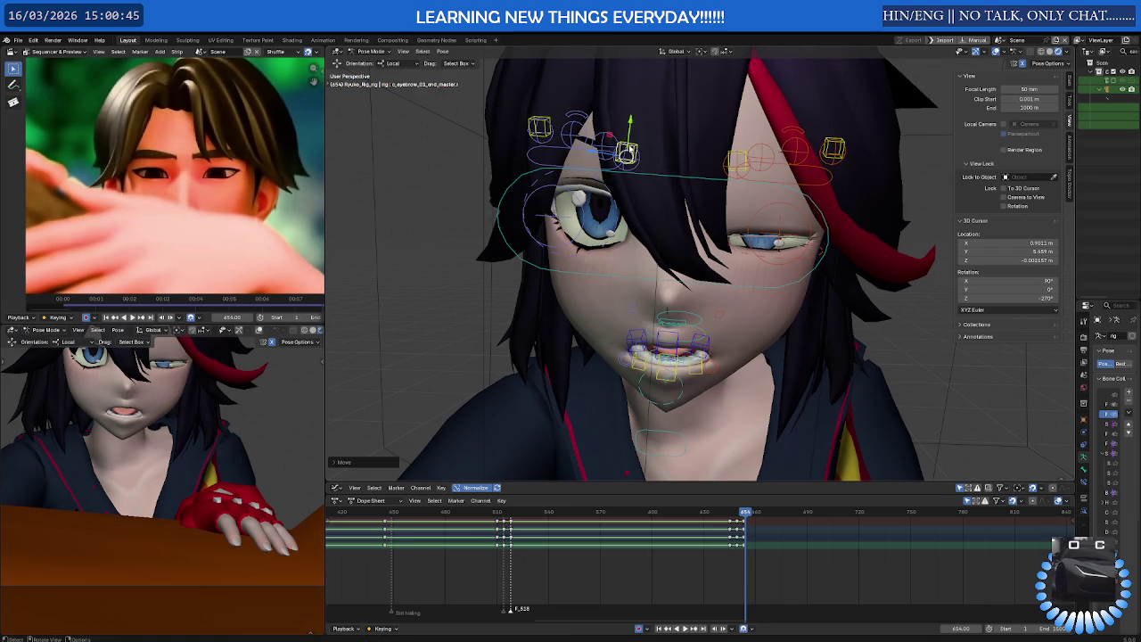
{"action": "left_click", "coordinate": [553, 120]}
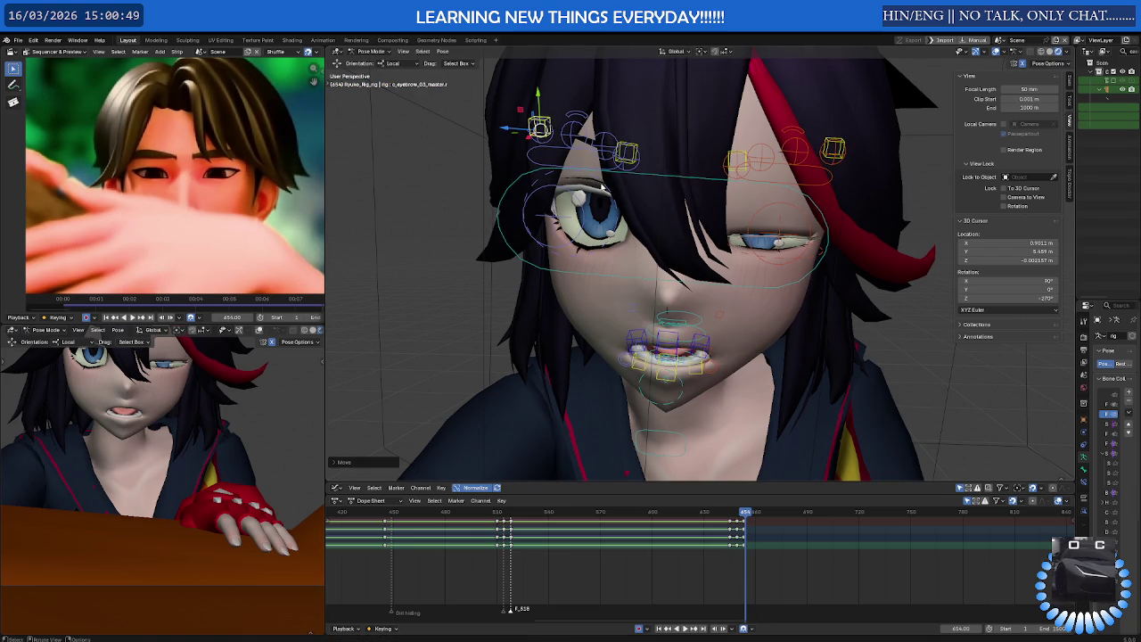
{"action": "left_click", "coordinate": [604, 187]}
{"action": "type", "text": "s1"}
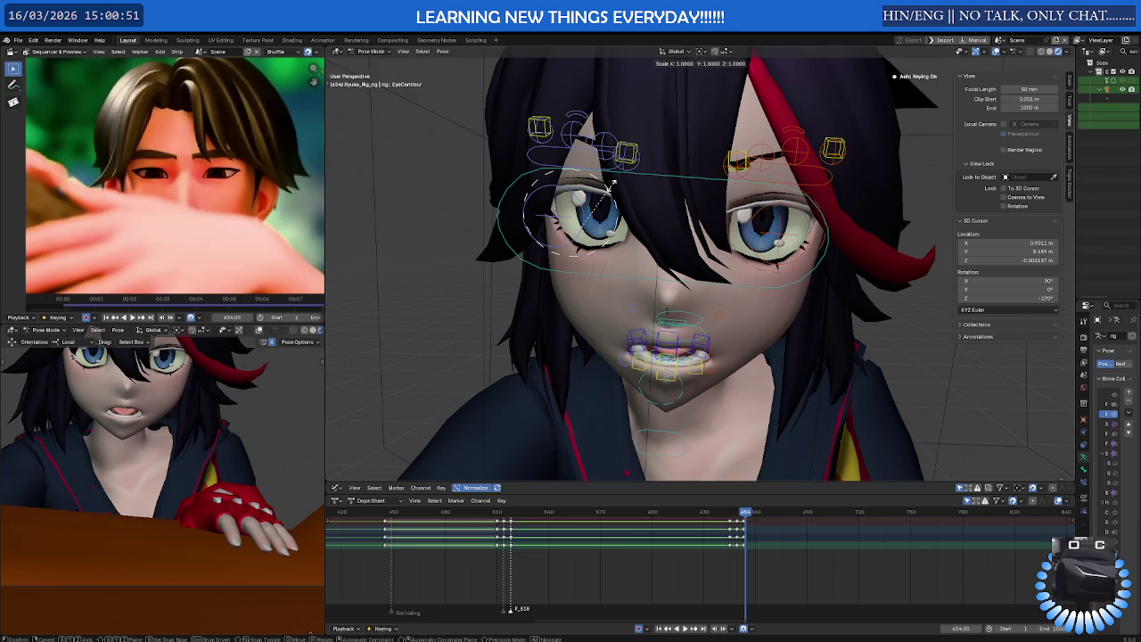
{"action": "key", "text": "Return"}
Preview the blink from a few frames earlier, then stop playback
{"action": "left_click_drag", "start_coordinate": [744, 515], "coordinate": [718, 518]}
{"action": "key", "text": "space"}
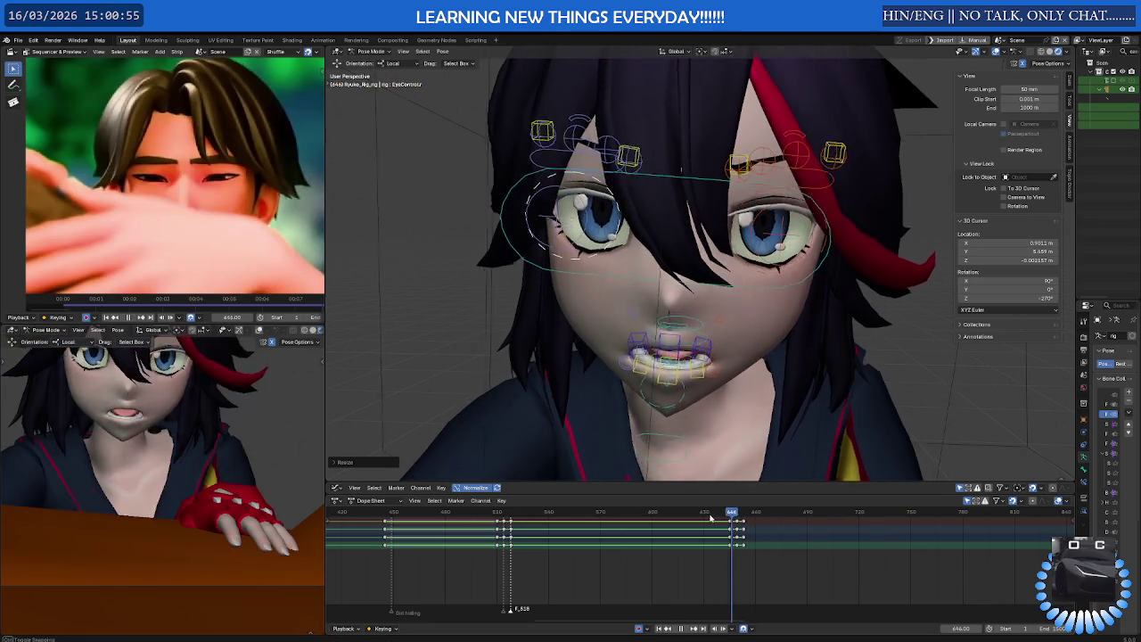
{"action": "key", "text": "space"}
{"action": "key", "text": "shift+alt+z"}
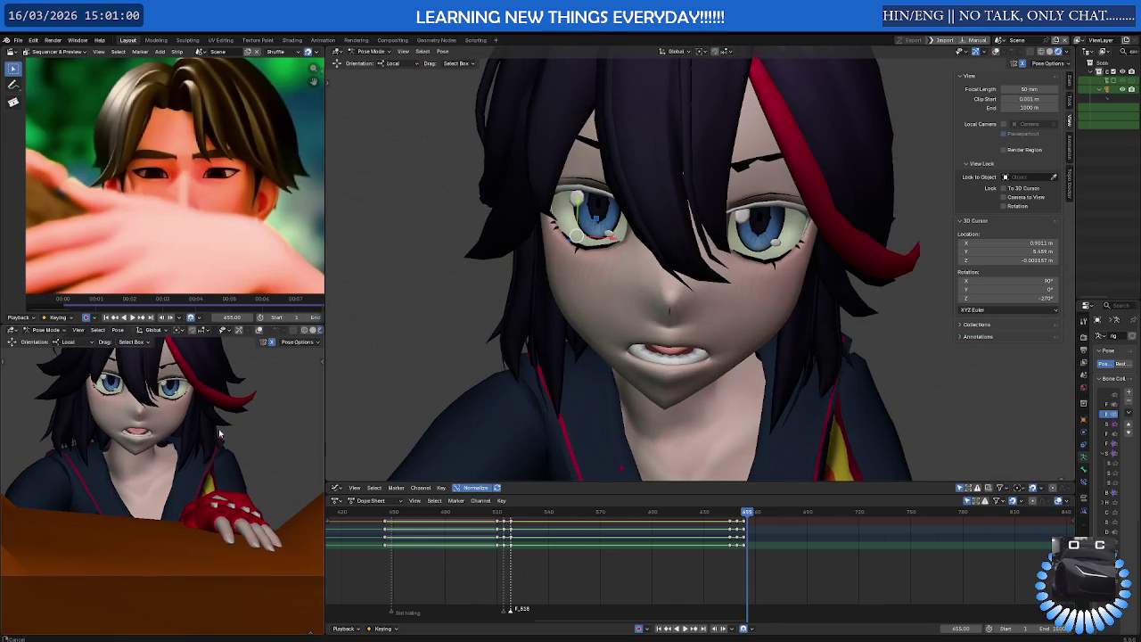
With rig overlays shown, move an eyebrow control along its local X axis and play back
{"action": "key", "text": "shift+alt+z"}
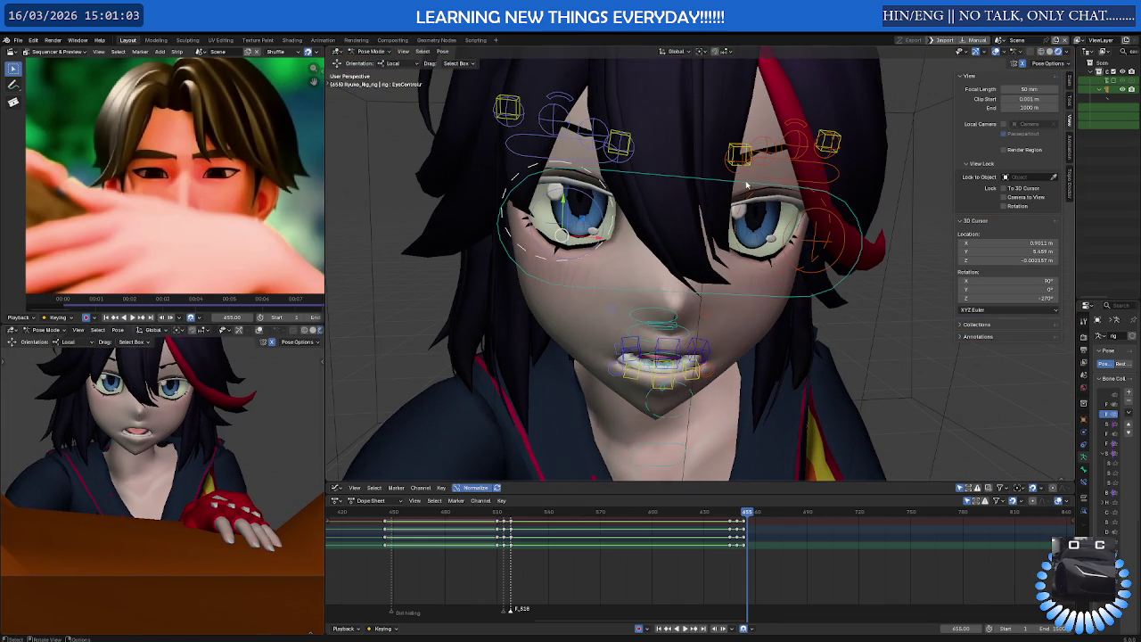
{"action": "left_click", "coordinate": [741, 150]}
{"action": "left_click", "coordinate": [624, 132]}
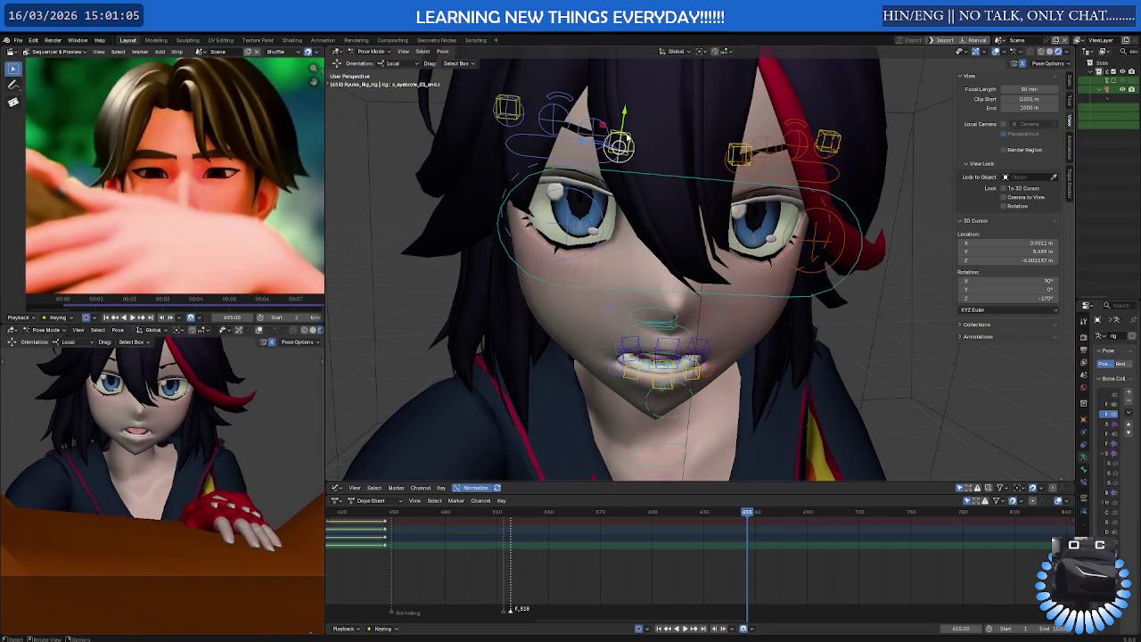
{"action": "middle_click_drag", "start_coordinate": [627, 166], "coordinate": [629, 198]}
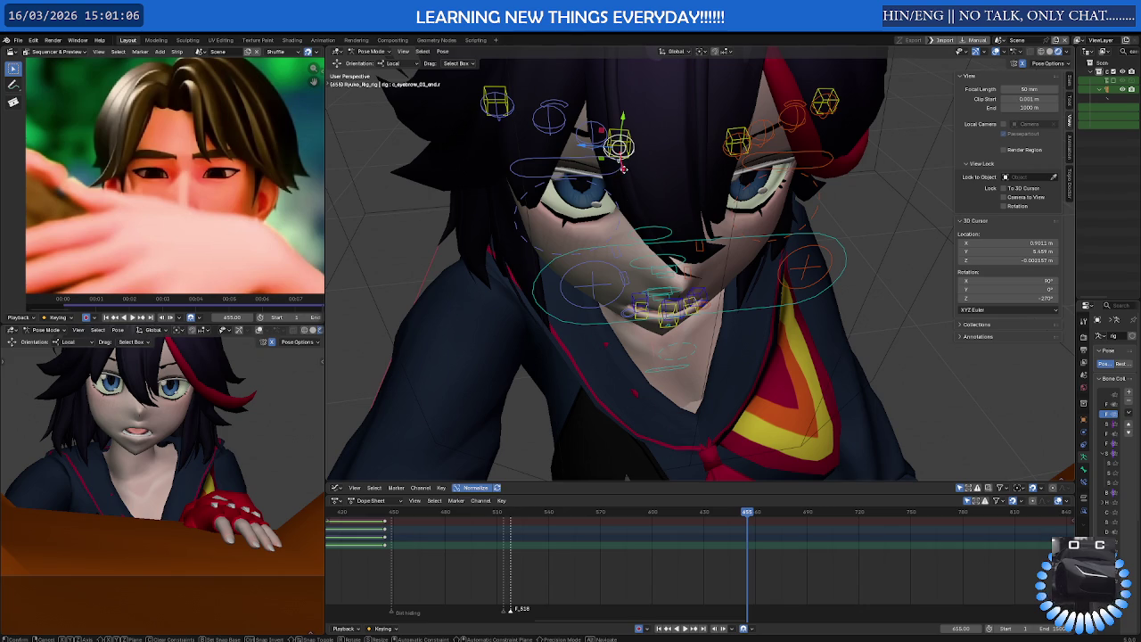
{"action": "key", "text": "g"}
{"action": "key", "text": "x"}
{"action": "key", "text": "x"}
{"action": "left_click", "coordinate": [626, 171]}
{"action": "middle_click_drag", "start_coordinate": [626, 171], "coordinate": [646, 130]}
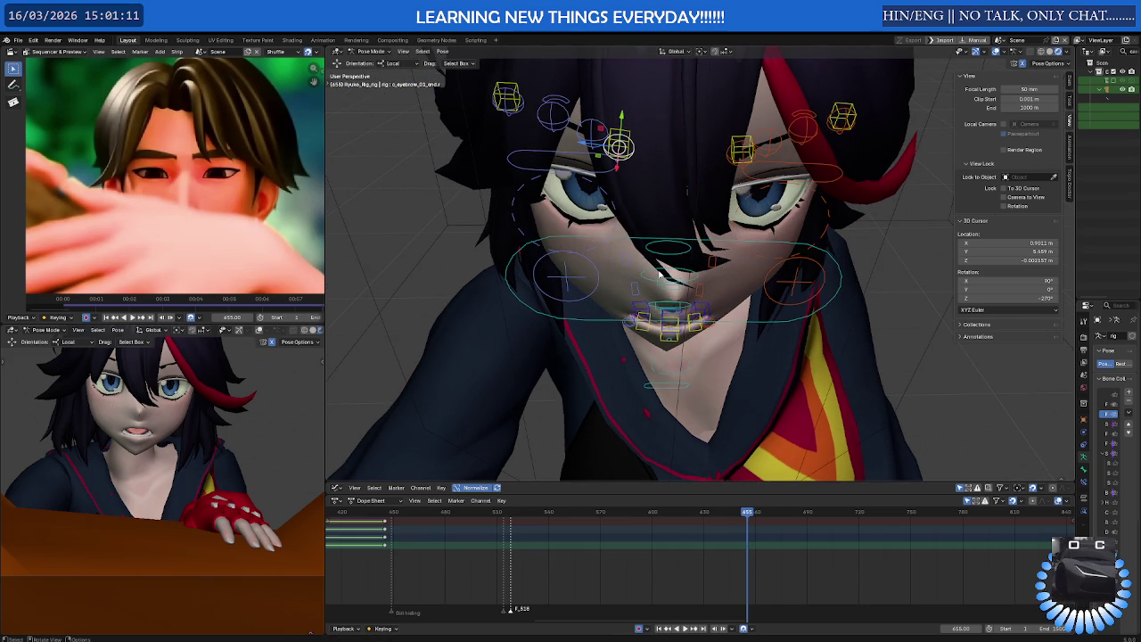
{"action": "key", "text": "space"}
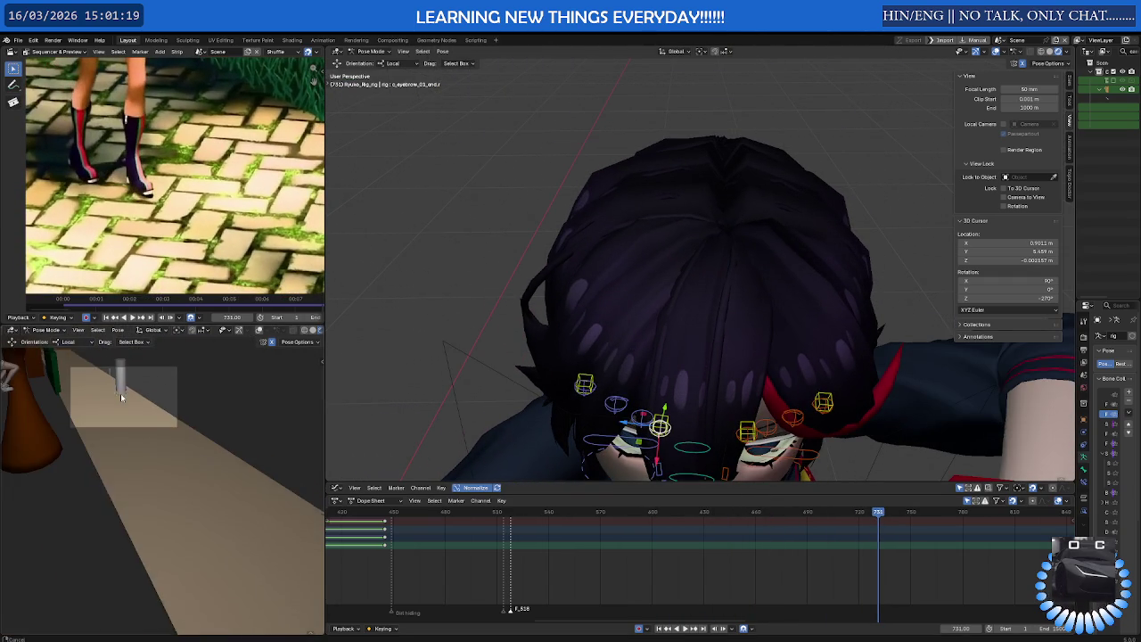
Play to frame 1005, orbit to a front view of the character, and hide the rig overlays
{"action": "key", "text": "space"}
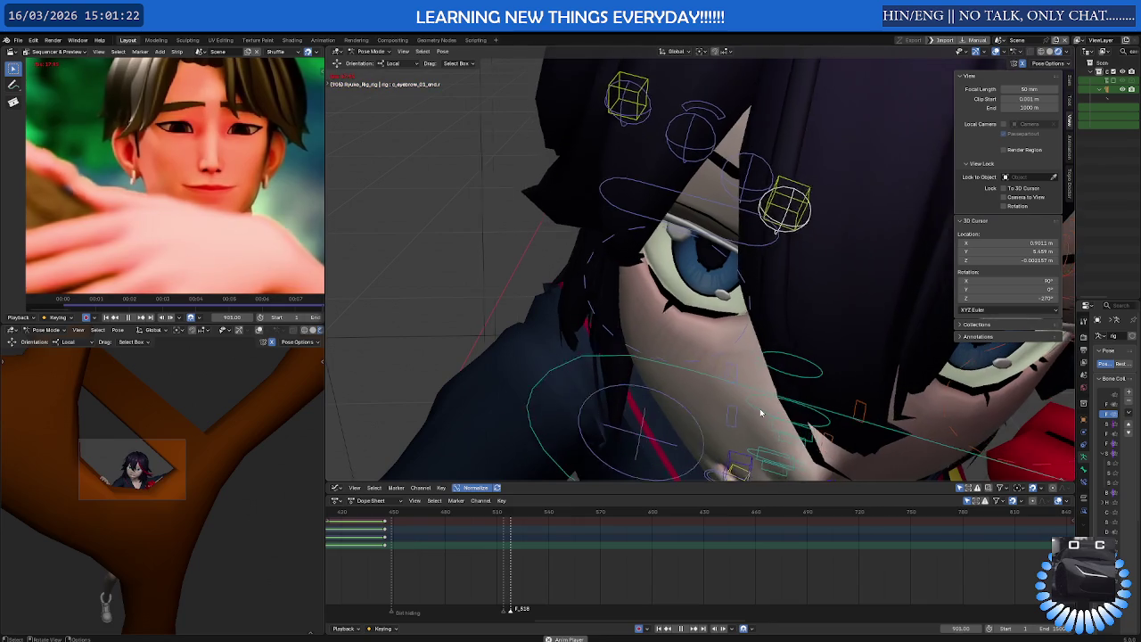
{"action": "key", "text": "space"}
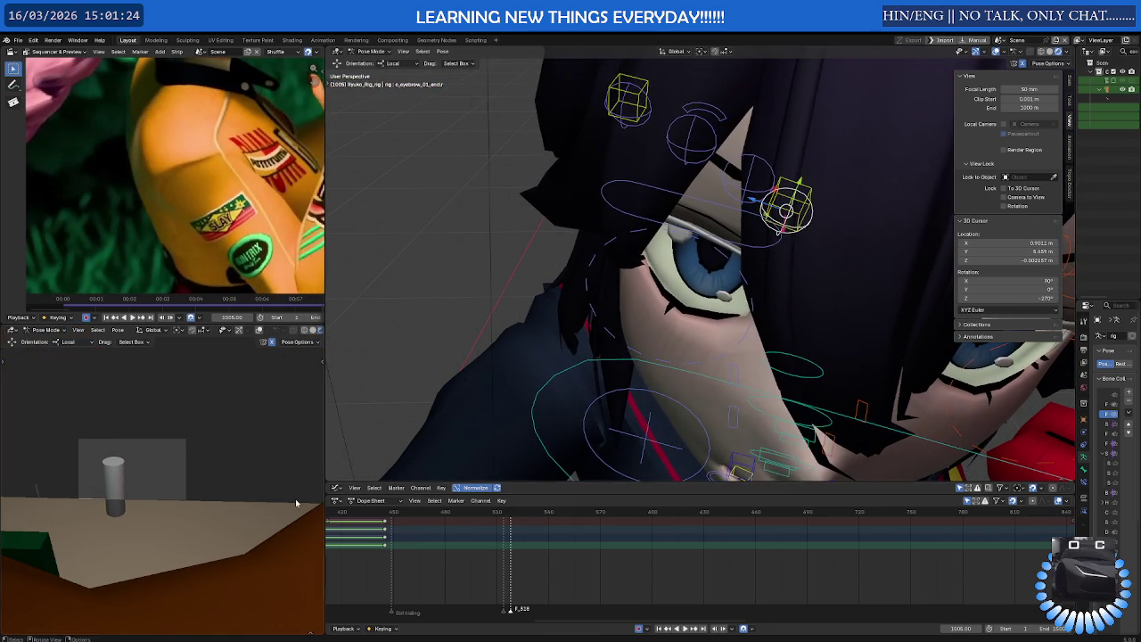
{"action": "scroll", "coordinate": [776, 397], "scroll_direction": "down", "scroll_amount": 3}
{"action": "scroll", "coordinate": [785, 383], "scroll_direction": "down", "scroll_amount": 3}
{"action": "mouse_move", "coordinate": [785, 384]}
{"action": "middle_mouse_down"}
{"action": "mouse_move", "coordinate": [666, 270]}
{"action": "mouse_move", "coordinate": [776, 258]}
{"action": "middle_mouse_up"}
{"action": "key", "text": "shift+alt+z"}
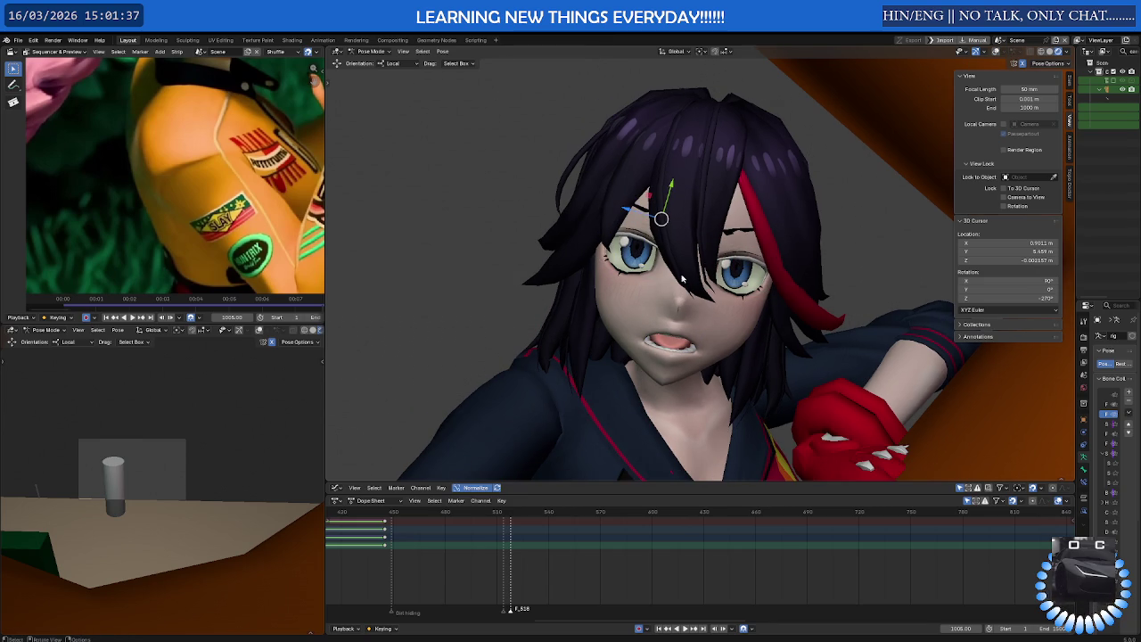
From a closer, lower view, play on to frame 1109 to compare with the reference
{"action": "mouse_move", "coordinate": [159, 438]}
{"action": "middle_mouse_down"}
{"action": "mouse_move", "coordinate": [152, 455]}
{"action": "mouse_move", "coordinate": [214, 459]}
{"action": "middle_mouse_up"}
{"action": "scroll", "coordinate": [153, 455], "scroll_direction": "up", "scroll_amount": 2}
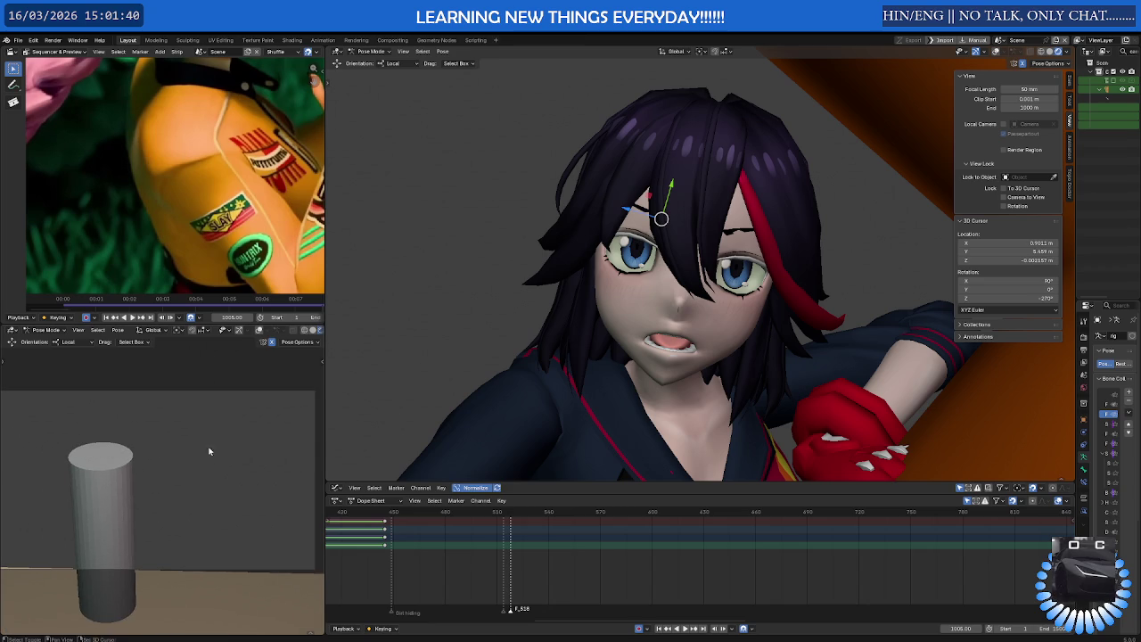
{"action": "key", "text": "space"}
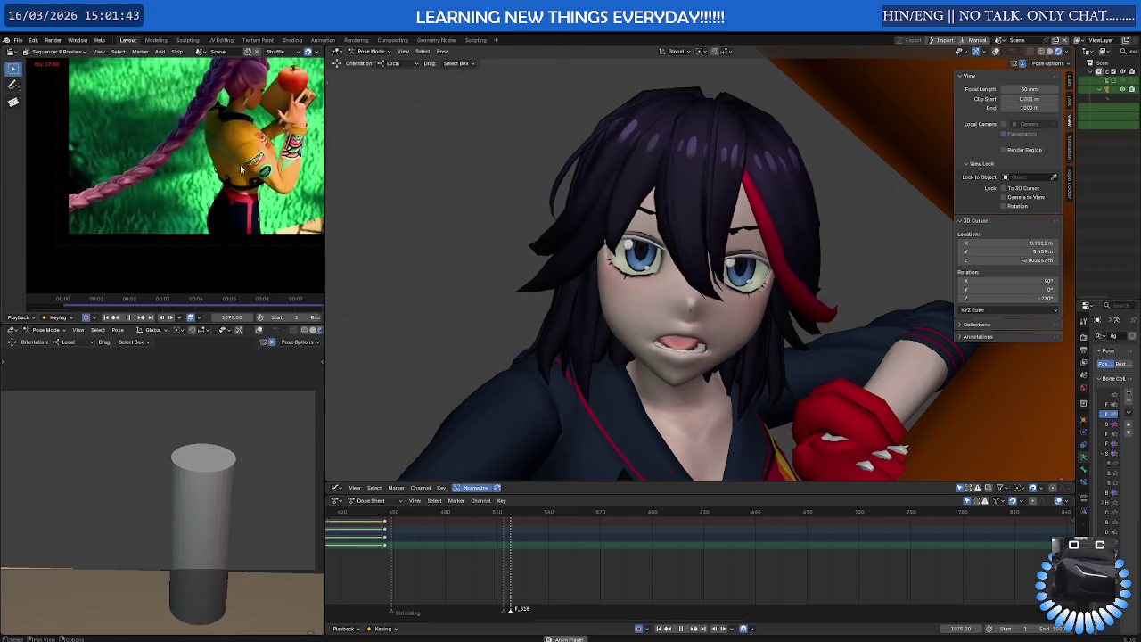
{"action": "key", "text": "space"}
{"action": "scroll", "coordinate": [241, 168], "scroll_direction": "down", "scroll_amount": 3}
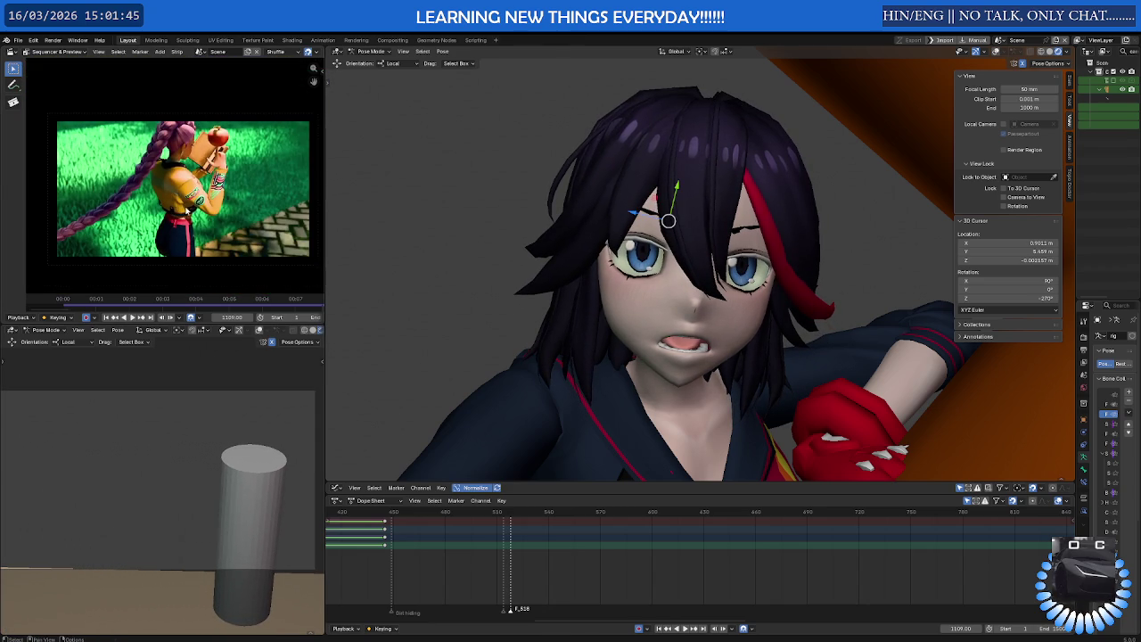
{"action": "scroll", "coordinate": [223, 532], "scroll_direction": "down", "scroll_amount": 2}
{"action": "scroll", "coordinate": [223, 532], "scroll_direction": "up", "scroll_amount": 2}
{"action": "scroll", "coordinate": [227, 524], "scroll_direction": "up", "scroll_amount": 1}
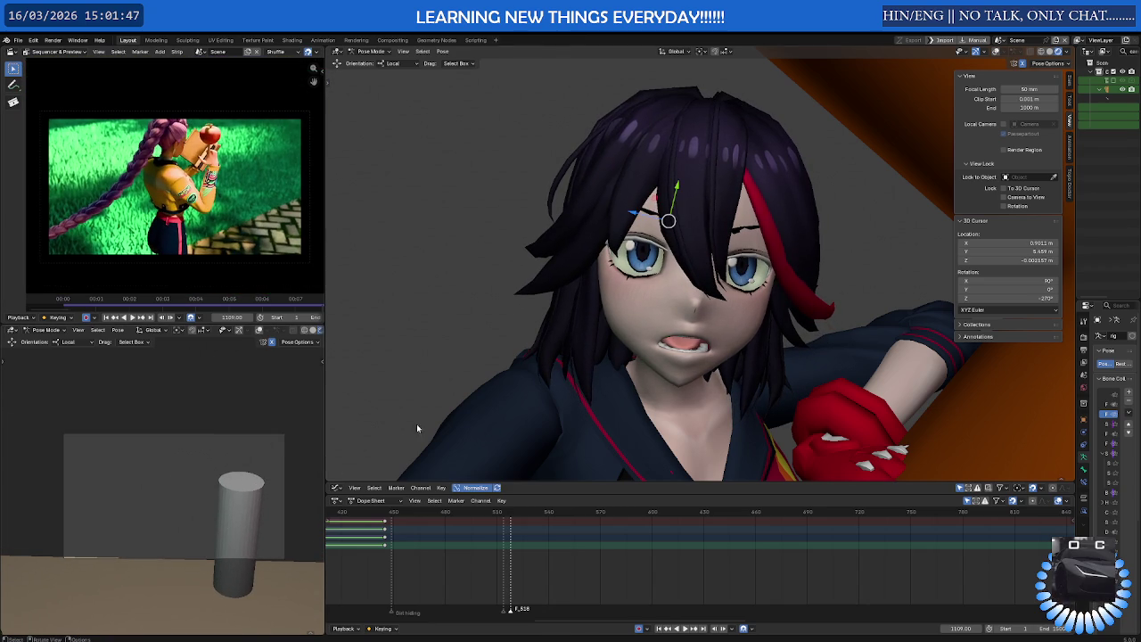
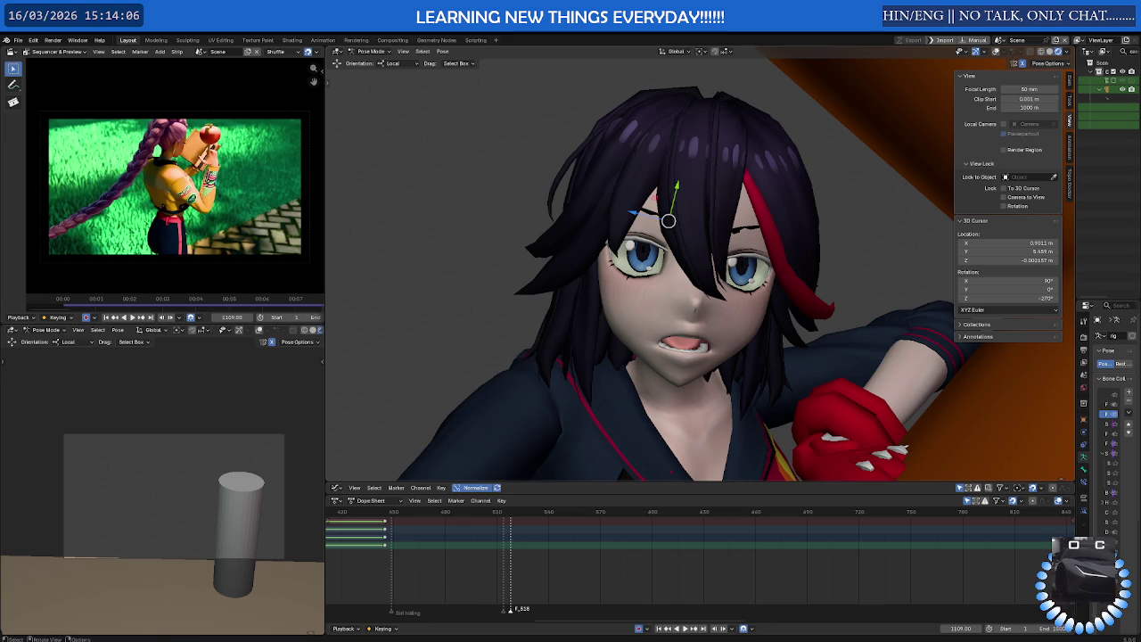
Pull back and orbit to see the character peeking through the orange branch gap, then start playback
{"action": "scroll", "coordinate": [628, 285], "scroll_direction": "down", "scroll_amount": 3}
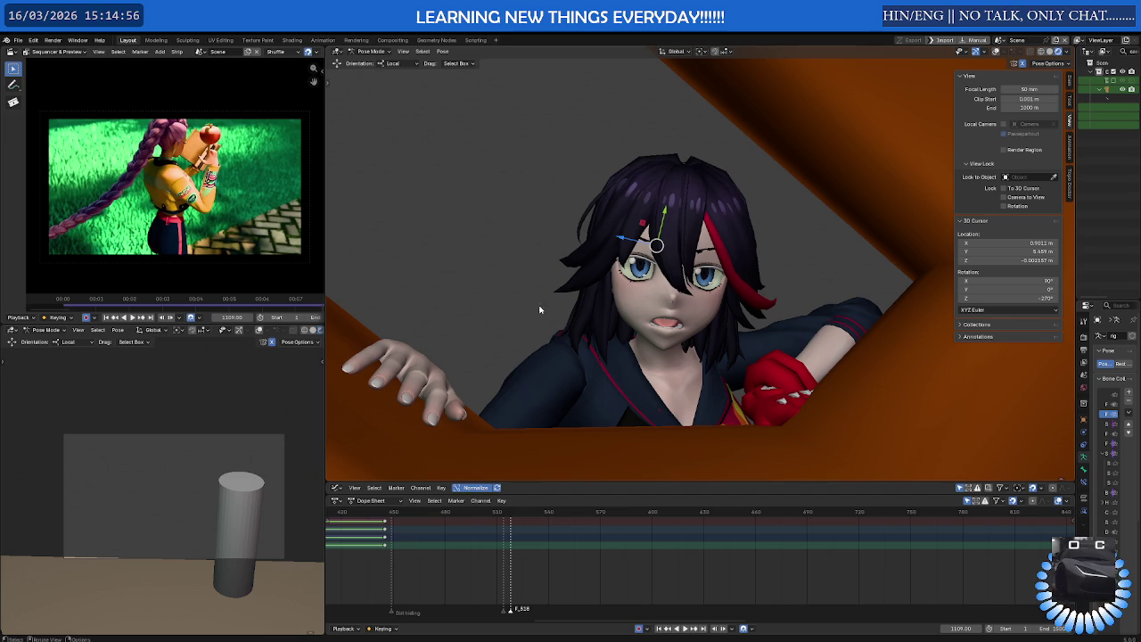
{"action": "mouse_move", "coordinate": [608, 296]}
{"action": "middle_mouse_down"}
{"action": "mouse_move", "coordinate": [689, 297]}
{"action": "mouse_move", "coordinate": [678, 285]}
{"action": "middle_mouse_up"}
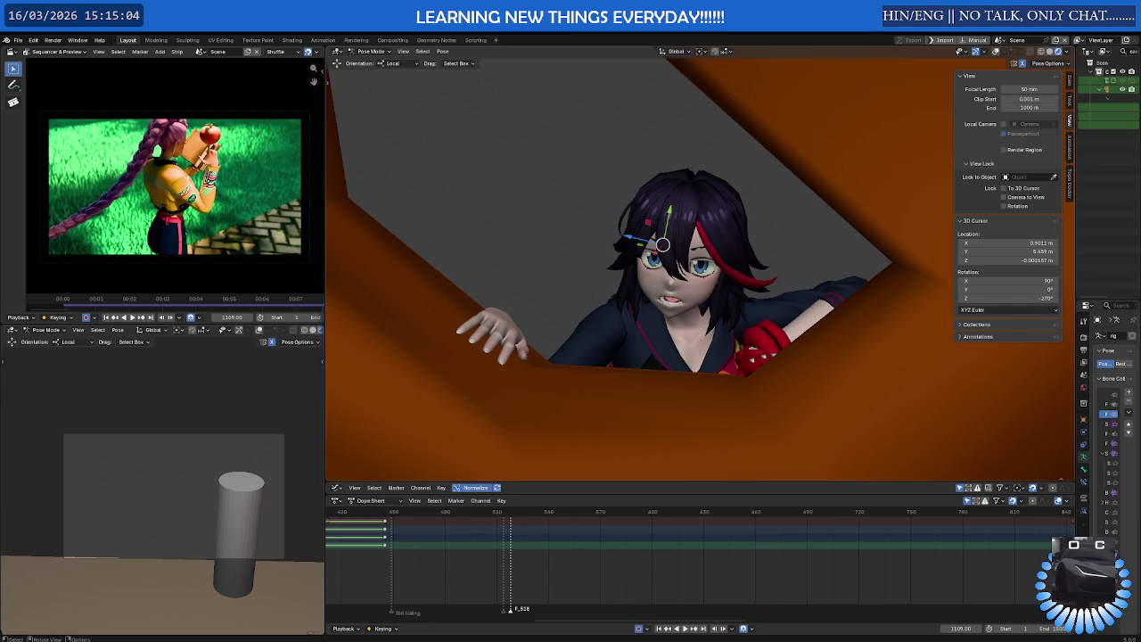
{"action": "mouse_move", "coordinate": [482, 166]}
{"action": "middle_mouse_down"}
{"action": "mouse_move", "coordinate": [607, 266]}
{"action": "mouse_move", "coordinate": [634, 384]}
{"action": "mouse_move", "coordinate": [641, 367]}
{"action": "mouse_move", "coordinate": [629, 393]}
{"action": "middle_mouse_up"}
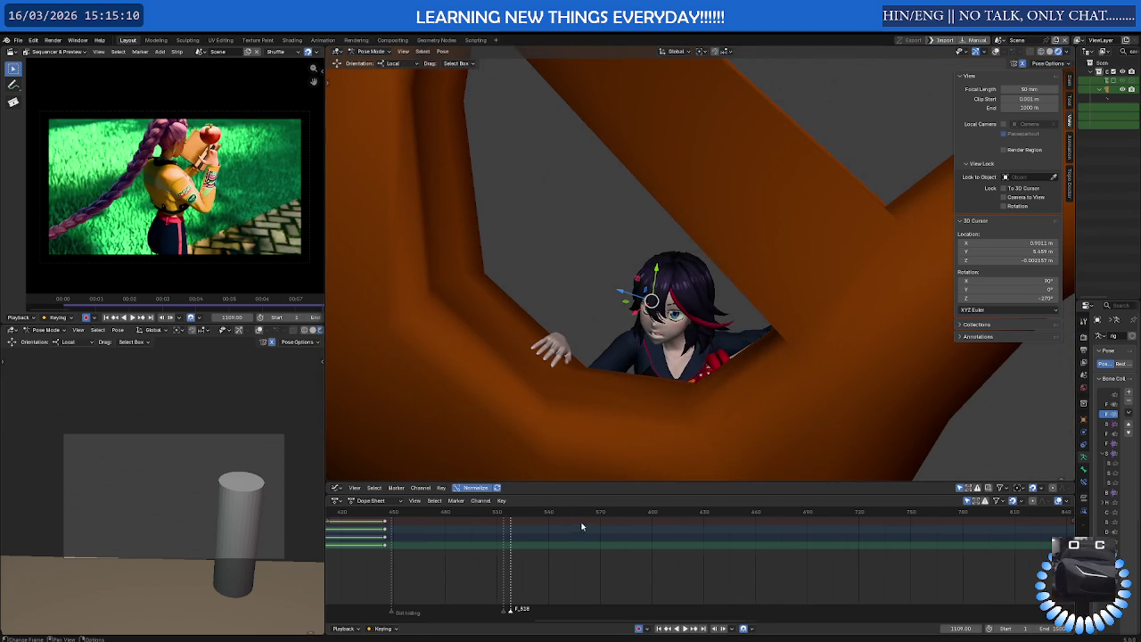
{"action": "scroll", "coordinate": [575, 523], "scroll_direction": "down", "scroll_amount": 3}
{"action": "scroll", "coordinate": [575, 526], "scroll_direction": "down", "scroll_amount": 3}
{"action": "scroll", "coordinate": [606, 526], "scroll_direction": "down", "scroll_amount": 3}
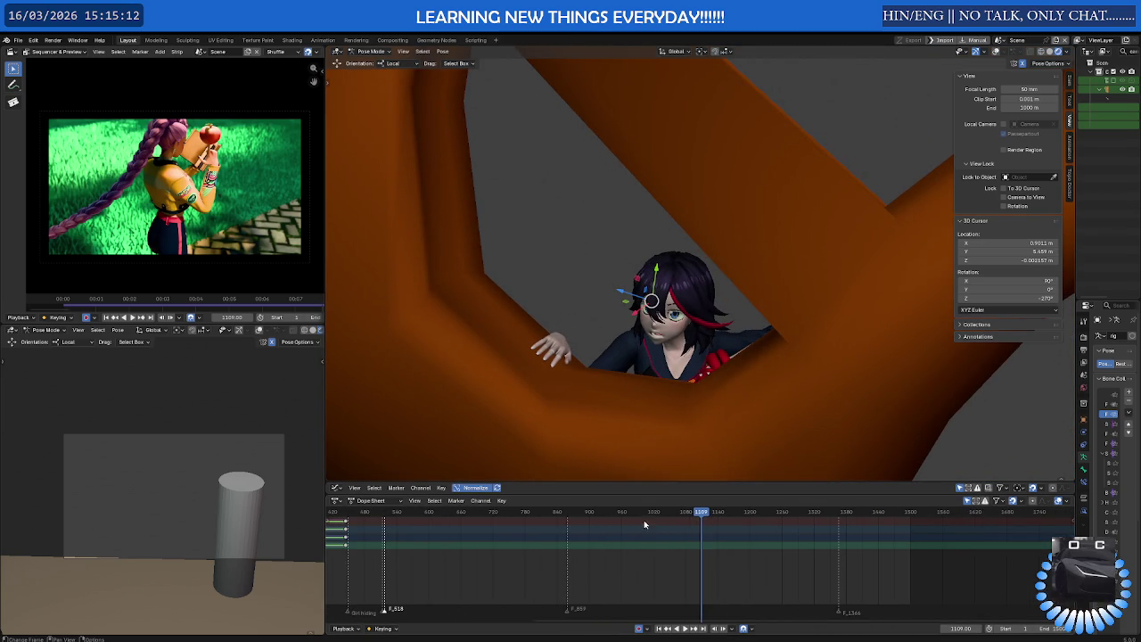
{"action": "key", "text": "space"}
Scrub back toward frame 990 and show the rig controls on the character
{"action": "mouse_move", "coordinate": [709, 517]}
{"action": "left_mouse_down"}
{"action": "mouse_move", "coordinate": [509, 513]}
{"action": "mouse_move", "coordinate": [604, 500]}
{"action": "left_mouse_up"}
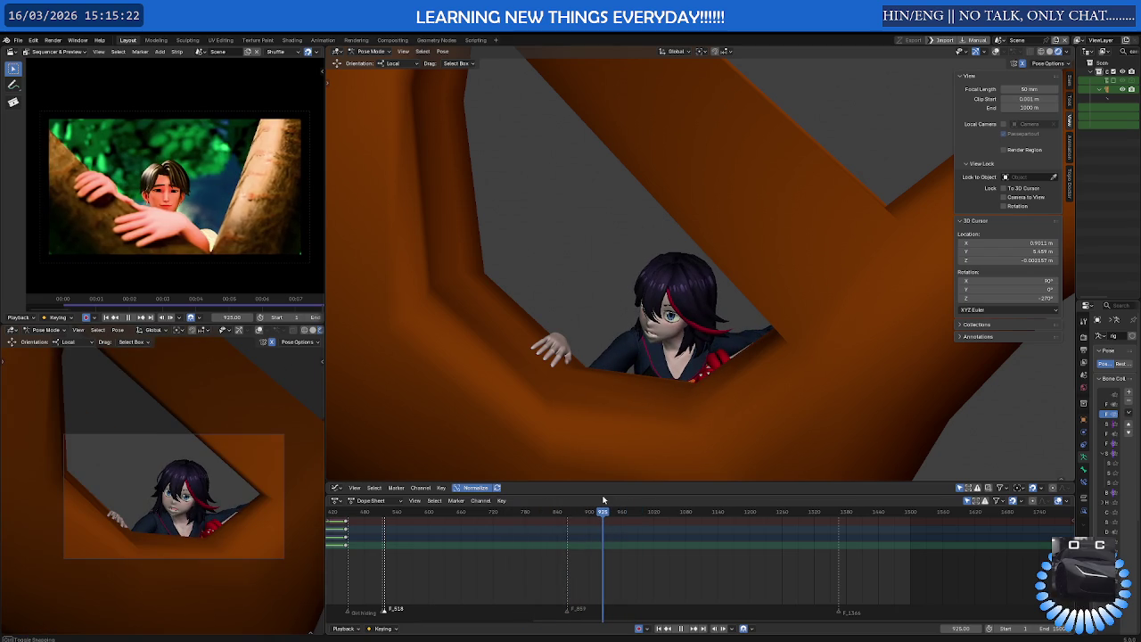
{"action": "scroll", "coordinate": [632, 395], "scroll_direction": "up", "scroll_amount": 2}
{"action": "scroll", "coordinate": [642, 375], "scroll_direction": "up", "scroll_amount": 2}
{"action": "scroll", "coordinate": [660, 337], "scroll_direction": "up", "scroll_amount": 2}
{"action": "scroll", "coordinate": [660, 337], "scroll_direction": "up", "scroll_amount": 3}
{"action": "key", "text": "shift+alt+z"}
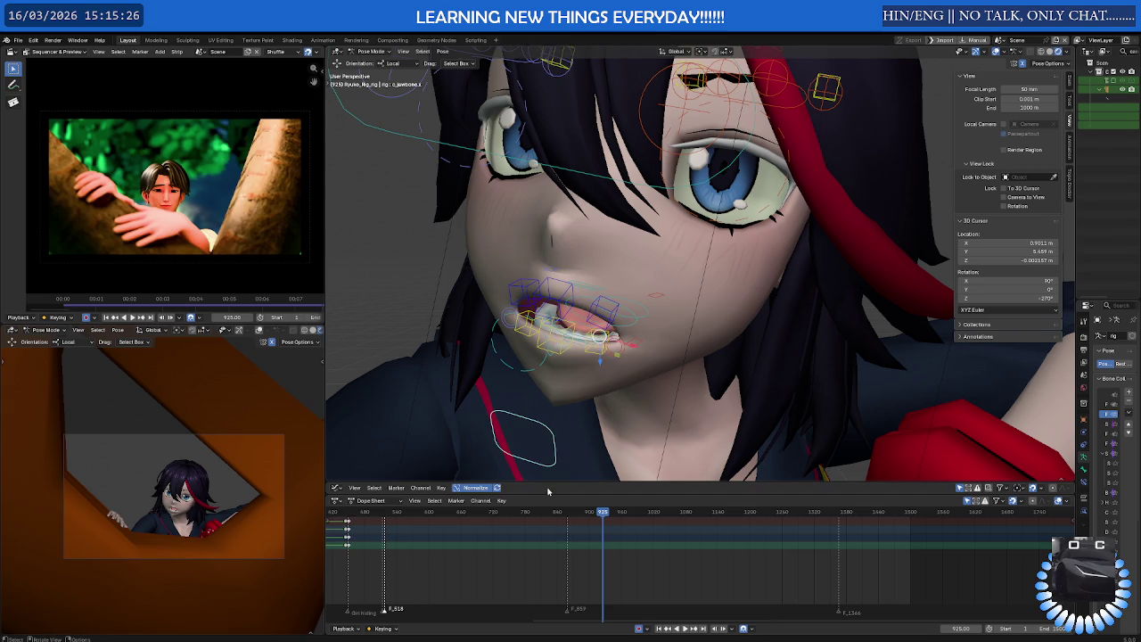
{"action": "scroll", "coordinate": [526, 544], "scroll_direction": "down", "scroll_amount": 2}
{"action": "scroll", "coordinate": [521, 535], "scroll_direction": "down", "scroll_amount": 2}
{"action": "scroll", "coordinate": [517, 526], "scroll_direction": "down", "scroll_amount": 1}
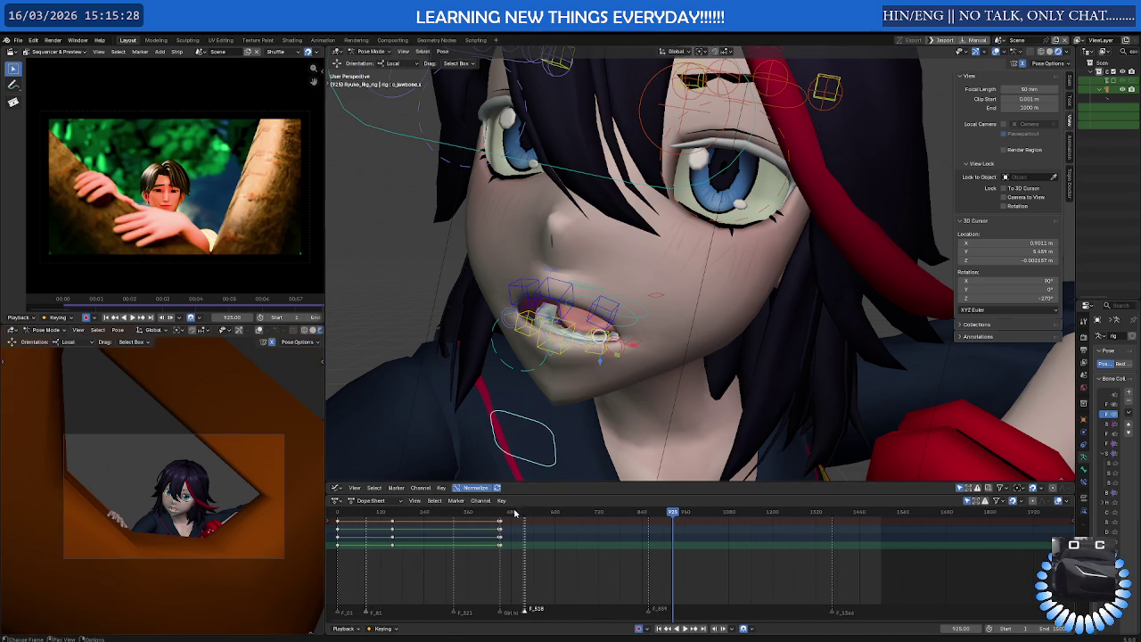
Scrub around frames 451–453 to inspect the character's pose
{"action": "left_click_drag", "start_coordinate": [515, 514], "coordinate": [502, 515]}
{"action": "mouse_move", "coordinate": [505, 514]}
{"action": "left_mouse_down"}
{"action": "mouse_move", "coordinate": [544, 514]}
{"action": "mouse_move", "coordinate": [500, 514]}
{"action": "left_mouse_up"}
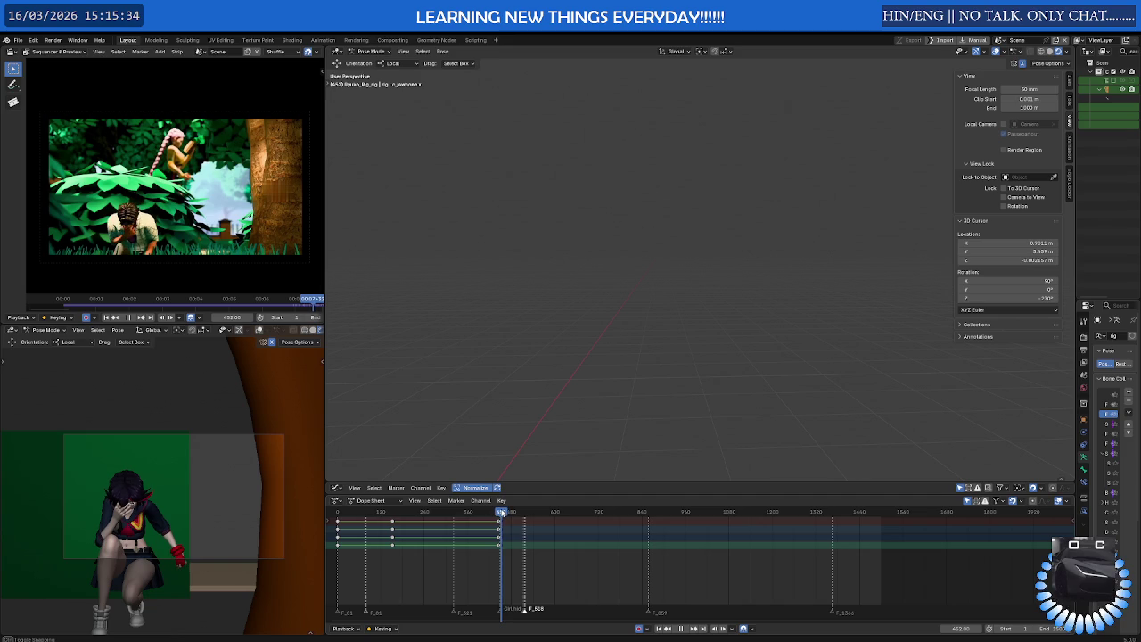
{"action": "scroll", "coordinate": [500, 572], "scroll_direction": "up", "scroll_amount": 2}
{"action": "scroll", "coordinate": [500, 571], "scroll_direction": "up", "scroll_amount": 3}
{"action": "scroll", "coordinate": [548, 570], "scroll_direction": "up", "scroll_amount": 2}
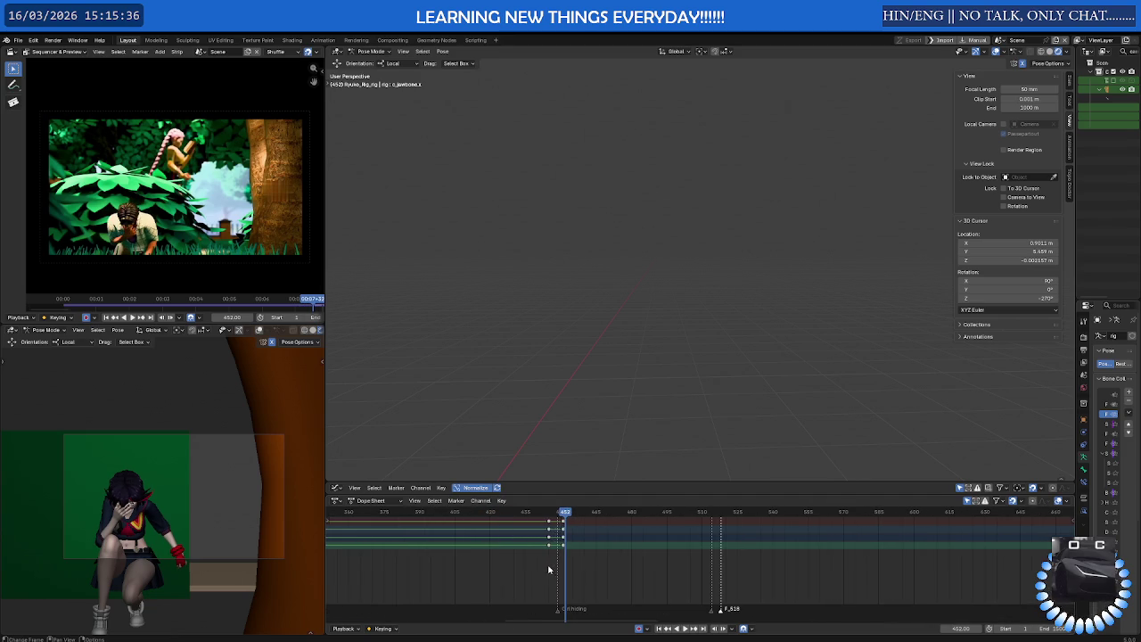
{"action": "left_click_drag", "start_coordinate": [568, 514], "coordinate": [564, 514]}
{"action": "scroll", "coordinate": [588, 446], "scroll_direction": "down", "scroll_amount": 3}
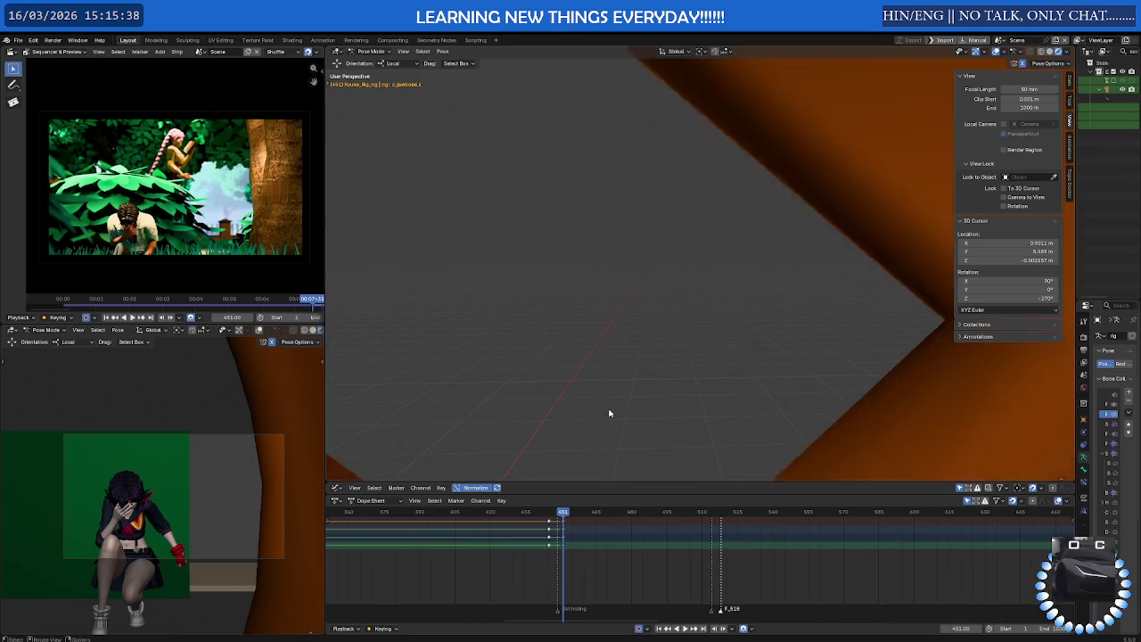
{"action": "scroll", "coordinate": [615, 414], "scroll_direction": "down", "scroll_amount": 3}
{"action": "scroll", "coordinate": [651, 415], "scroll_direction": "down", "scroll_amount": 2}
{"action": "scroll", "coordinate": [665, 410], "scroll_direction": "down", "scroll_amount": 2}
Orbit low and to the front of the crouching character, then play from frame 479
{"action": "mouse_move", "coordinate": [667, 408]}
{"action": "middle_mouse_down"}
{"action": "mouse_move", "coordinate": [643, 329]}
{"action": "mouse_move", "coordinate": [727, 370]}
{"action": "mouse_move", "coordinate": [814, 375]}
{"action": "middle_mouse_up"}
{"action": "scroll", "coordinate": [643, 329], "scroll_direction": "up", "scroll_amount": 3}
{"action": "scroll", "coordinate": [814, 374], "scroll_direction": "up", "scroll_amount": 4}
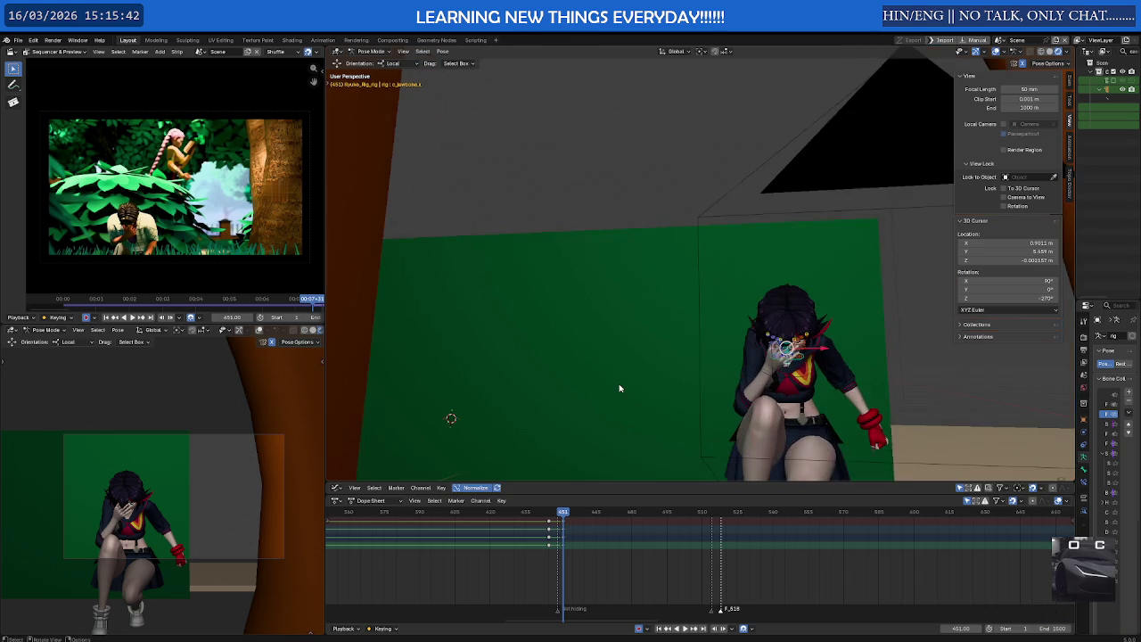
{"action": "scroll", "coordinate": [619, 387], "scroll_direction": "up", "scroll_amount": 1}
{"action": "scroll", "coordinate": [642, 387], "scroll_direction": "up", "scroll_amount": 3}
{"action": "scroll", "coordinate": [717, 381], "scroll_direction": "up", "scroll_amount": 2}
{"action": "middle_click_drag", "start_coordinate": [717, 382], "coordinate": [575, 511]}
{"action": "left_click_drag", "start_coordinate": [568, 513], "coordinate": [630, 513]}
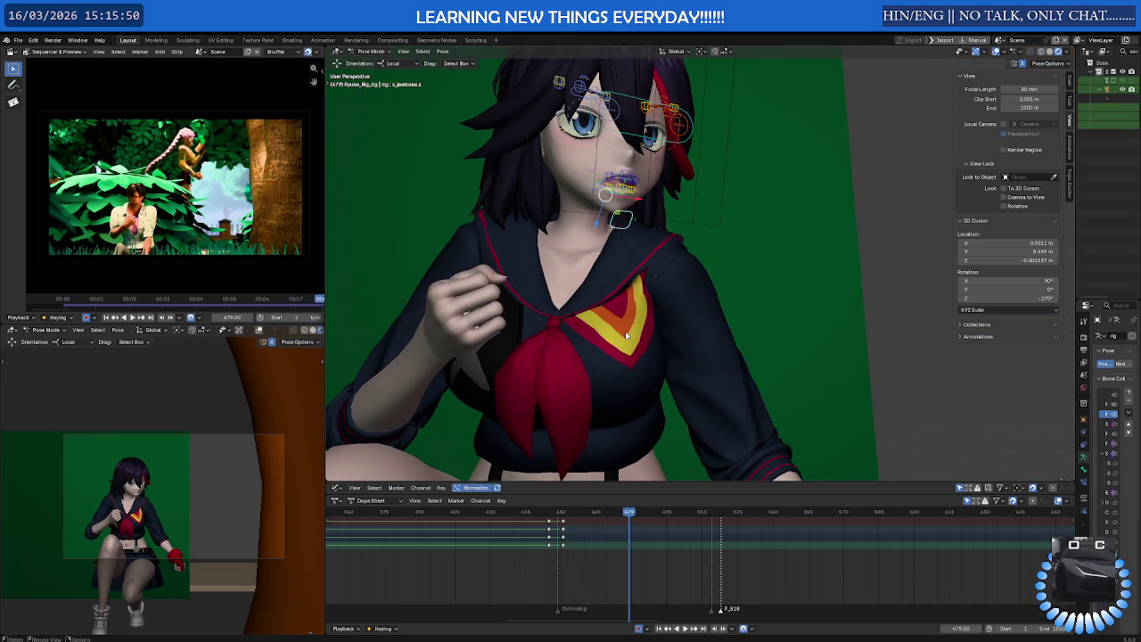
{"action": "scroll", "coordinate": [625, 330], "scroll_direction": "down", "scroll_amount": 3}
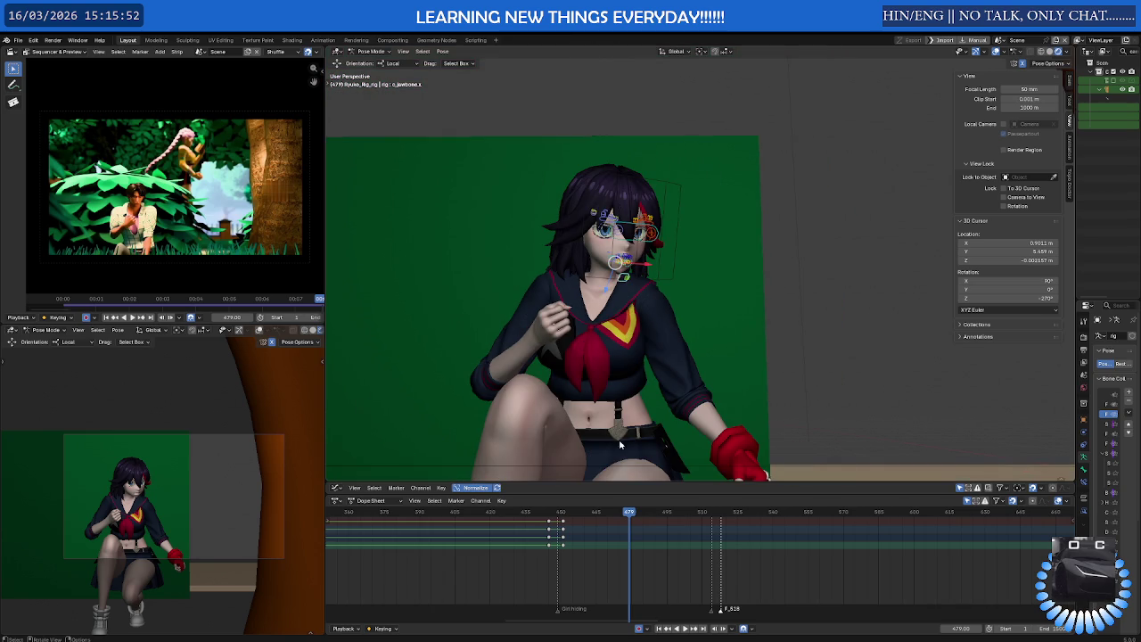
{"action": "key", "text": "space"}
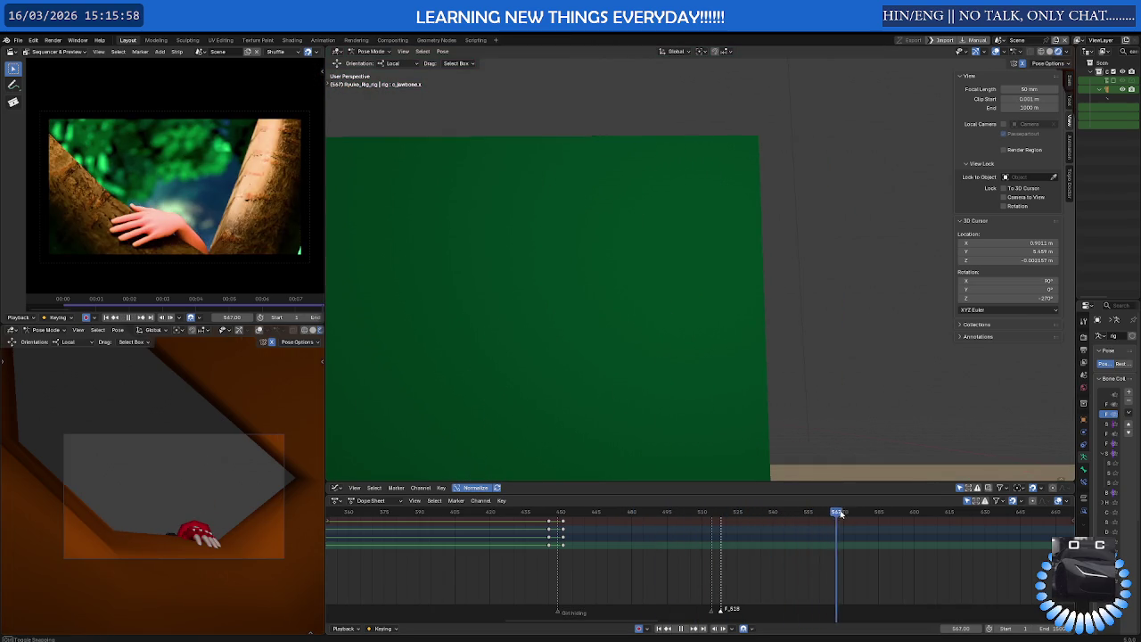
Frame the jaw control and insert mouth-pose keyframes at frame 616
{"action": "left_click_drag", "start_coordinate": [802, 514], "coordinate": [968, 511]}
{"action": "key", "text": "KP_Decimal"}
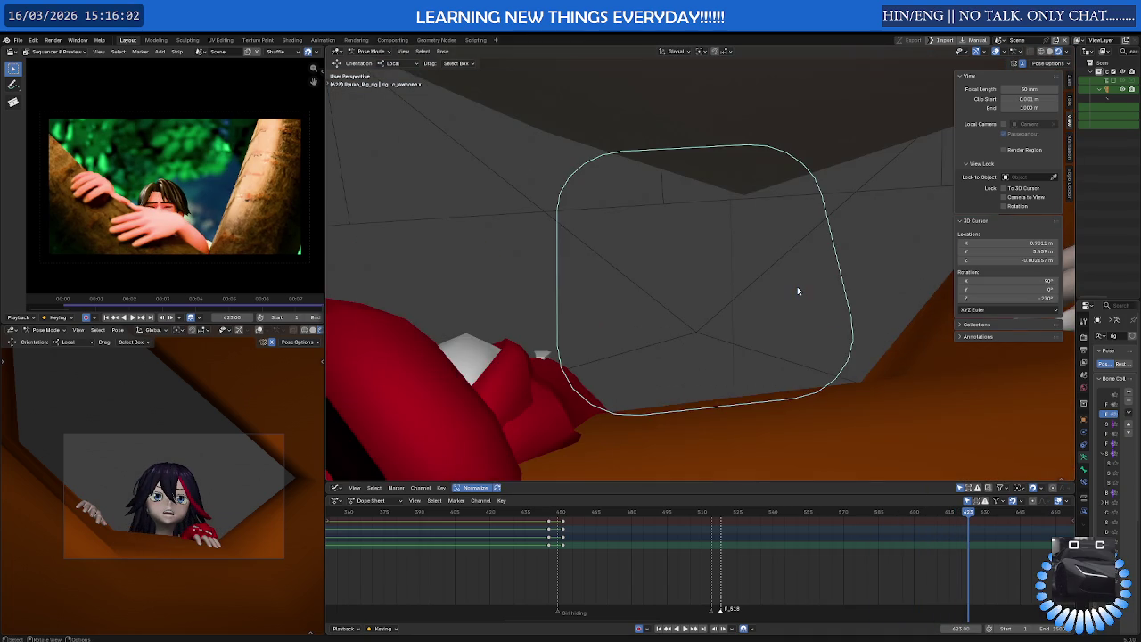
{"action": "key", "text": "KP_1"}
{"action": "scroll", "coordinate": [706, 298], "scroll_direction": "down", "scroll_amount": 3}
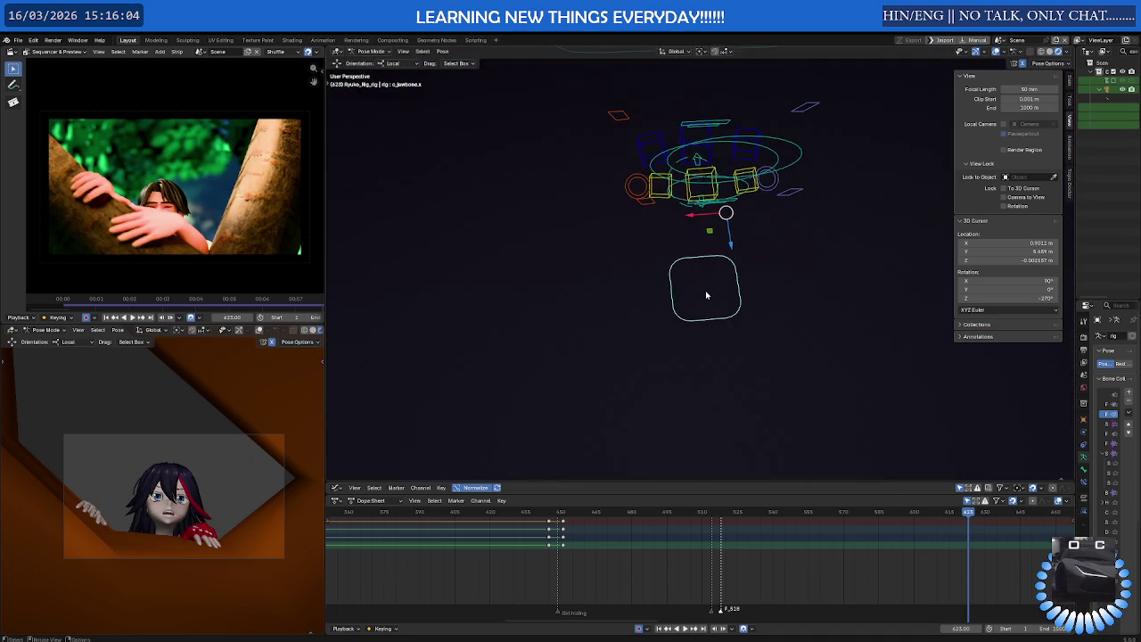
{"action": "mouse_move", "coordinate": [706, 298]}
{"action": "middle_mouse_down"}
{"action": "mouse_move", "coordinate": [832, 286]}
{"action": "mouse_move", "coordinate": [713, 368]}
{"action": "mouse_move", "coordinate": [729, 341]}
{"action": "middle_mouse_up"}
{"action": "scroll", "coordinate": [712, 368], "scroll_direction": "down", "scroll_amount": 3}
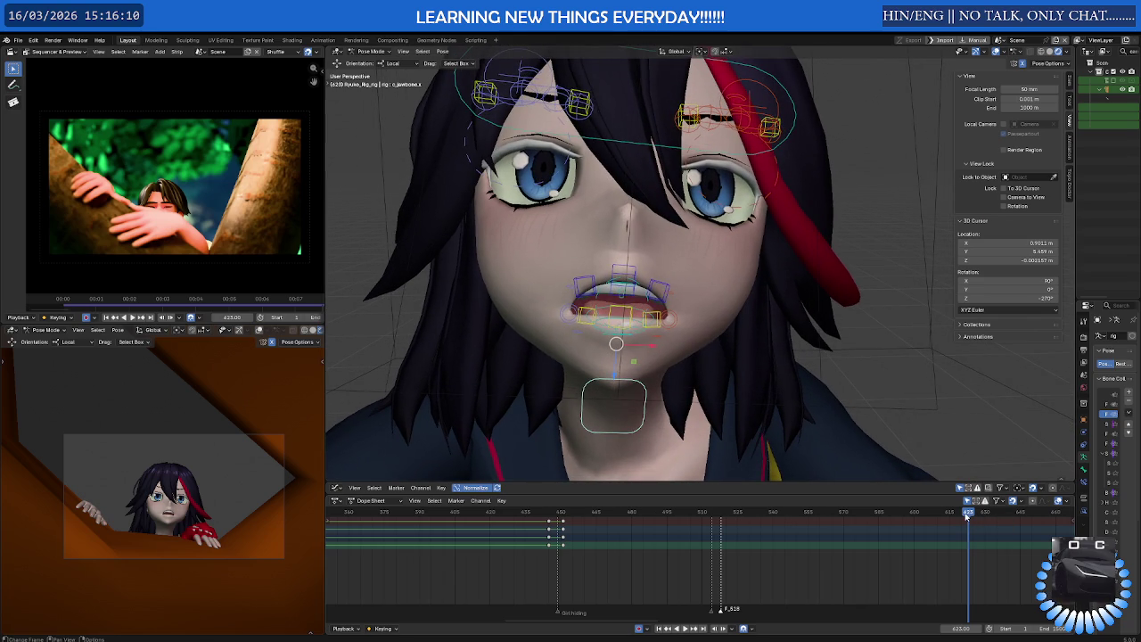
{"action": "left_click_drag", "start_coordinate": [967, 516], "coordinate": [952, 518]}
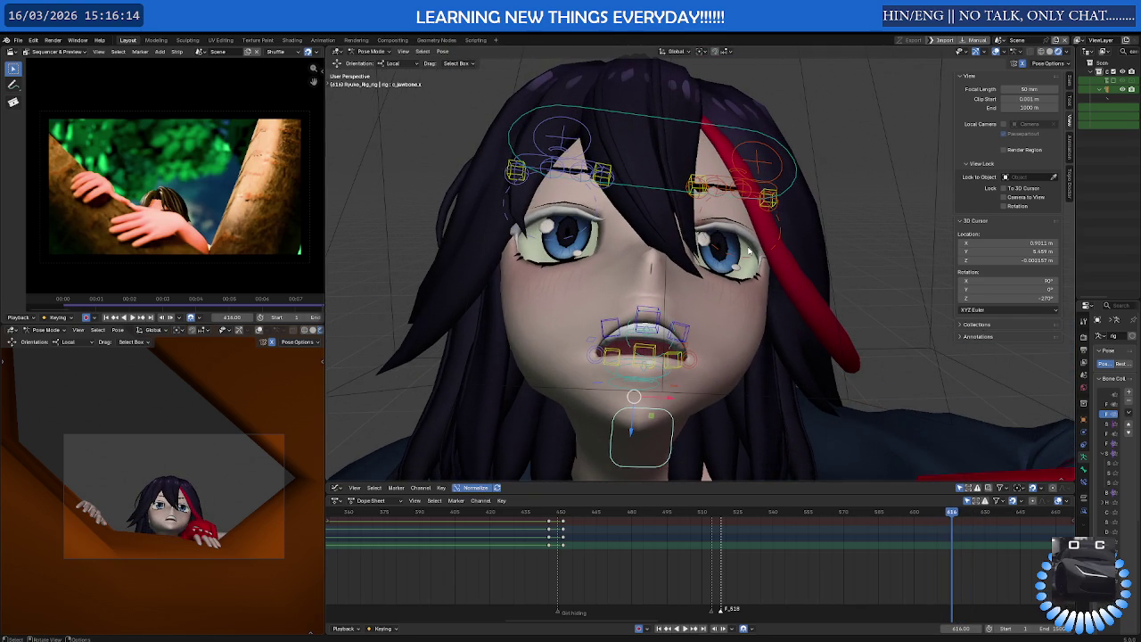
{"action": "key", "text": "i"}
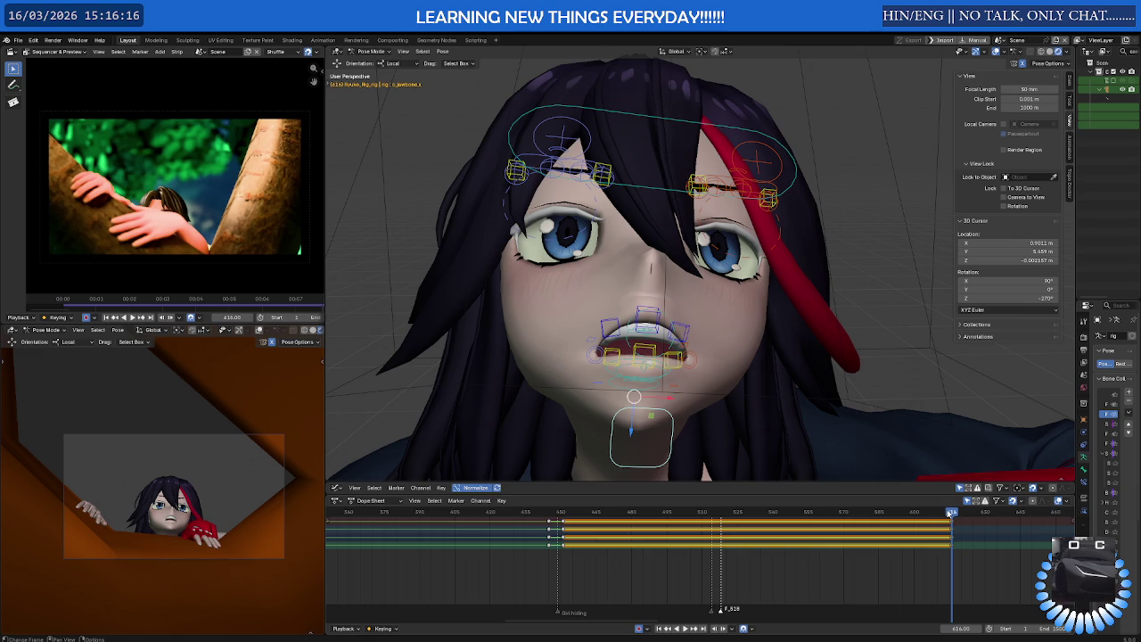
Review the new mouth keys by orbiting the face, scrubbing and playing to about frame 780
{"action": "key", "text": "Right"}
{"action": "key", "text": "Right"}
{"action": "key", "text": "Right"}
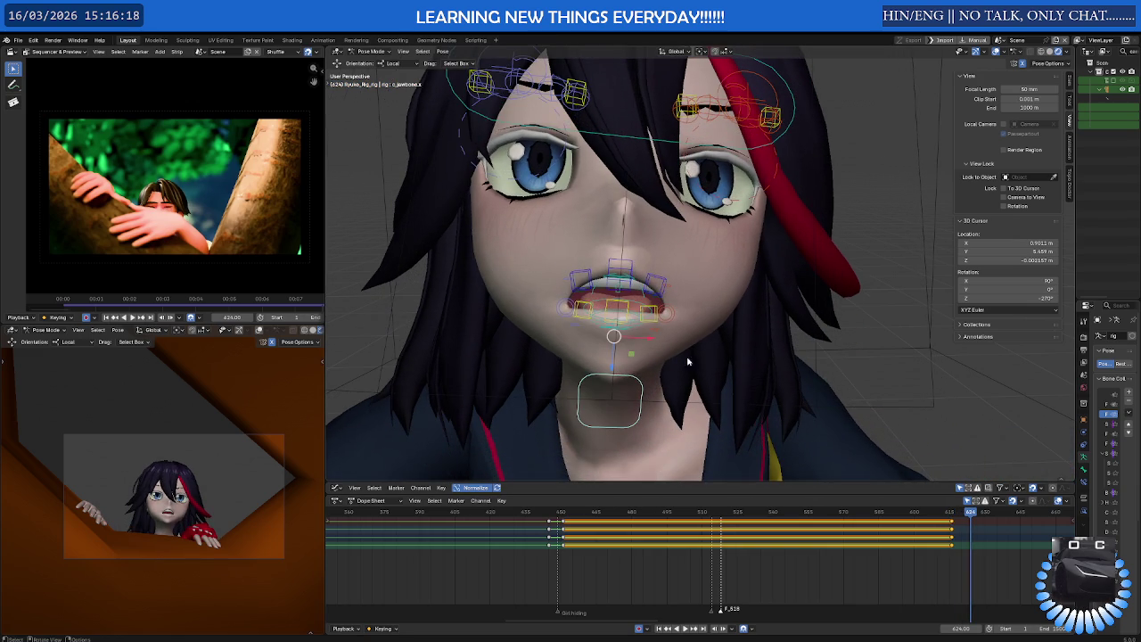
{"action": "middle_click_drag", "start_coordinate": [631, 350], "coordinate": [604, 319]}
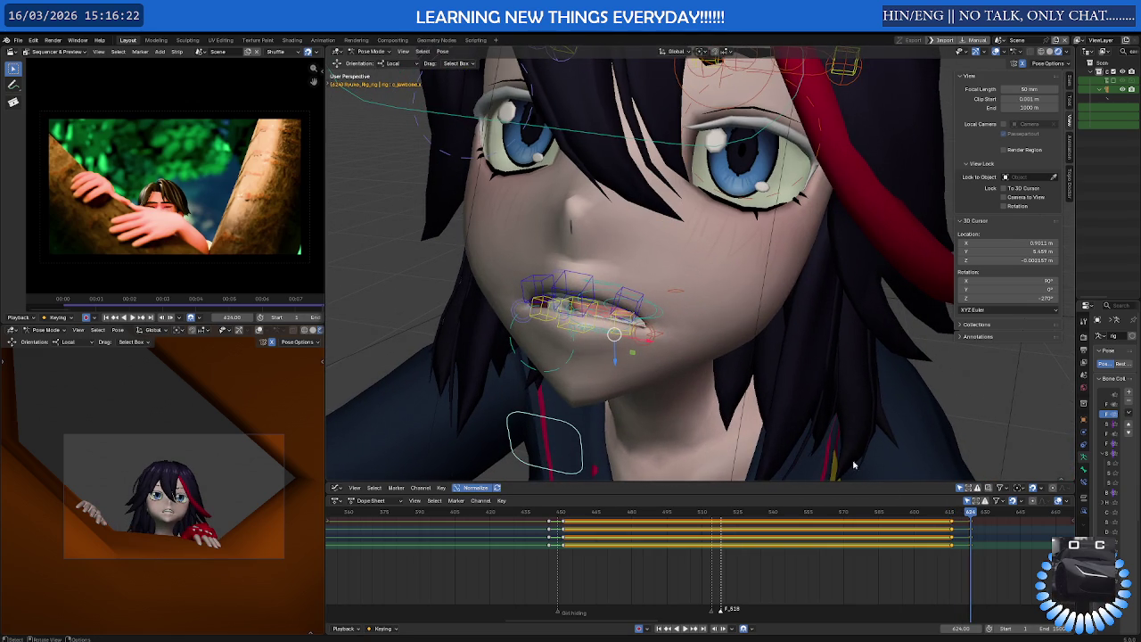
{"action": "middle_click_drag", "start_coordinate": [555, 404], "coordinate": [569, 329]}
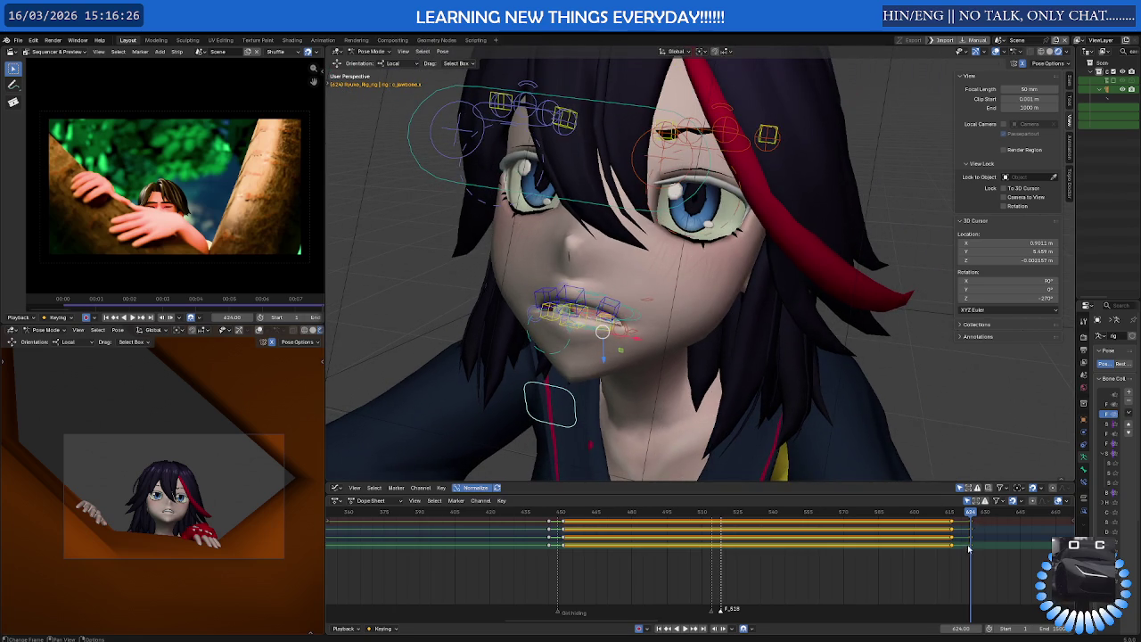
{"action": "middle_click_drag", "start_coordinate": [972, 539], "coordinate": [633, 528]}
{"action": "mouse_move", "coordinate": [635, 515]}
{"action": "left_mouse_down"}
{"action": "mouse_move", "coordinate": [734, 514]}
{"action": "mouse_move", "coordinate": [632, 517]}
{"action": "mouse_move", "coordinate": [705, 516]}
{"action": "left_mouse_up"}
{"action": "middle_click_drag", "start_coordinate": [624, 401], "coordinate": [633, 428]}
{"action": "key", "text": "space"}
{"action": "mouse_move", "coordinate": [800, 515]}
{"action": "left_mouse_down"}
{"action": "mouse_move", "coordinate": [978, 511]}
{"action": "mouse_move", "coordinate": [625, 522]}
{"action": "mouse_move", "coordinate": [648, 539]}
{"action": "mouse_move", "coordinate": [713, 535]}
{"action": "mouse_move", "coordinate": [683, 535]}
{"action": "mouse_move", "coordinate": [700, 534]}
{"action": "left_mouse_up"}
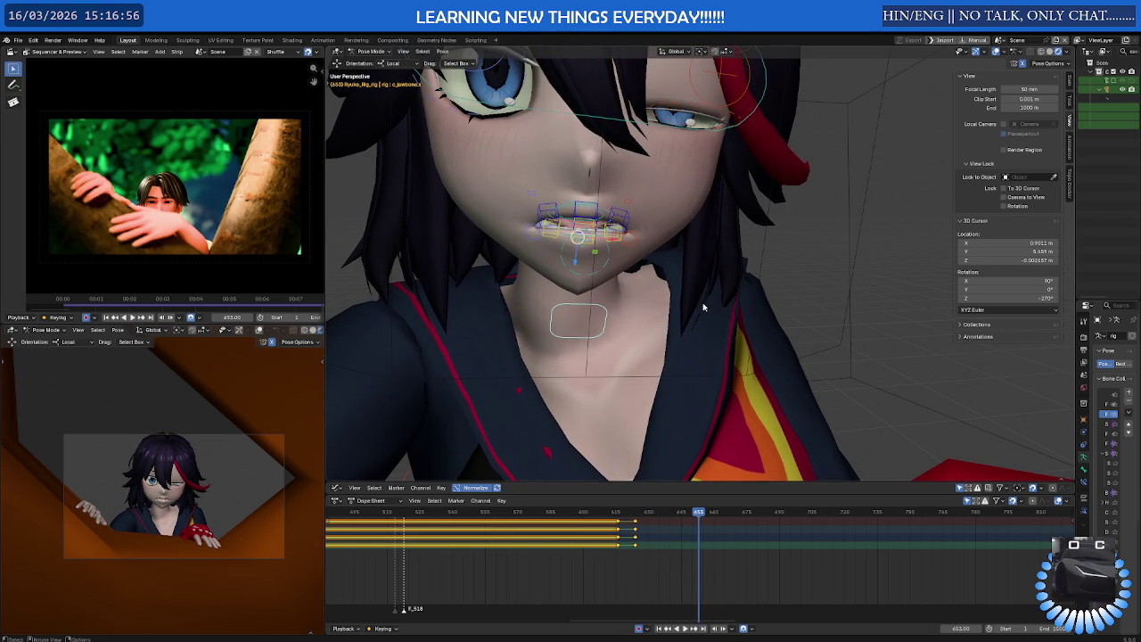
{"action": "mouse_move", "coordinate": [686, 208]}
{"action": "middle_mouse_down"}
{"action": "mouse_move", "coordinate": [671, 273]}
{"action": "mouse_move", "coordinate": [700, 363]}
{"action": "middle_mouse_up"}
Select the c_eyebrow_03_master and neighbouring eyebrow controls from a side view of the head
{"action": "middle_click_drag", "start_coordinate": [739, 198], "coordinate": [653, 169]}
{"action": "left_click", "coordinate": [647, 165]}
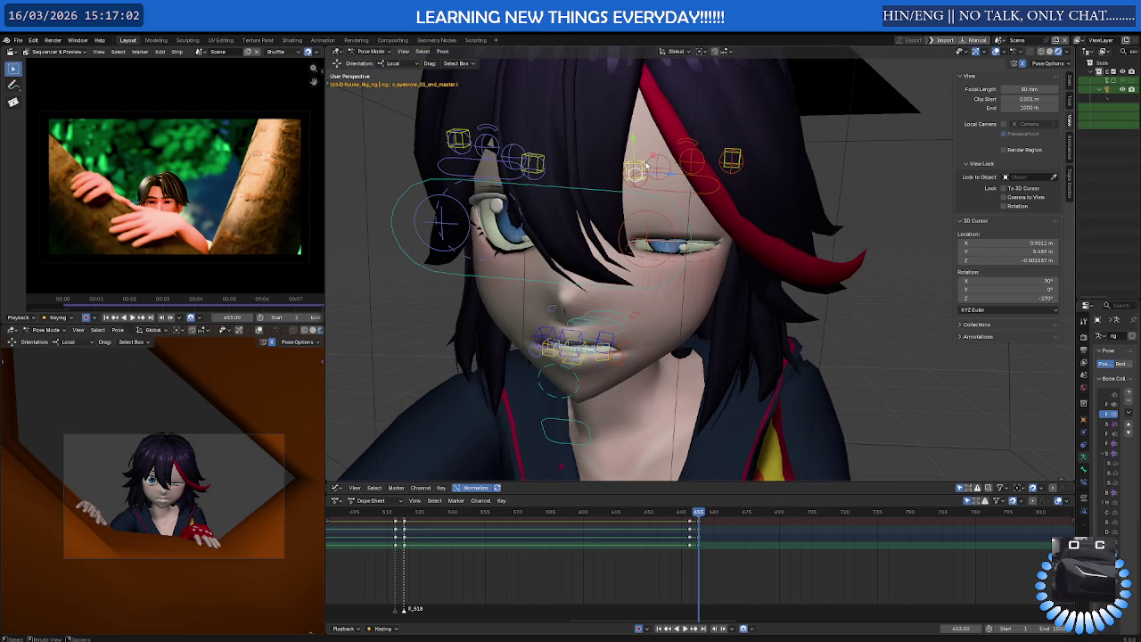
{"action": "scroll", "coordinate": [727, 573], "scroll_direction": "up", "scroll_amount": 2}
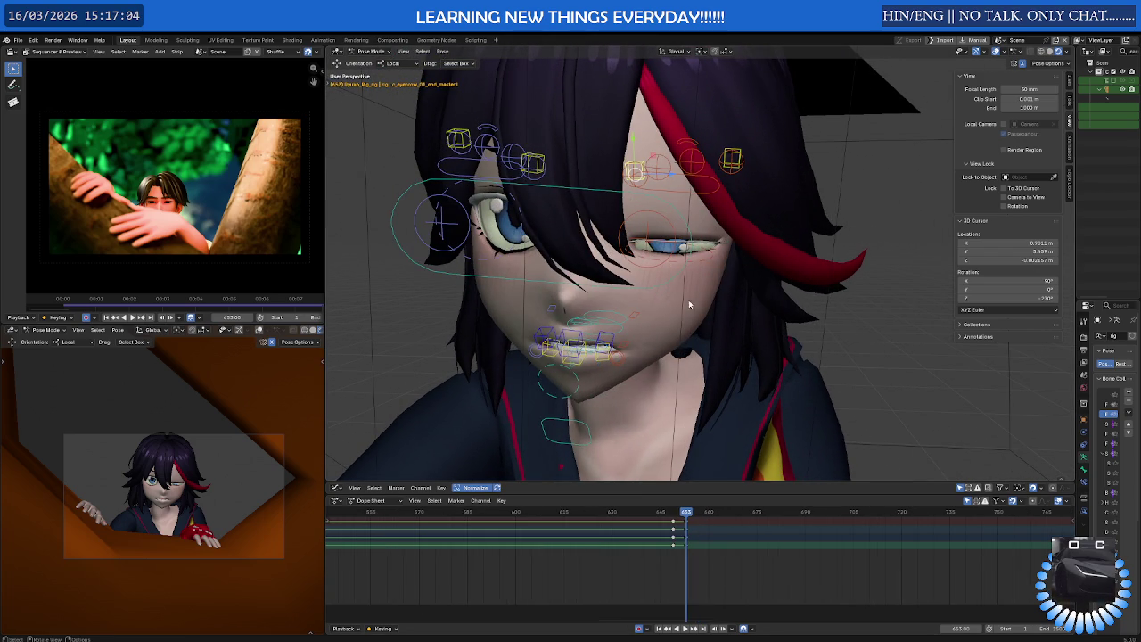
{"action": "left_click", "coordinate": [737, 158]}
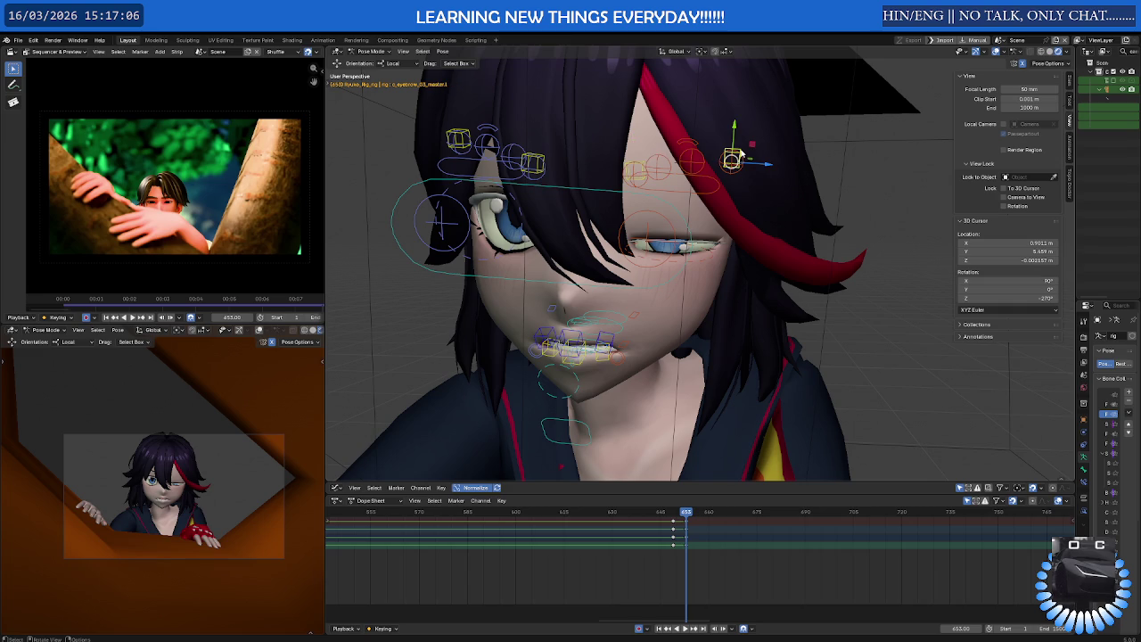
{"action": "left_click", "coordinate": [639, 164]}
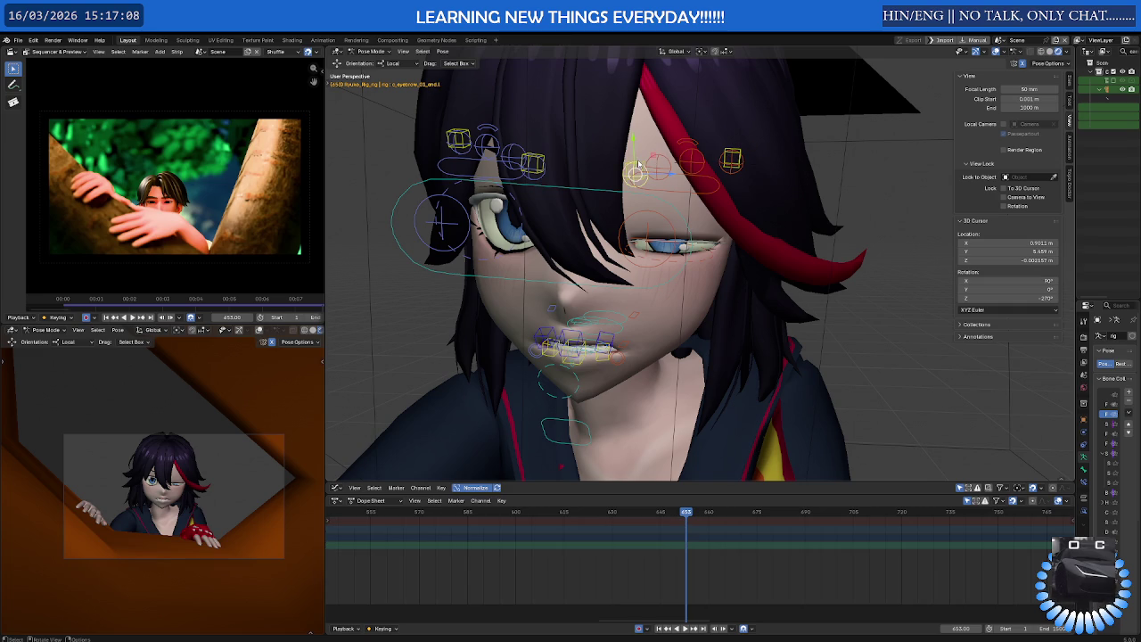
{"action": "left_click", "coordinate": [736, 156]}
{"action": "left_click", "coordinate": [536, 160]}
{"action": "left_click", "coordinate": [537, 158]}
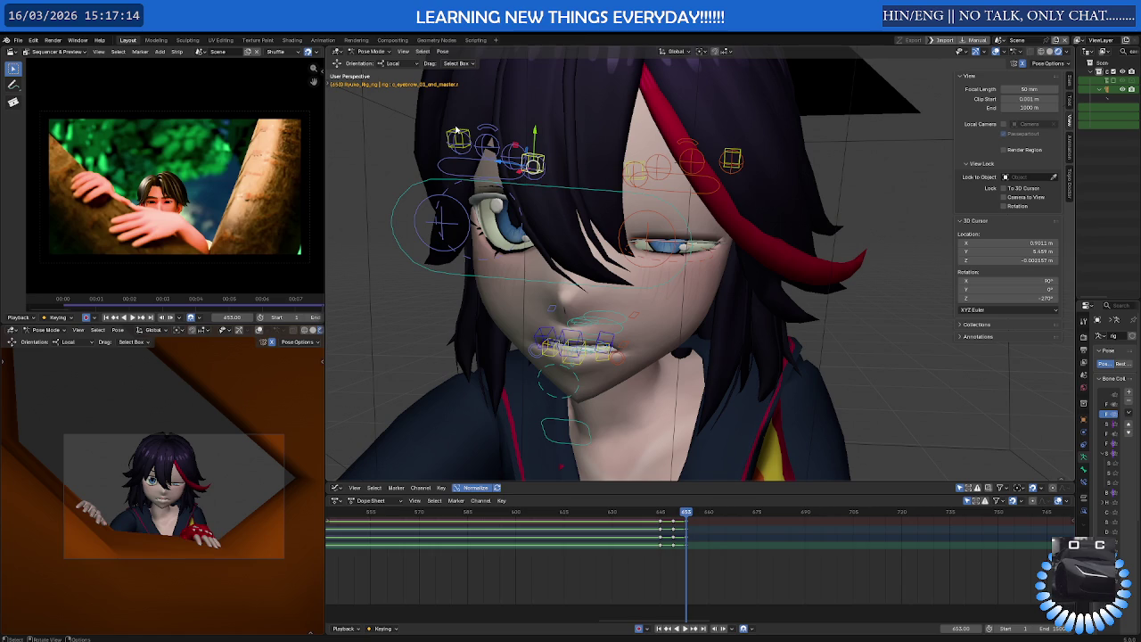
{"action": "left_click", "coordinate": [453, 132]}
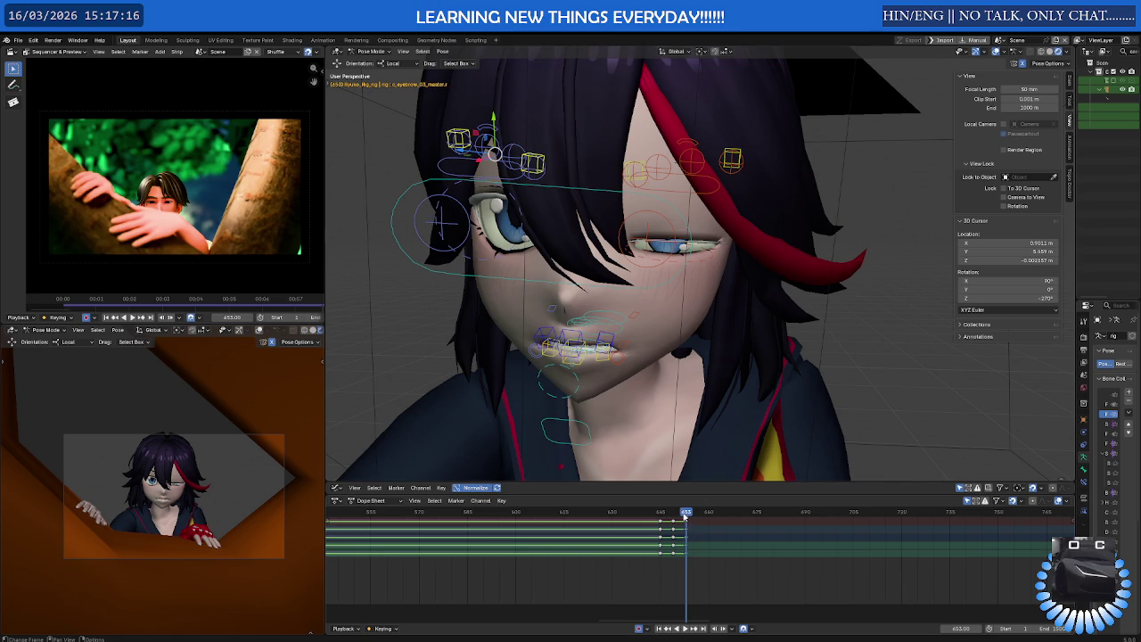
Reposition the eyebrow master control at frame 645 and again at frame 652
{"action": "left_click_drag", "start_coordinate": [684, 515], "coordinate": [661, 513]}
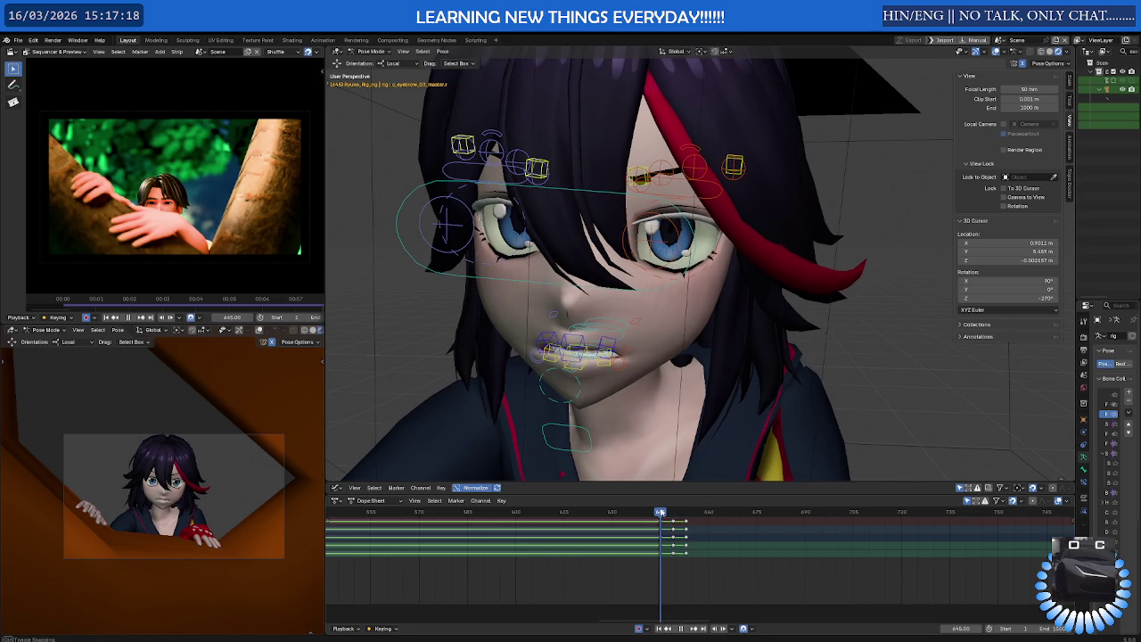
{"action": "key", "text": "g"}
{"action": "left_click", "coordinate": [591, 233]}
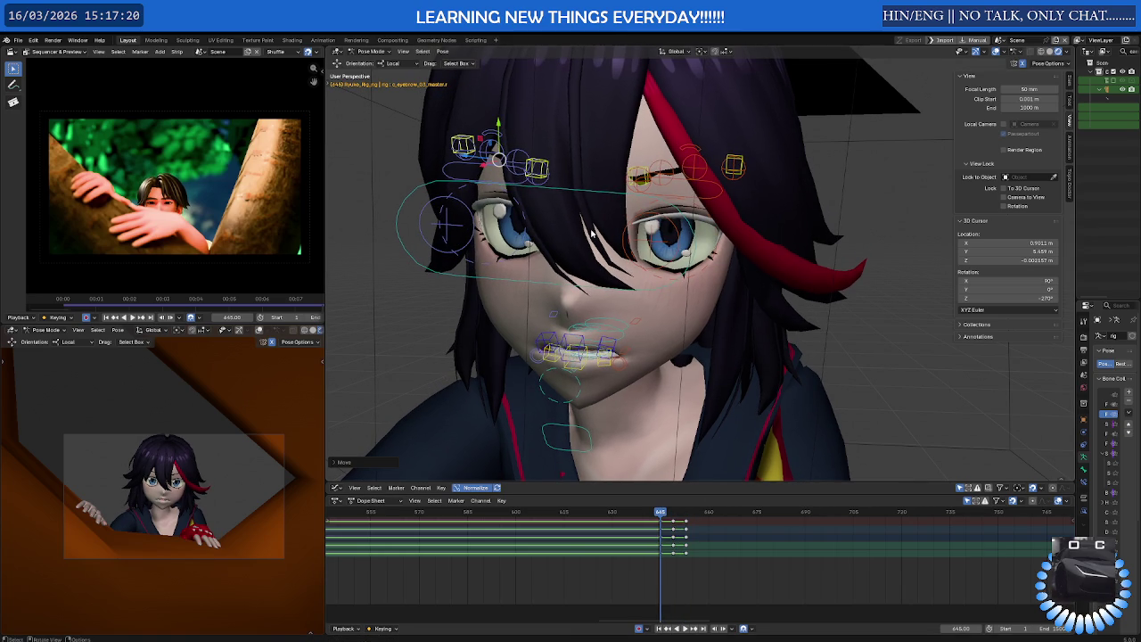
{"action": "left_click_drag", "start_coordinate": [658, 515], "coordinate": [675, 521]}
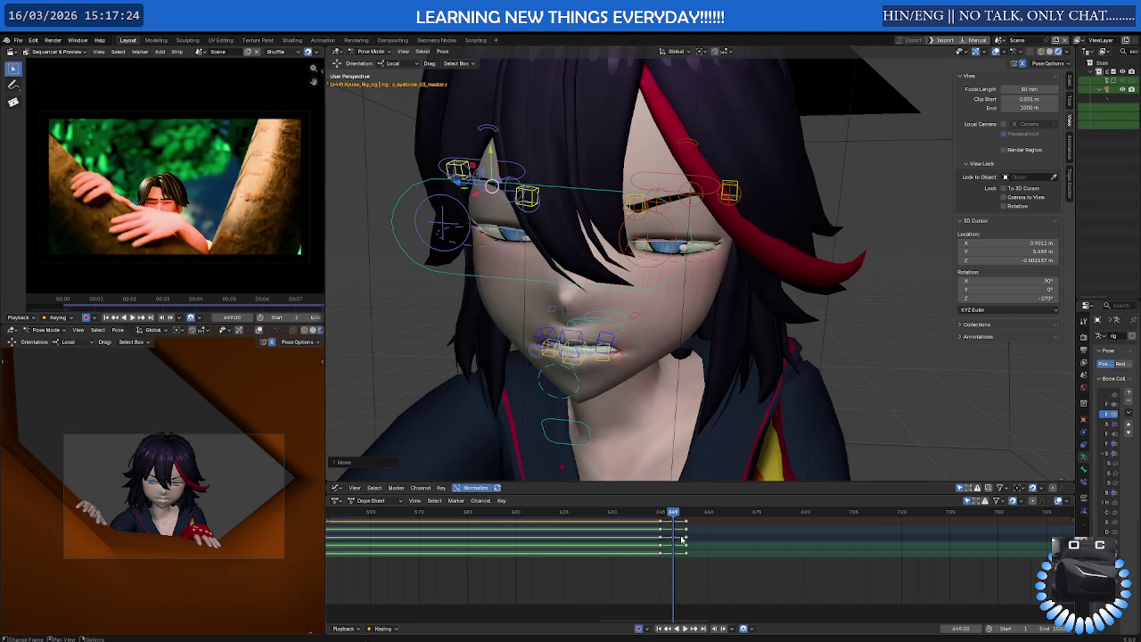
{"action": "left_click_drag", "start_coordinate": [678, 515], "coordinate": [686, 516]}
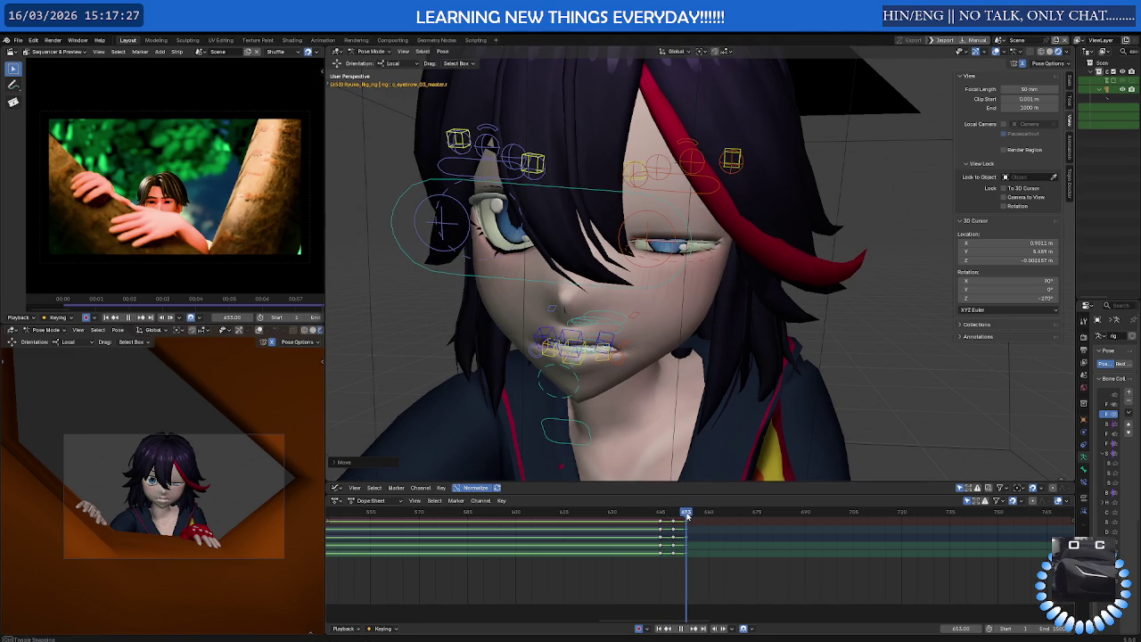
{"action": "key", "text": "g"}
{"action": "left_click", "coordinate": [645, 341]}
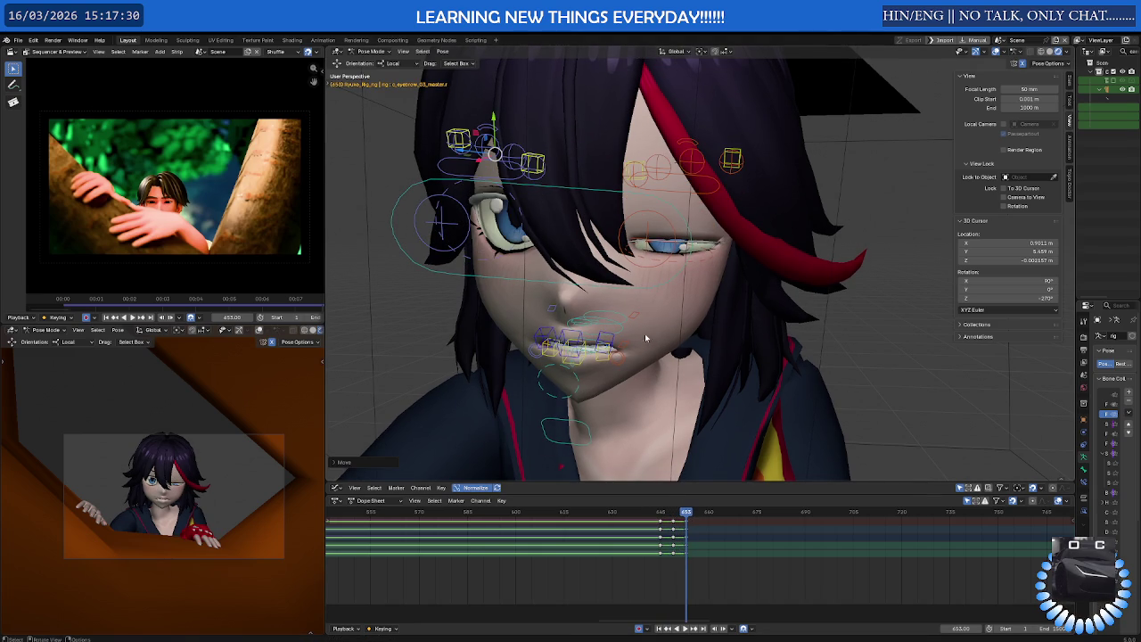
Move the eye control so the eye is open by frame 654, then preview without overlays
{"action": "left_click", "coordinate": [509, 194]}
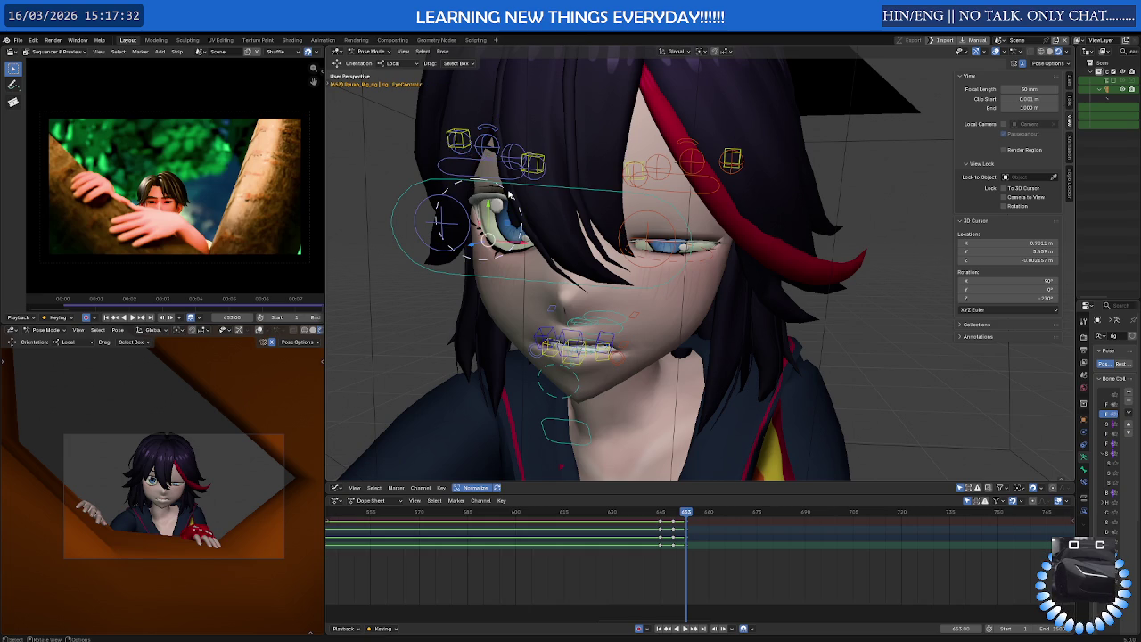
{"action": "key", "text": "g"}
{"action": "left_click", "coordinate": [647, 293]}
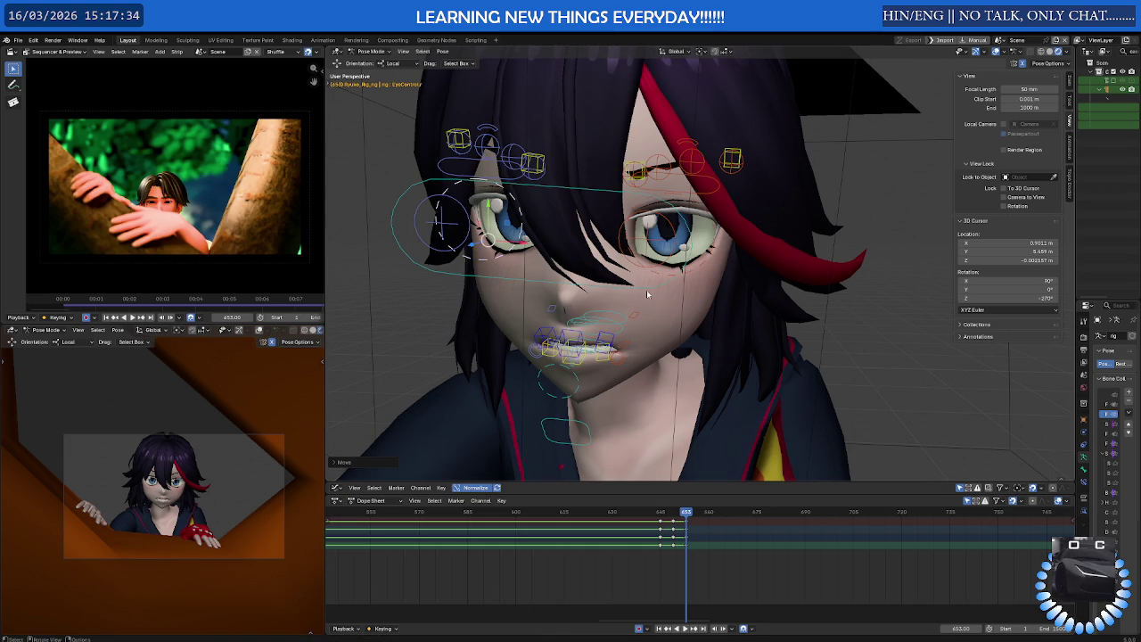
{"action": "left_click_drag", "start_coordinate": [686, 514], "coordinate": [696, 517]}
{"action": "left_click", "coordinate": [690, 517]}
{"action": "key", "text": "shift+alt+z"}
{"action": "mouse_move", "coordinate": [580, 383]}
{"action": "middle_mouse_down"}
{"action": "mouse_move", "coordinate": [693, 309]}
{"action": "mouse_move", "coordinate": [673, 329]}
{"action": "middle_mouse_up"}
{"action": "key", "text": "space"}
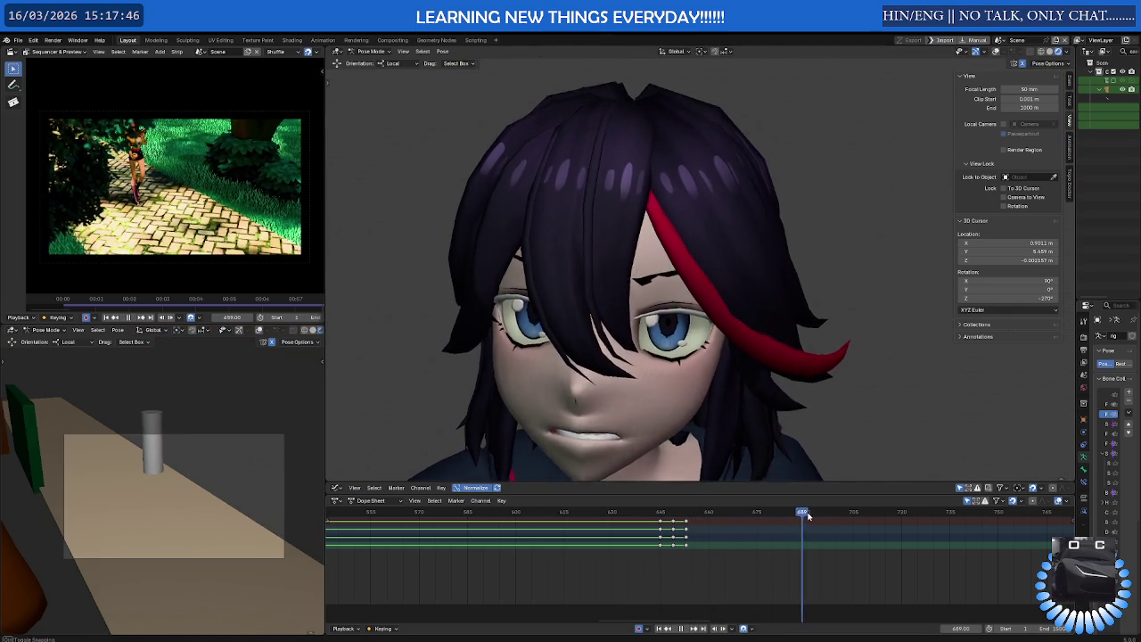
Play and scrub the animation between frames 754 and 881 to find the mouth timing
{"action": "scroll", "coordinate": [988, 543], "scroll_direction": "down", "scroll_amount": 3}
{"action": "scroll", "coordinate": [988, 543], "scroll_direction": "up", "scroll_amount": 3}
{"action": "left_click_drag", "start_coordinate": [496, 512], "coordinate": [796, 513]}
{"action": "scroll", "coordinate": [720, 347], "scroll_direction": "down", "scroll_amount": 5}
{"action": "key", "text": "space"}
{"action": "key", "text": "space"}
{"action": "left_click_drag", "start_coordinate": [869, 512], "coordinate": [838, 511]}
{"action": "scroll", "coordinate": [654, 582], "scroll_direction": "down", "scroll_amount": 3}
{"action": "key", "text": "space"}
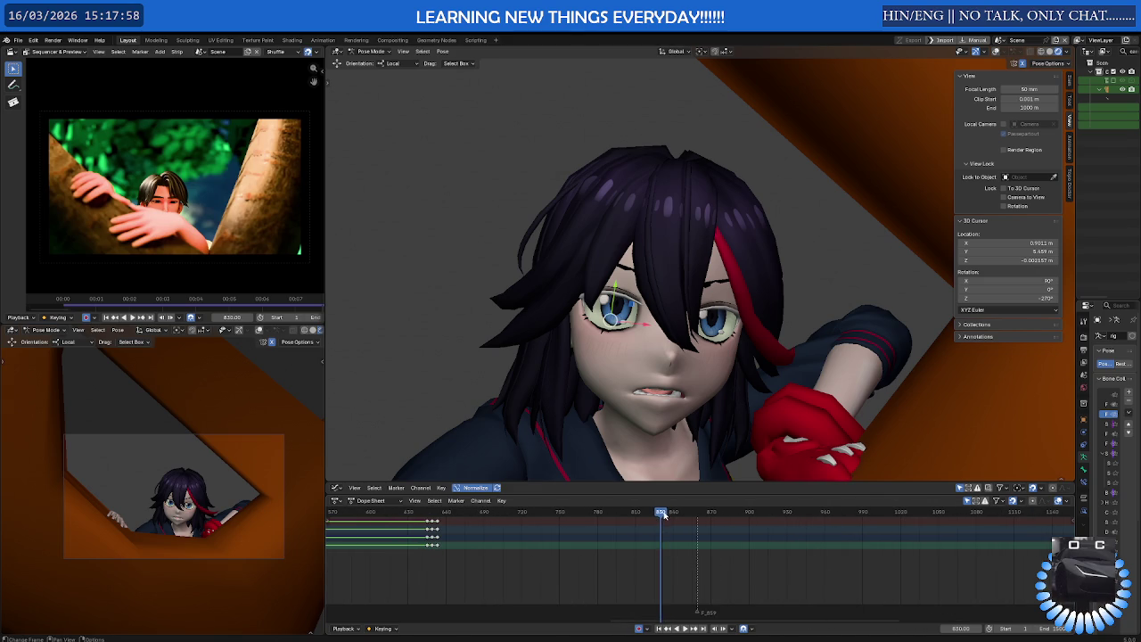
{"action": "scroll", "coordinate": [772, 520], "scroll_direction": "down", "scroll_amount": 3}
{"action": "mouse_move", "coordinate": [772, 516]}
{"action": "left_mouse_down"}
{"action": "mouse_move", "coordinate": [642, 517]}
{"action": "mouse_move", "coordinate": [833, 515]}
{"action": "mouse_move", "coordinate": [565, 517]}
{"action": "mouse_move", "coordinate": [671, 517]}
{"action": "left_mouse_up"}
Show the rig controls and key all the mouth-area bones at frame 838
{"action": "key", "text": "shift+alt+z"}
{"action": "scroll", "coordinate": [693, 389], "scroll_direction": "up", "scroll_amount": 2}
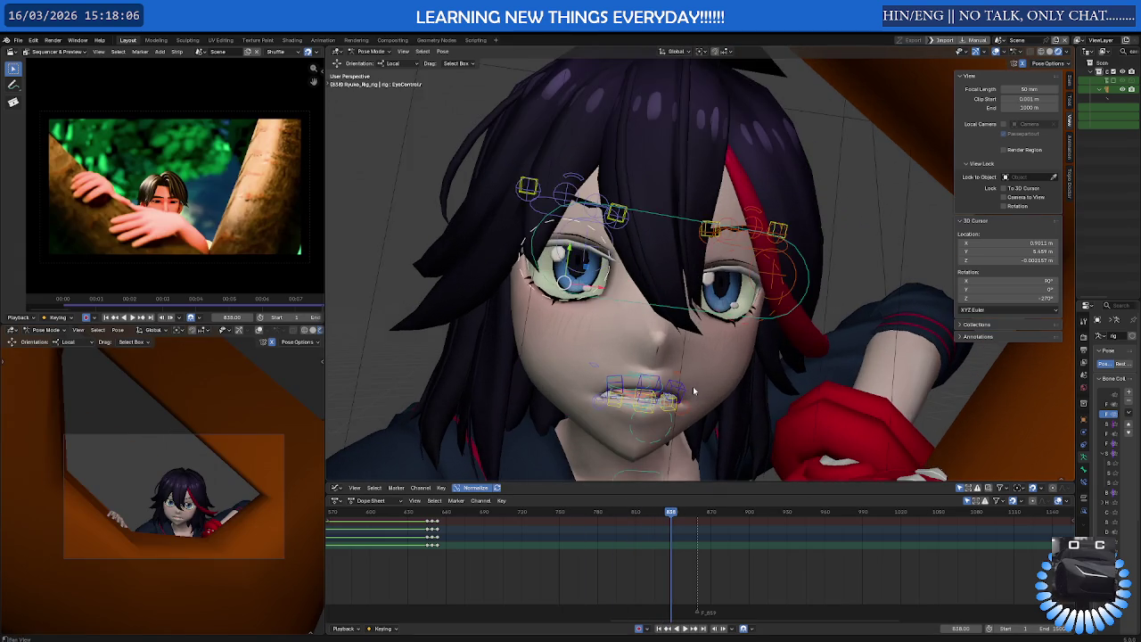
{"action": "scroll", "coordinate": [693, 390], "scroll_direction": "up", "scroll_amount": 2}
{"action": "scroll", "coordinate": [659, 410], "scroll_direction": "up", "scroll_amount": 2}
{"action": "scroll", "coordinate": [640, 425], "scroll_direction": "up", "scroll_amount": 2}
{"action": "scroll", "coordinate": [640, 425], "scroll_direction": "down", "scroll_amount": 4}
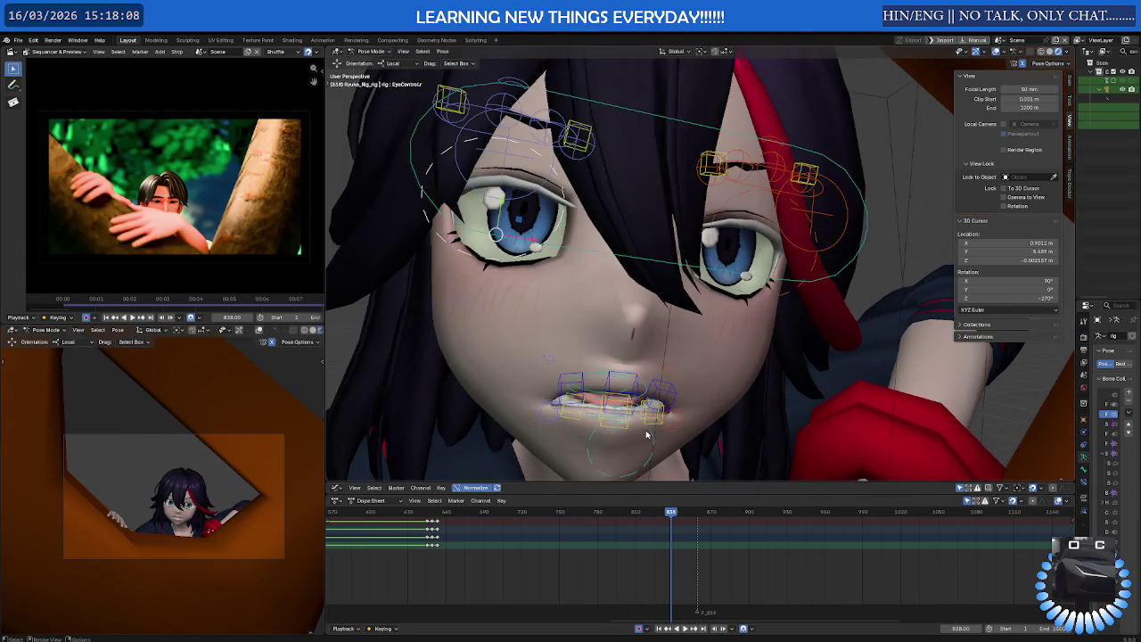
{"action": "middle_click_drag", "start_coordinate": [640, 425], "coordinate": [704, 385]}
{"action": "left_click", "coordinate": [555, 334]}
{"action": "left_click_drag", "start_coordinate": [535, 328], "coordinate": [726, 480]}
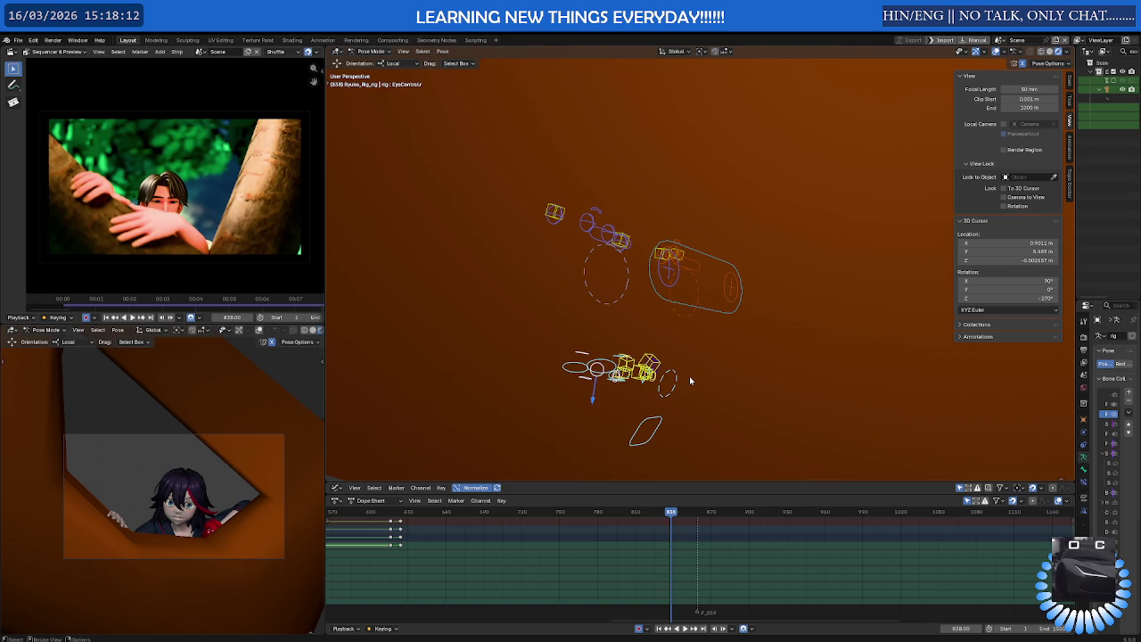
{"action": "key", "text": "i"}
At frame 854, move the jaw control up along Z to close the teeth
{"action": "middle_click_drag", "start_coordinate": [689, 376], "coordinate": [665, 389]}
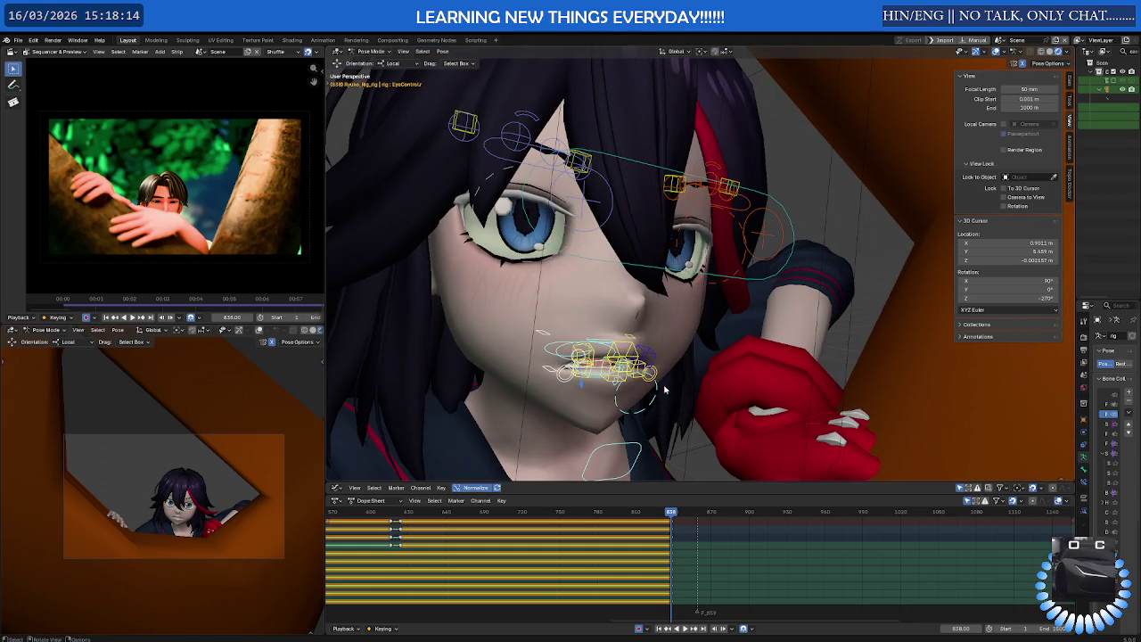
{"action": "left_click_drag", "start_coordinate": [673, 514], "coordinate": [691, 515]}
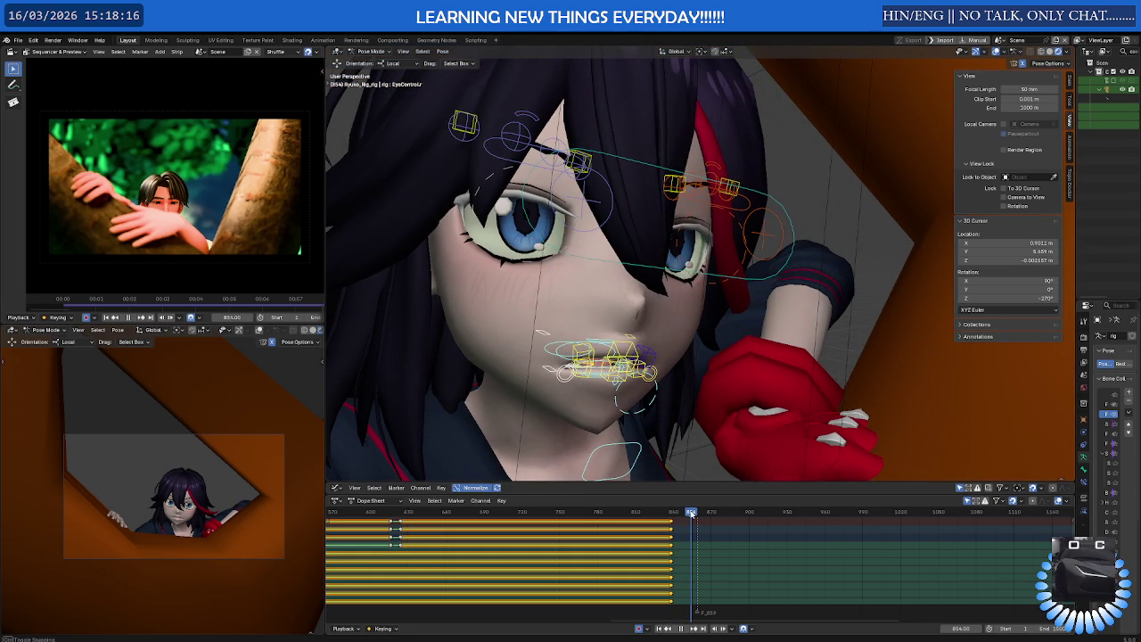
{"action": "middle_click_drag", "start_coordinate": [678, 478], "coordinate": [667, 446]}
{"action": "left_click", "coordinate": [585, 348]}
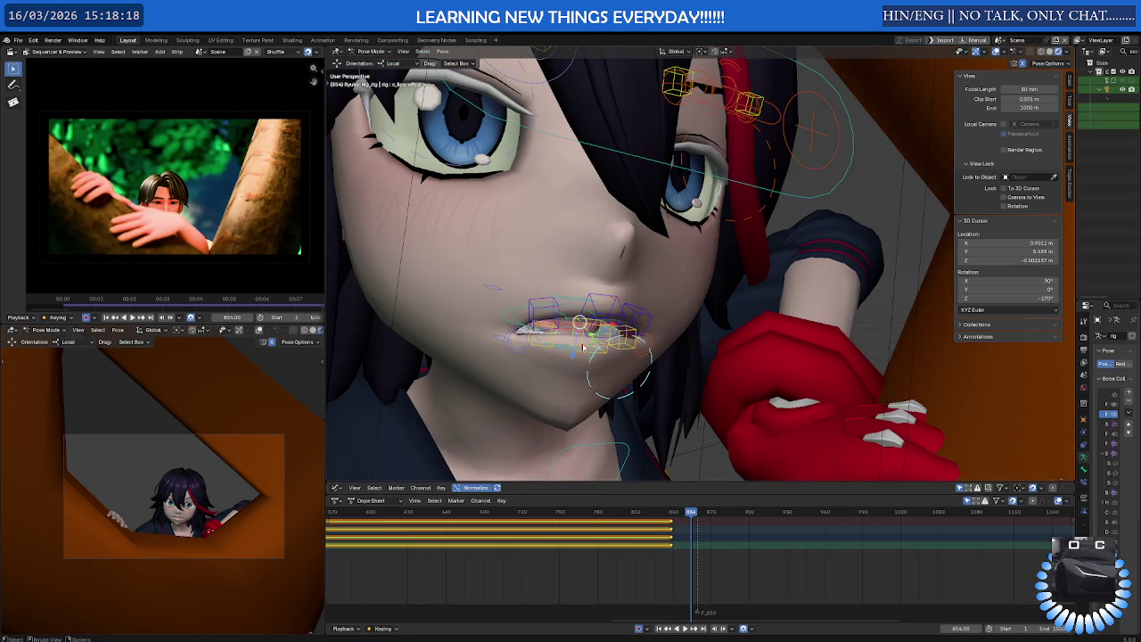
{"action": "left_click", "coordinate": [598, 446]}
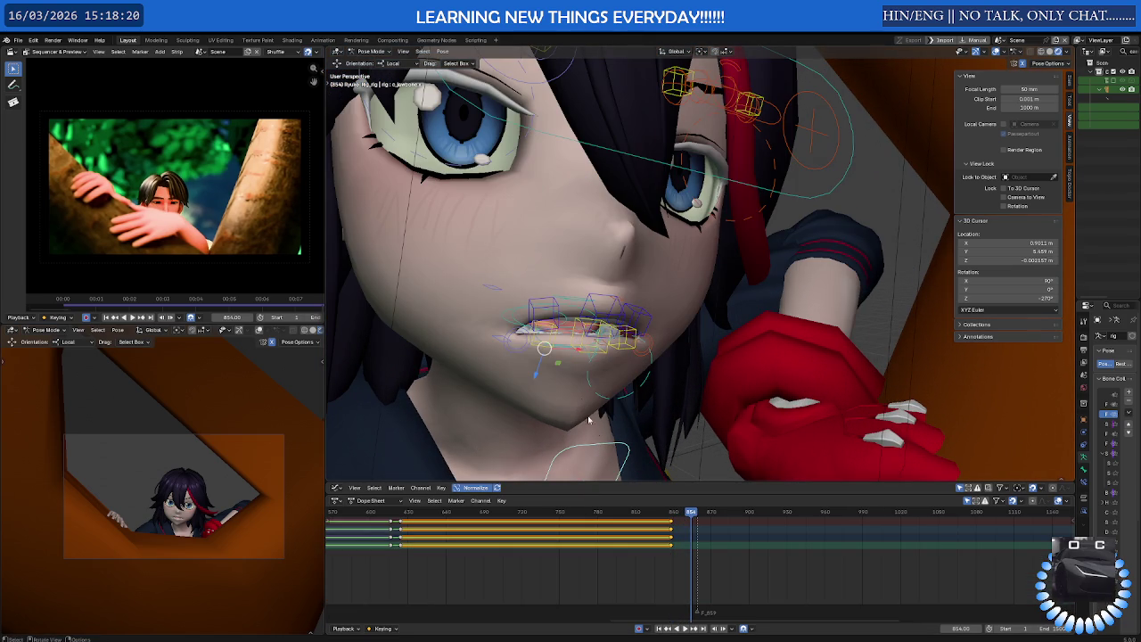
{"action": "key", "text": "g"}
{"action": "key", "text": "z"}
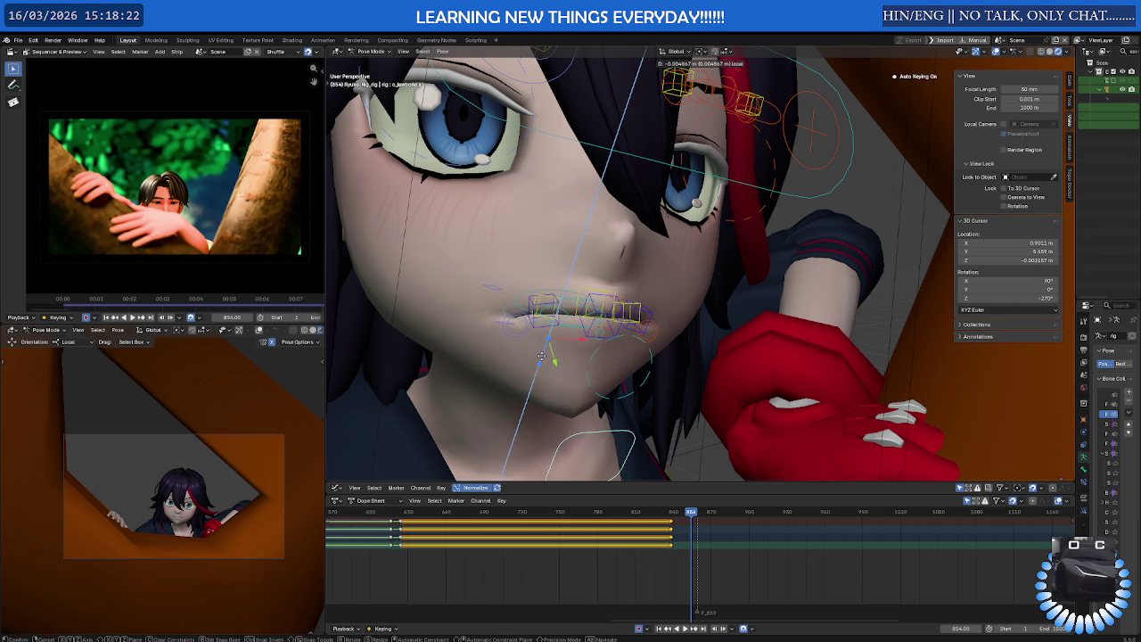
{"action": "left_click", "coordinate": [478, 390]}
{"action": "key", "text": "KP_Decimal"}
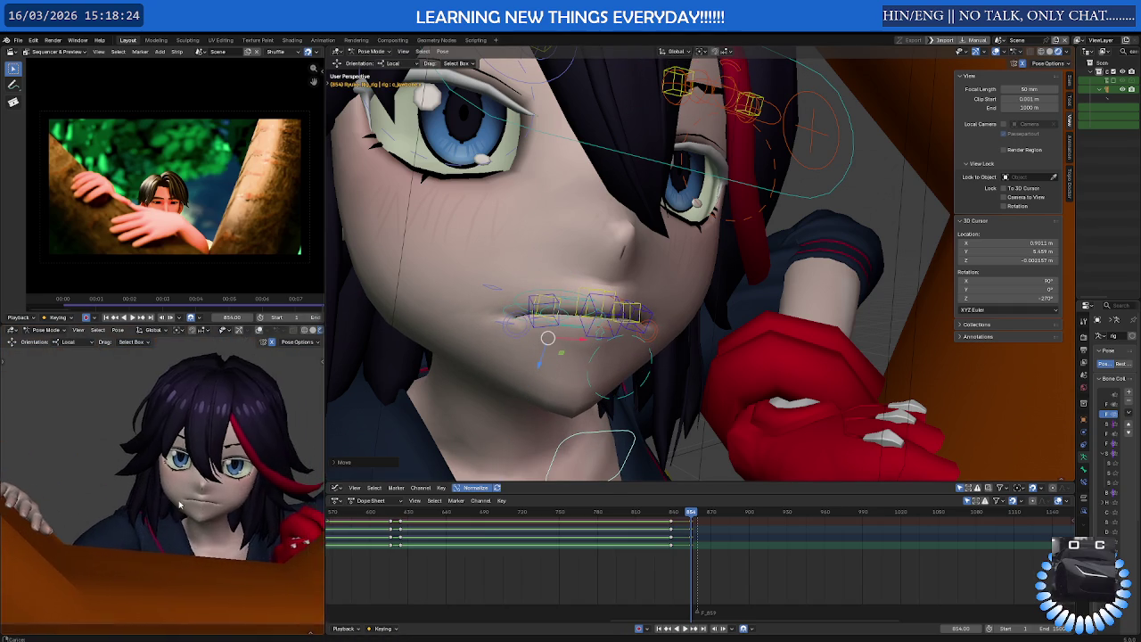
Select the eyebrow master and c_jawbone controls and key the mouth pose at frame 854
{"action": "scroll", "coordinate": [190, 502], "scroll_direction": "up", "scroll_amount": 2}
{"action": "middle_click_drag", "start_coordinate": [748, 325], "coordinate": [703, 323]}
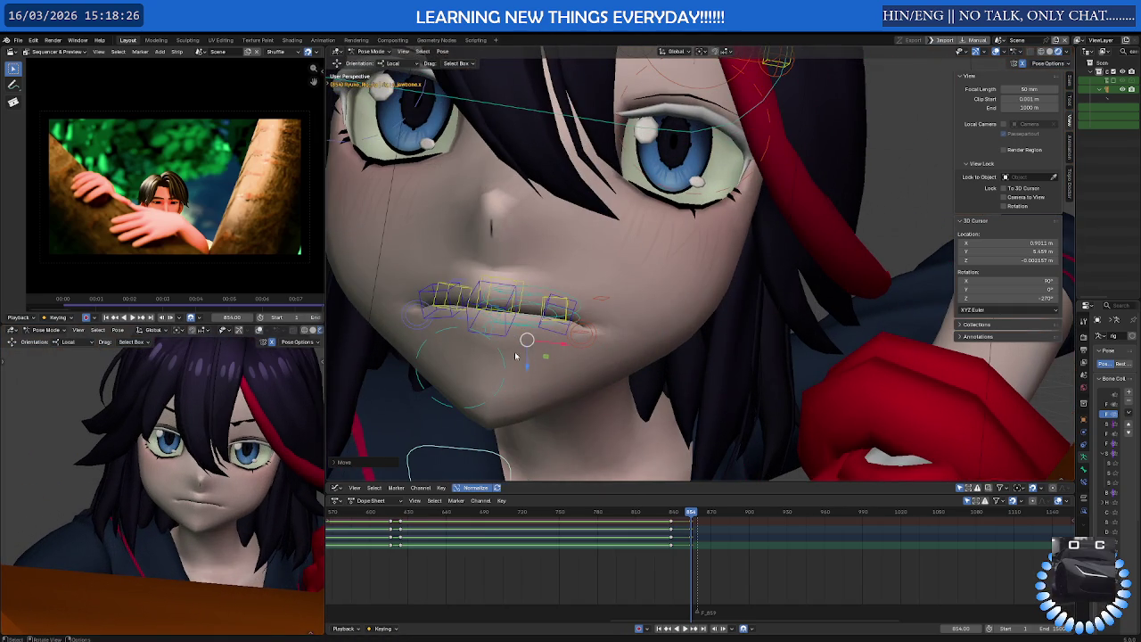
{"action": "scroll", "coordinate": [614, 313], "scroll_direction": "down", "scroll_amount": 3}
{"action": "middle_click_drag", "start_coordinate": [614, 312], "coordinate": [549, 158]}
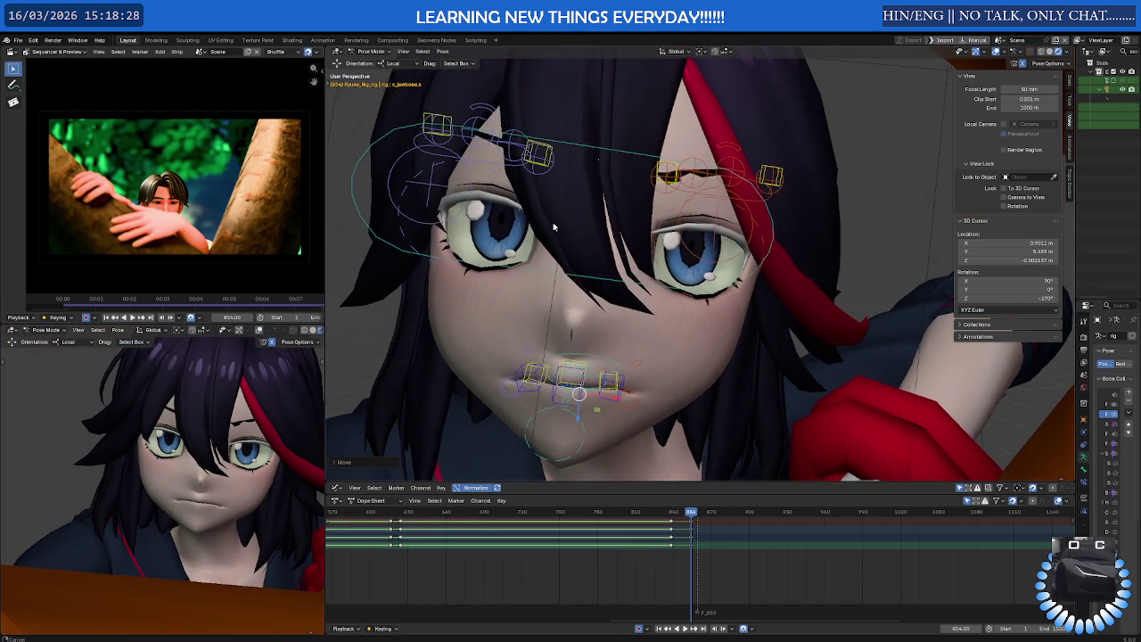
{"action": "left_click", "coordinate": [548, 159]}
{"action": "left_click", "coordinate": [468, 126]}
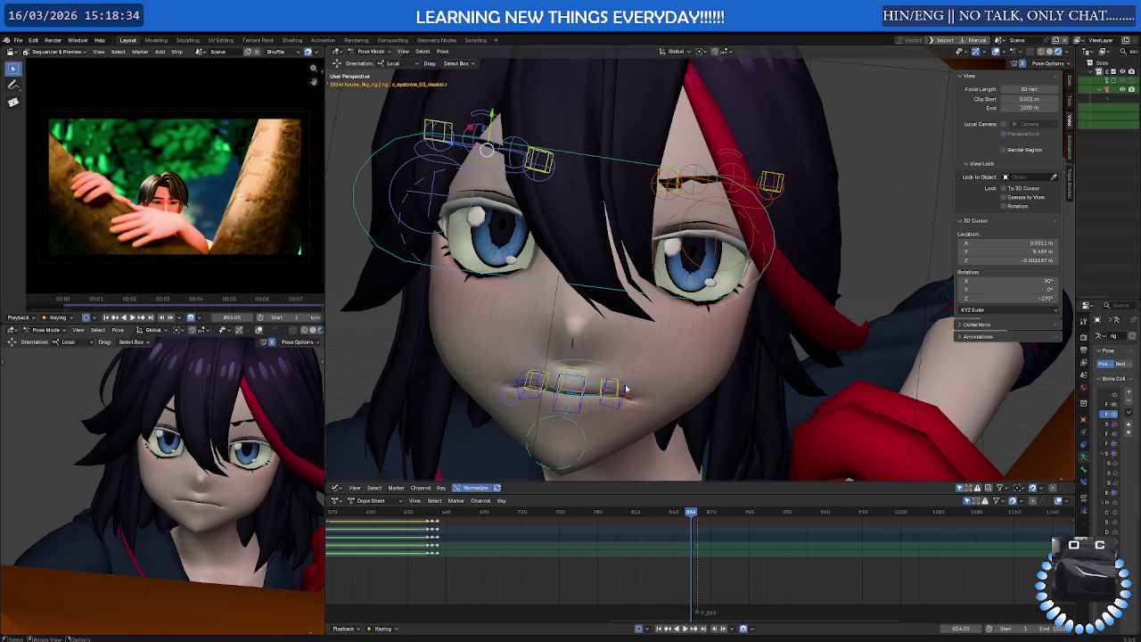
{"action": "middle_click_drag", "start_coordinate": [565, 456], "coordinate": [568, 440]}
{"action": "left_click", "coordinate": [568, 440]}
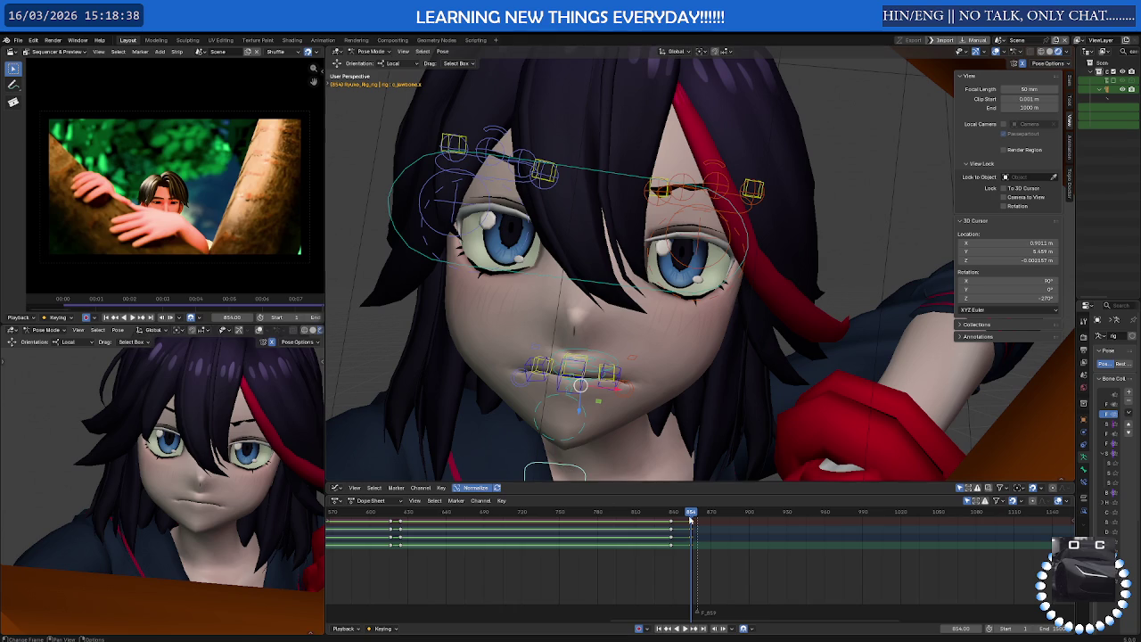
{"action": "key", "text": "ctrl+v"}
Check a mouth control at frame 838, then view the closed mouth at frame 854
{"action": "left_click_drag", "start_coordinate": [689, 516], "coordinate": [671, 517]}
{"action": "left_click", "coordinate": [580, 392]}
{"action": "key", "text": "m"}
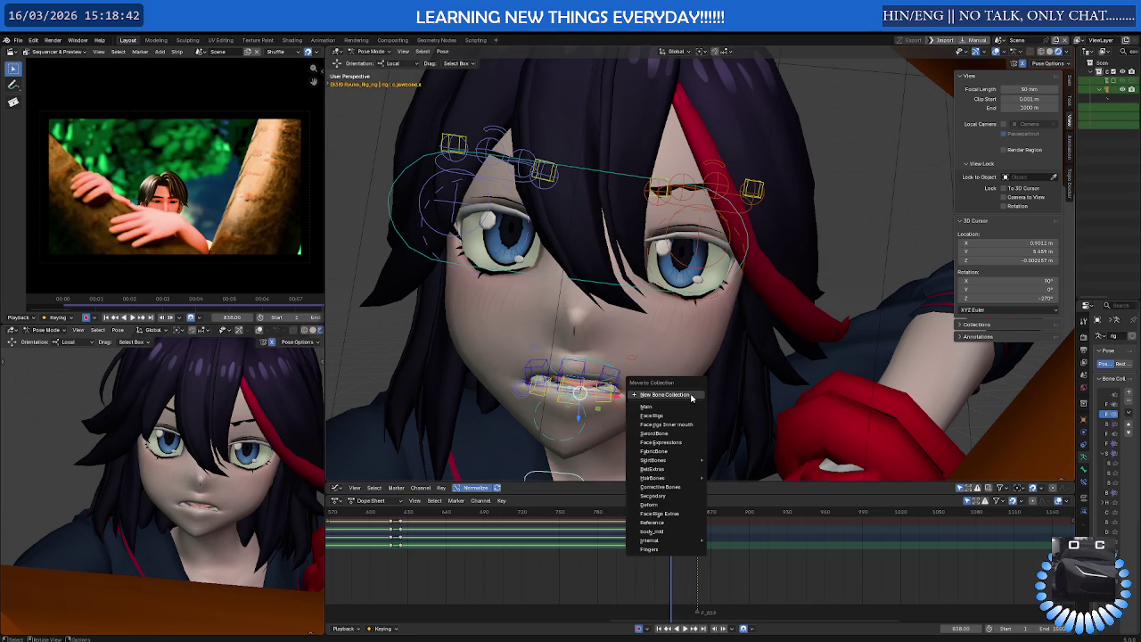
{"action": "key", "text": "Escape"}
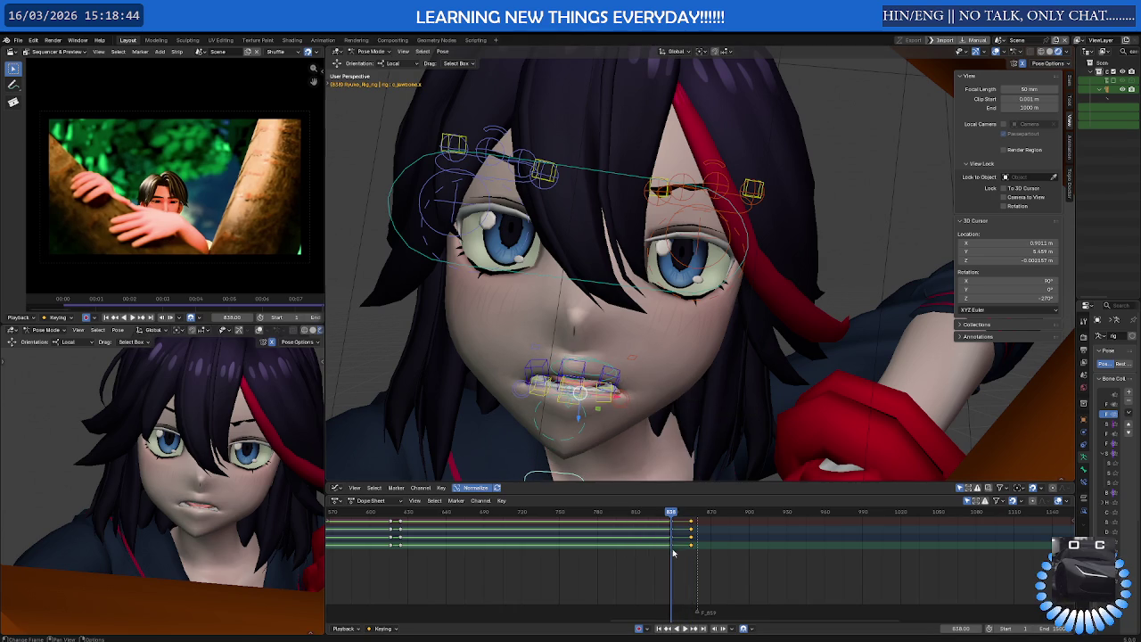
{"action": "left_click_drag", "start_coordinate": [671, 515], "coordinate": [692, 520]}
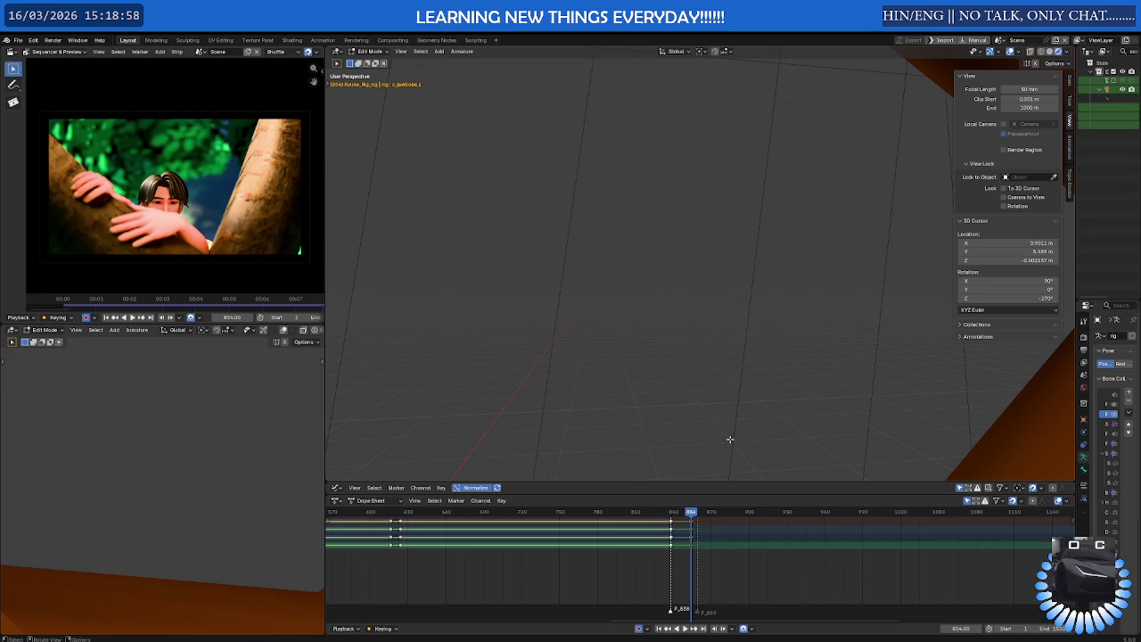
Switch the rig from Edit Mode back to Pose Mode and zoom in on the face controls
{"action": "scroll", "coordinate": [734, 420], "scroll_direction": "down", "scroll_amount": 1}
{"action": "scroll", "coordinate": [743, 395], "scroll_direction": "down", "scroll_amount": 2}
{"action": "scroll", "coordinate": [759, 365], "scroll_direction": "down", "scroll_amount": 2}
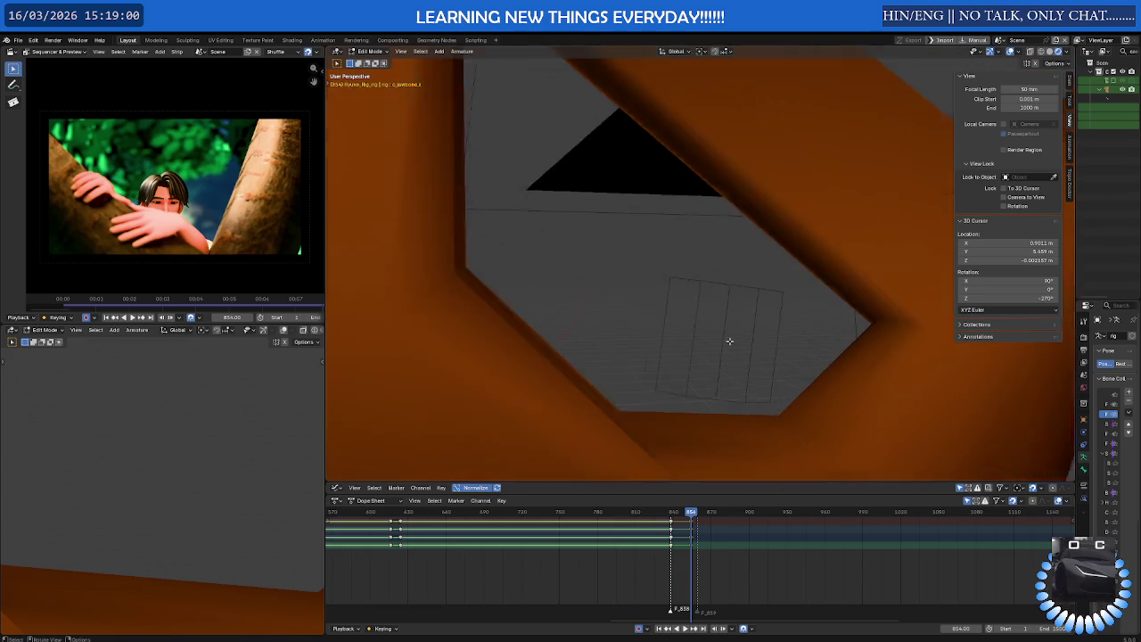
{"action": "scroll", "coordinate": [729, 341], "scroll_direction": "down", "scroll_amount": 2}
{"action": "scroll", "coordinate": [719, 323], "scroll_direction": "down", "scroll_amount": 2}
{"action": "scroll", "coordinate": [797, 321], "scroll_direction": "down", "scroll_amount": 2}
{"action": "scroll", "coordinate": [670, 354], "scroll_direction": "down", "scroll_amount": 2}
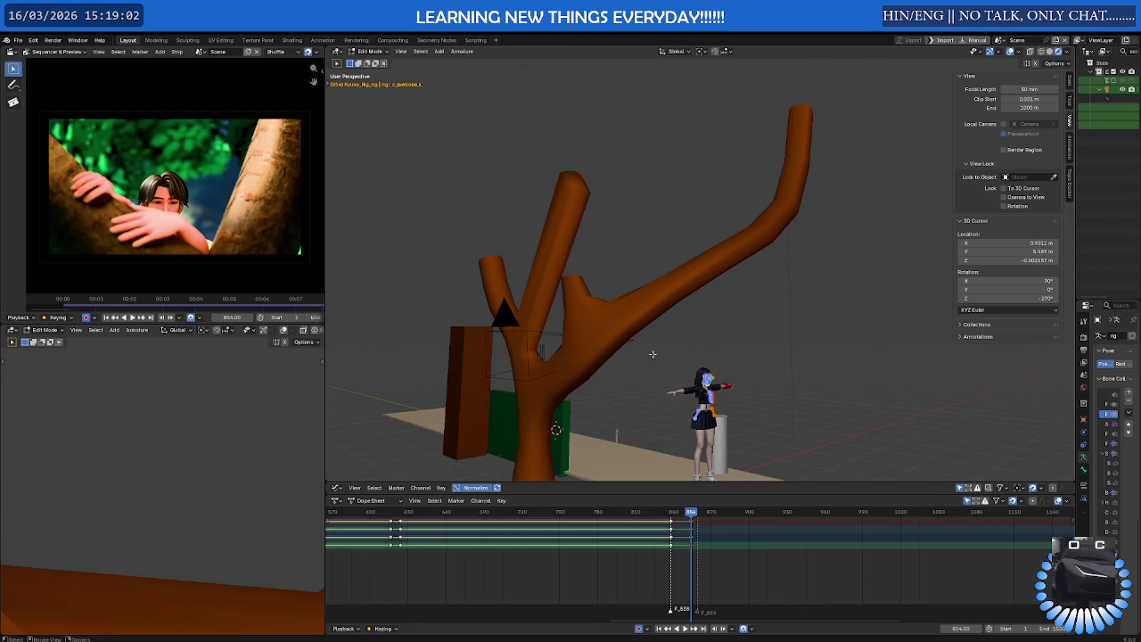
{"action": "key", "text": "ctrl+Tab"}
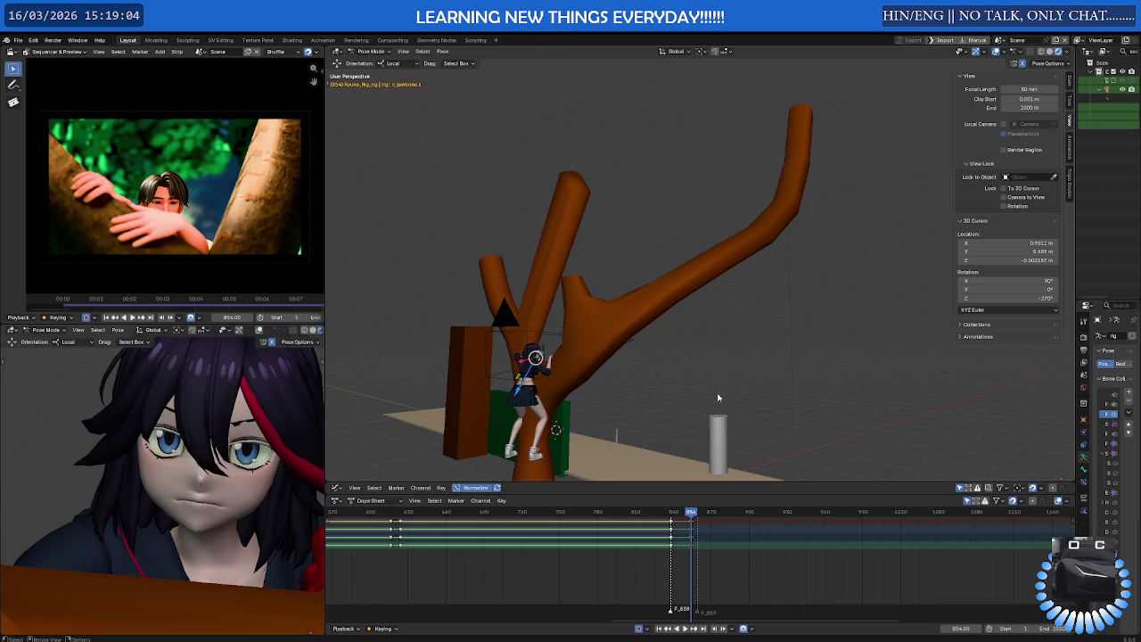
{"action": "scroll", "coordinate": [624, 375], "scroll_direction": "up", "scroll_amount": 2}
{"action": "scroll", "coordinate": [535, 361], "scroll_direction": "up", "scroll_amount": 2}
{"action": "scroll", "coordinate": [504, 364], "scroll_direction": "up", "scroll_amount": 2}
{"action": "scroll", "coordinate": [508, 358], "scroll_direction": "up", "scroll_amount": 1}
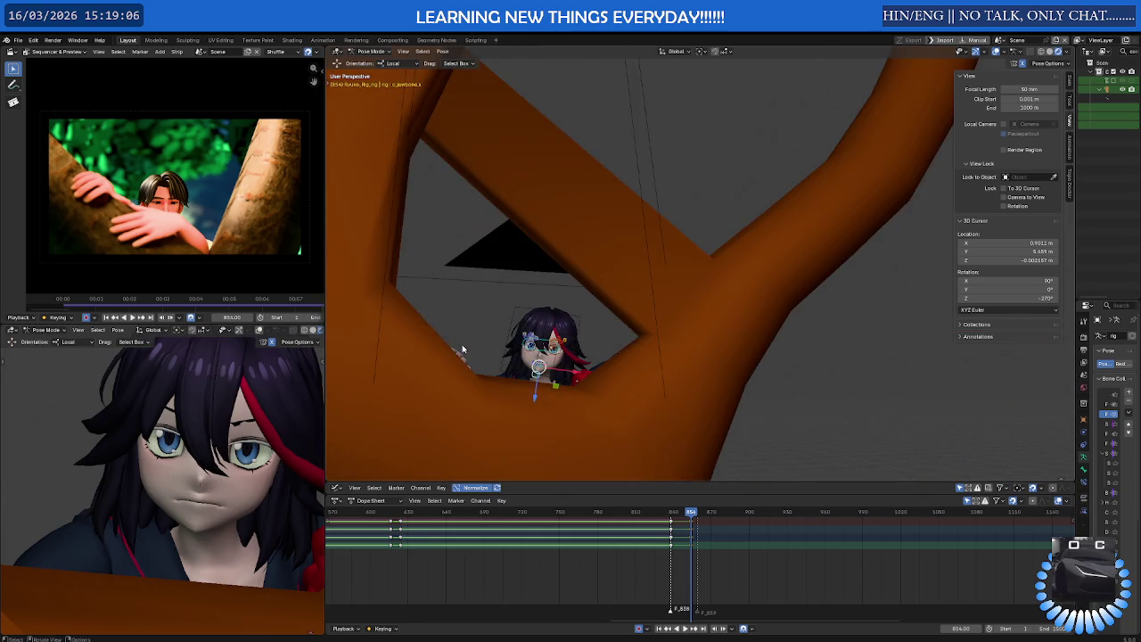
{"action": "scroll", "coordinate": [515, 353], "scroll_direction": "up", "scroll_amount": 1}
{"action": "scroll", "coordinate": [521, 347], "scroll_direction": "up", "scroll_amount": 1}
{"action": "scroll", "coordinate": [524, 349], "scroll_direction": "up", "scroll_amount": 2}
{"action": "scroll", "coordinate": [531, 351], "scroll_direction": "up", "scroll_amount": 1}
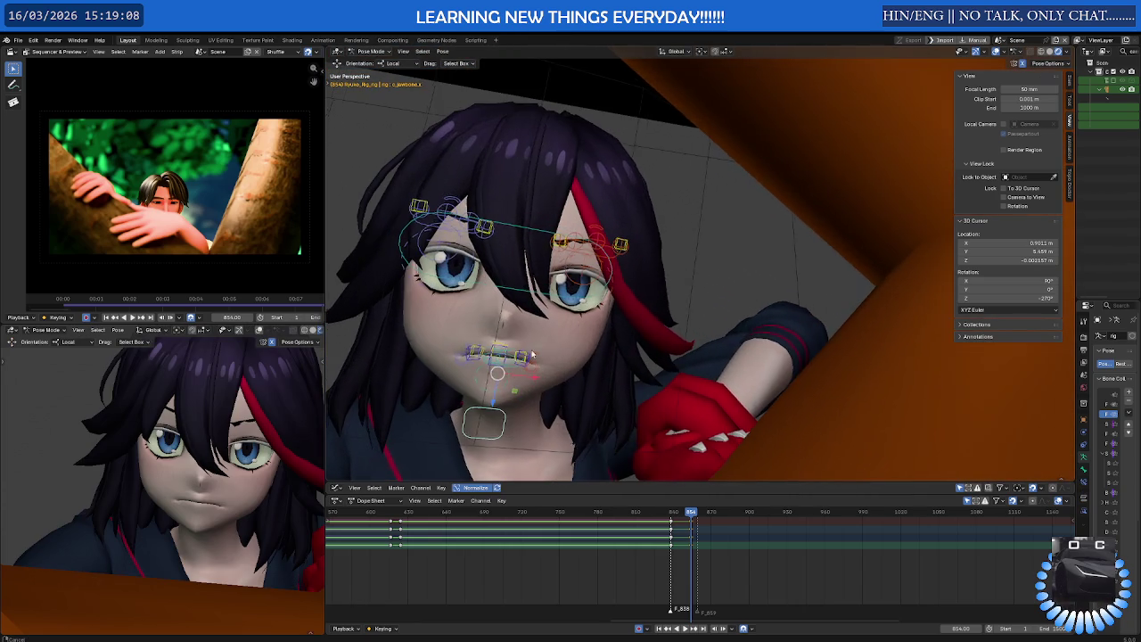
{"action": "scroll", "coordinate": [548, 354], "scroll_direction": "up", "scroll_amount": 2}
{"action": "scroll", "coordinate": [566, 357], "scroll_direction": "up", "scroll_amount": 1}
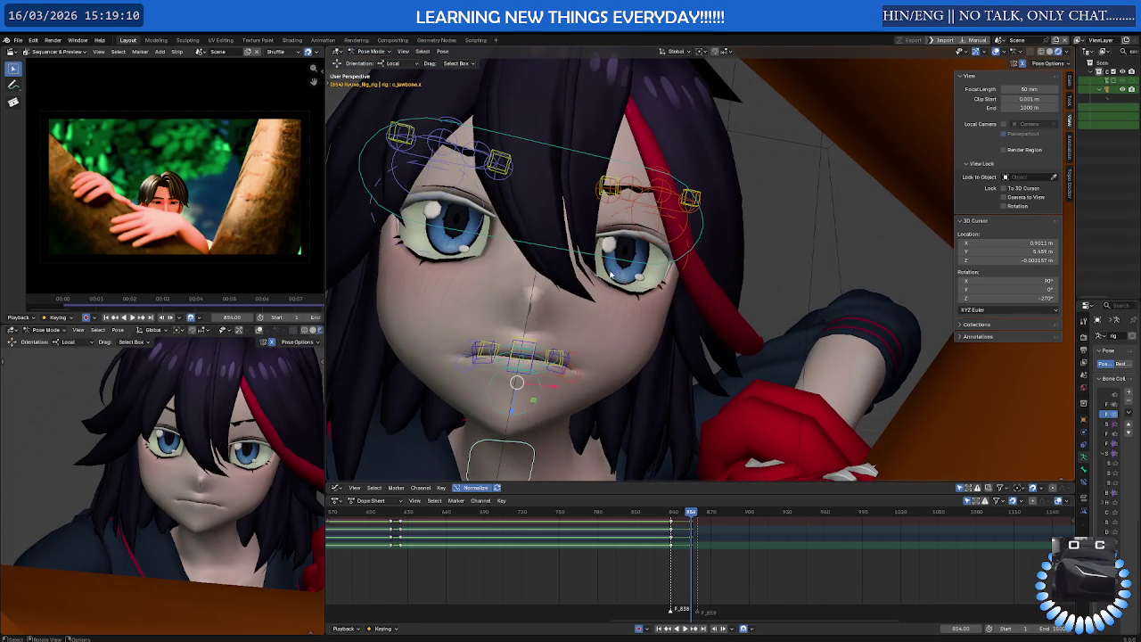
Select the eyebrow and EyeTrackingGeneral controls and move them along the local Y axis
{"action": "middle_click_drag", "start_coordinate": [616, 354], "coordinate": [695, 441]}
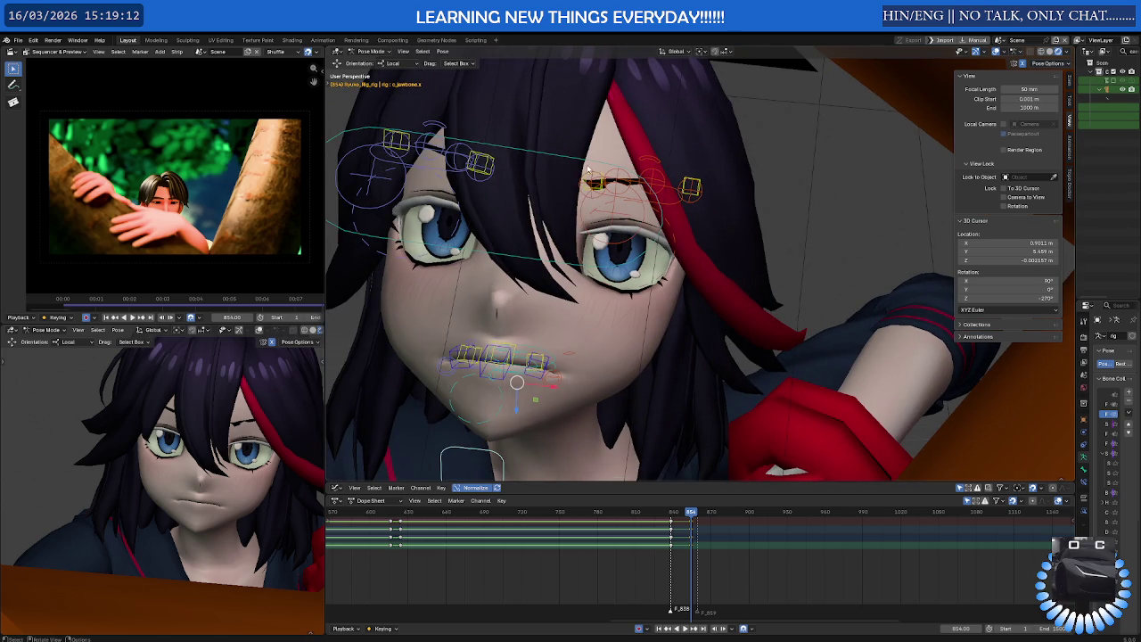
{"action": "left_click", "coordinate": [494, 158]}
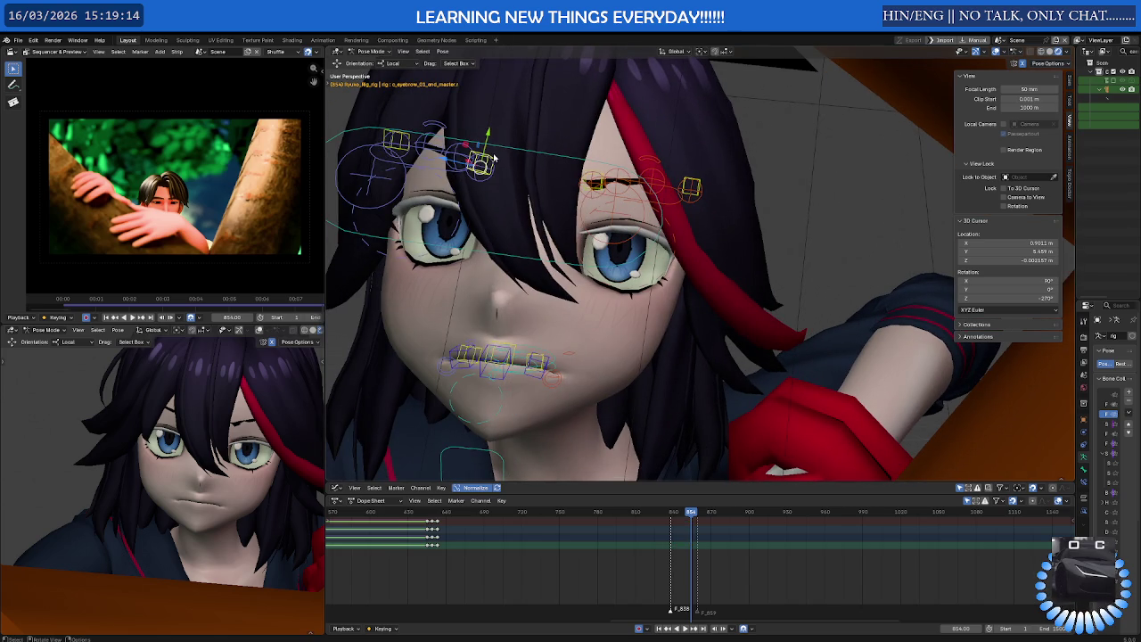
{"action": "left_click", "coordinate": [382, 132]}
{"action": "left_click", "coordinate": [393, 141]}
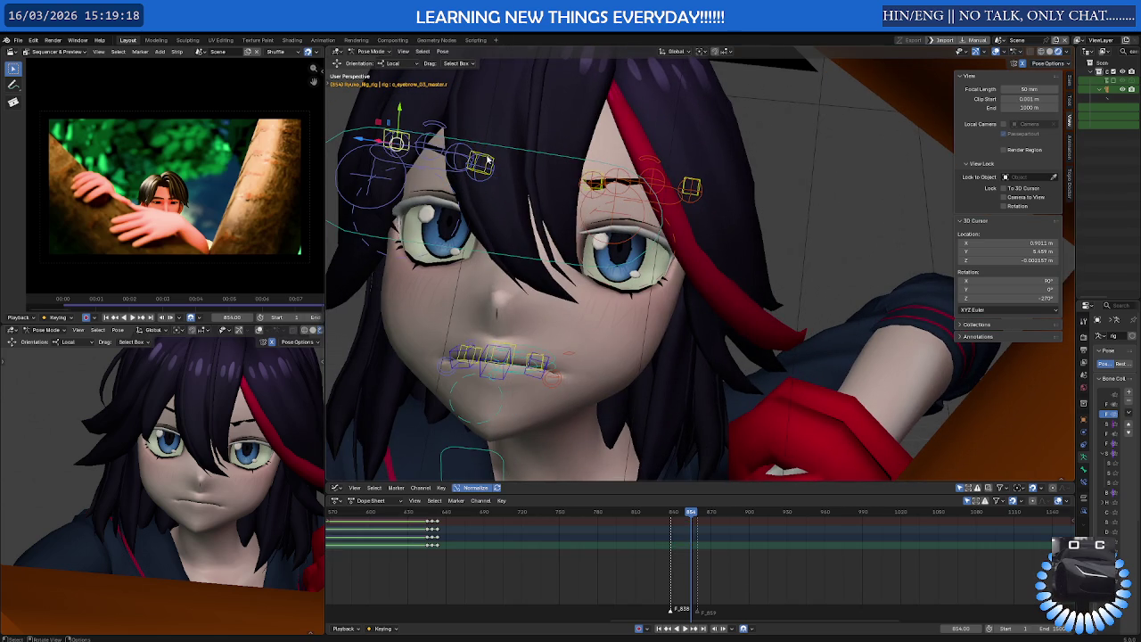
{"action": "left_click", "coordinate": [485, 165], "text": "shift"}
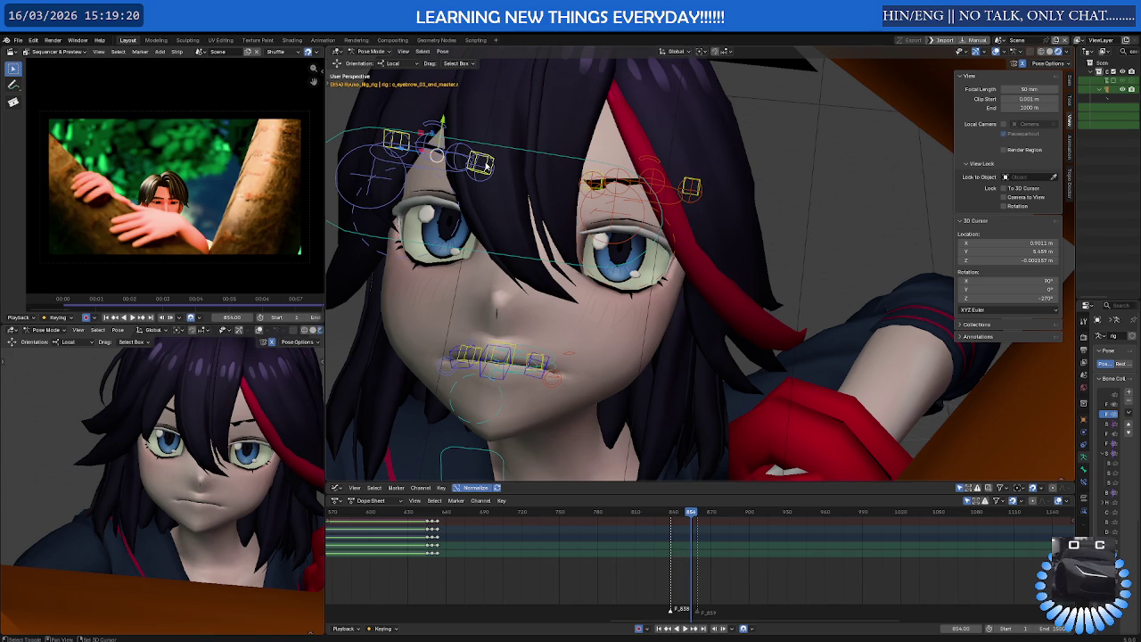
{"action": "key", "text": "g"}
{"action": "key", "text": "y"}
{"action": "key", "text": "y"}
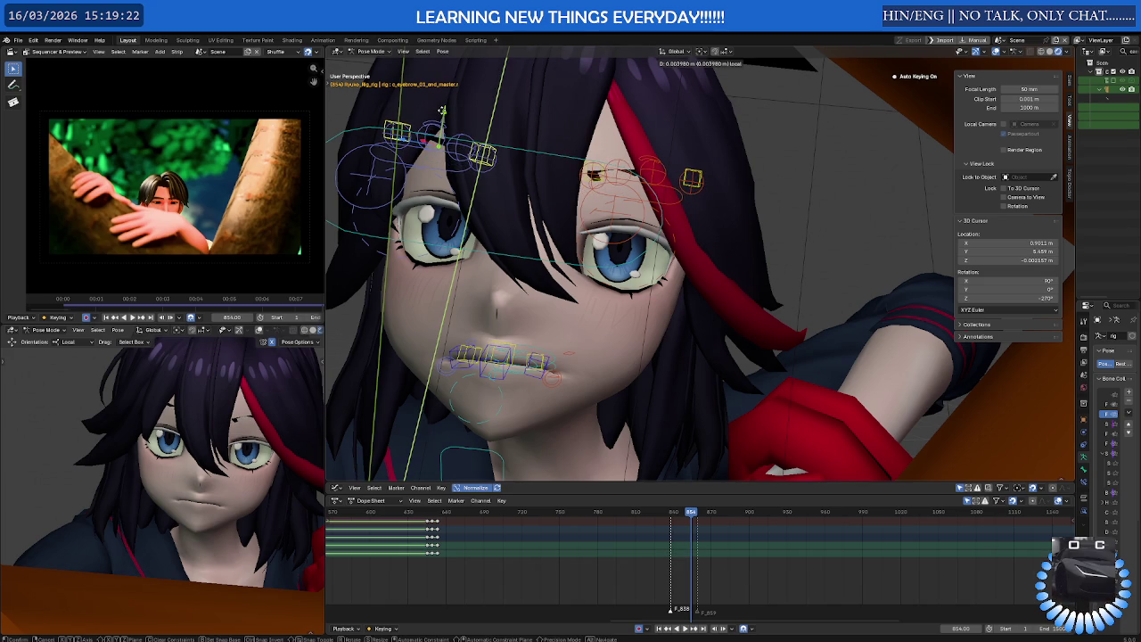
{"action": "left_click", "coordinate": [459, 134]}
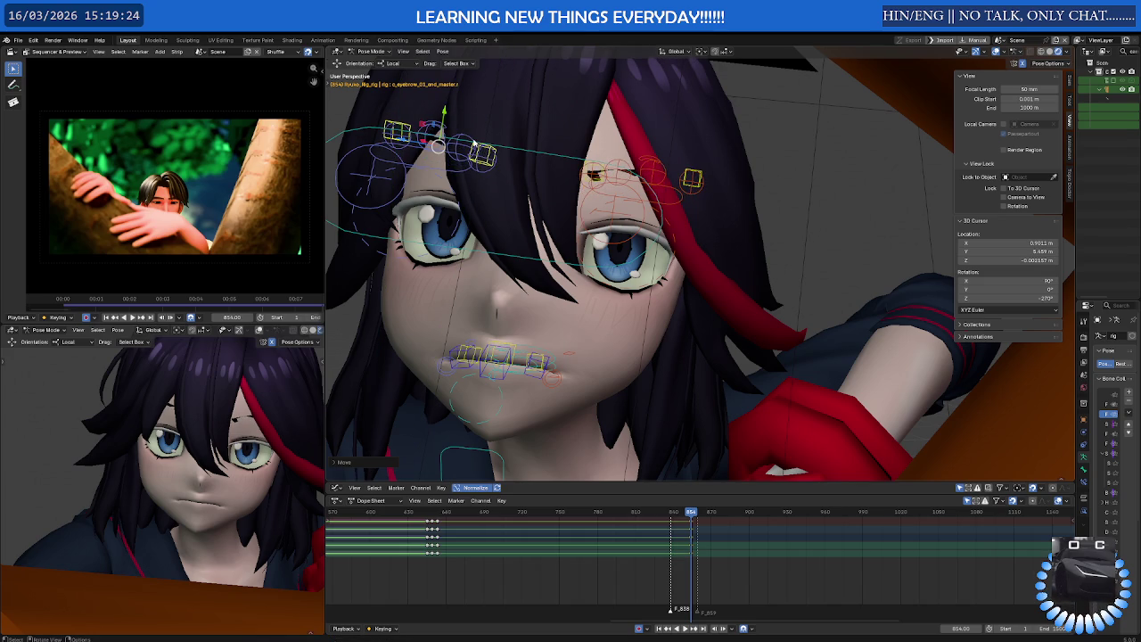
Rotate the eyebrow bones and key the brow pose at frame 839
{"action": "right_click", "coordinate": [505, 161]}
{"action": "key", "text": "r"}
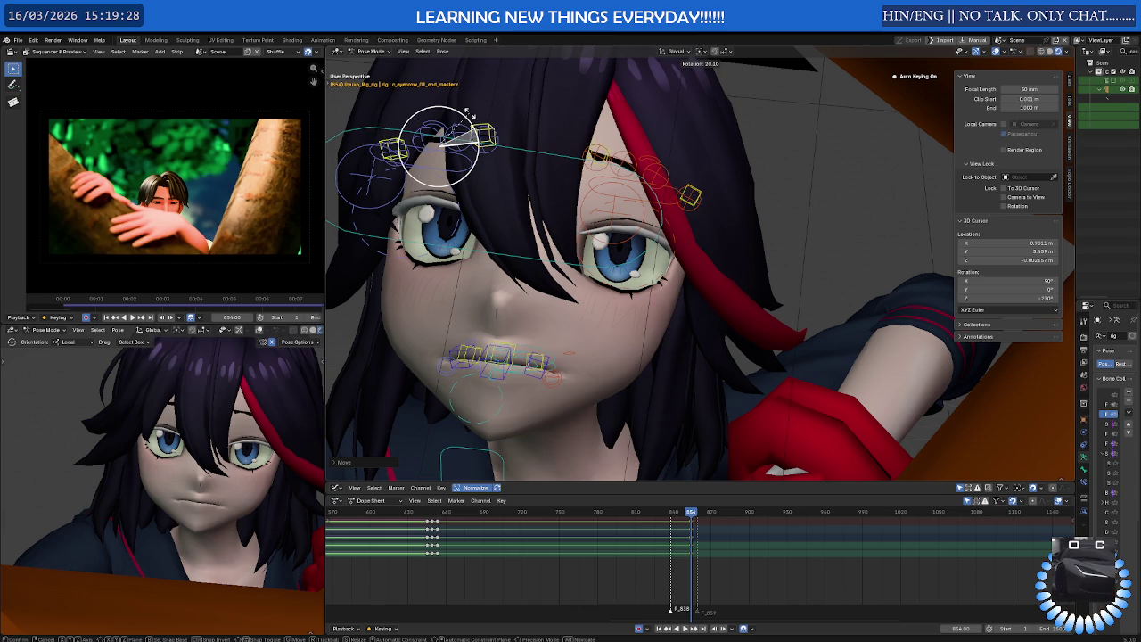
{"action": "left_click", "coordinate": [470, 116]}
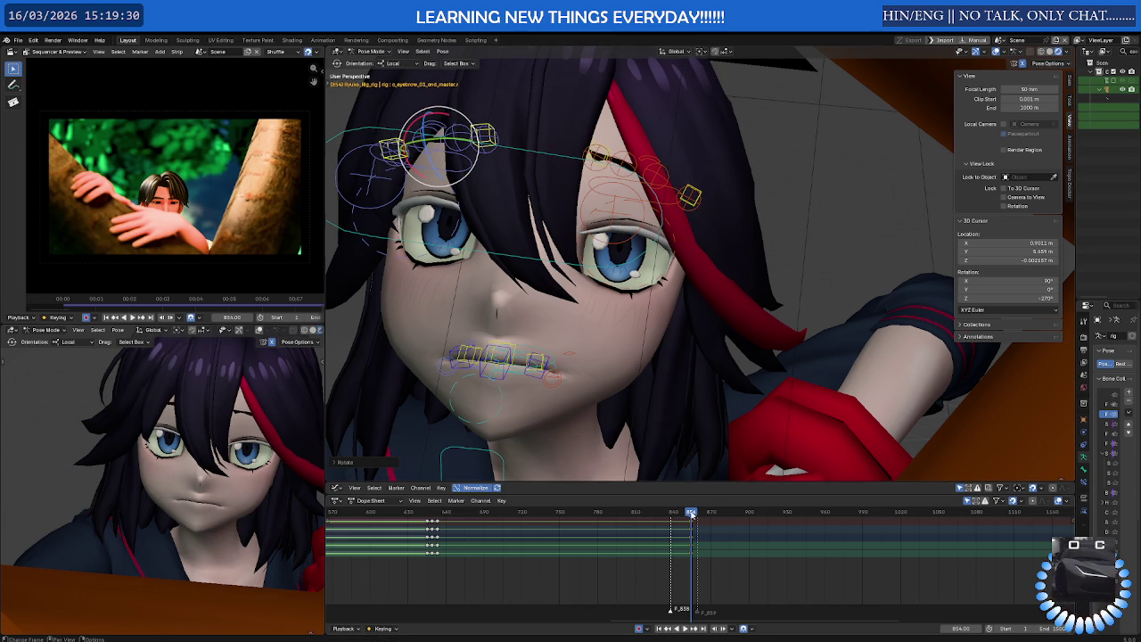
{"action": "left_click_drag", "start_coordinate": [691, 514], "coordinate": [673, 516]}
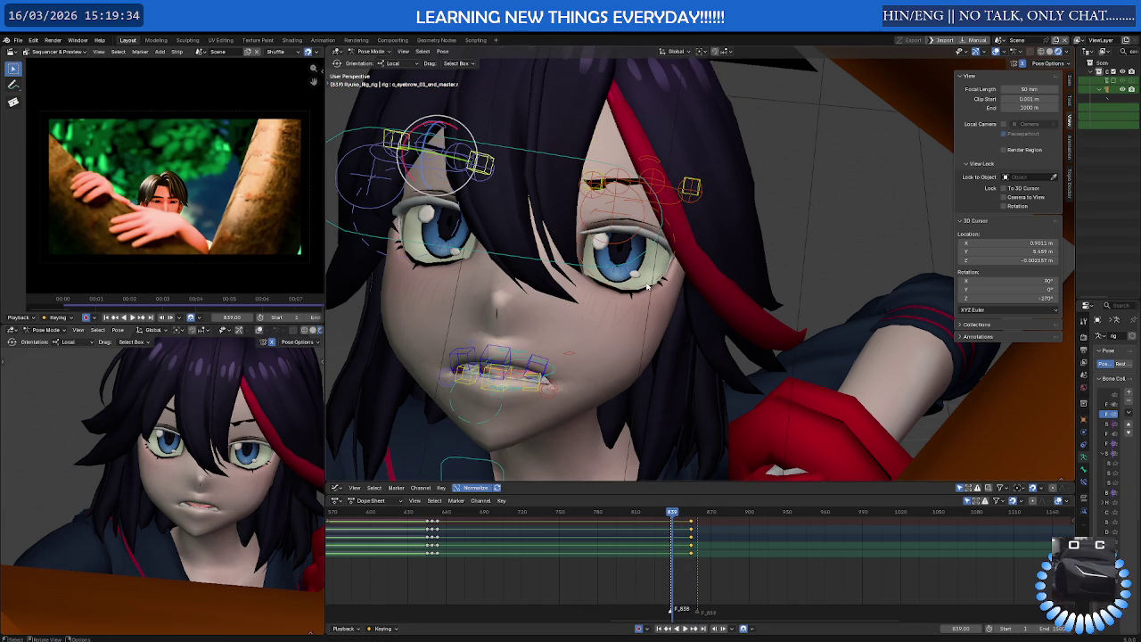
{"action": "key", "text": "i"}
Re-pose the eyebrow bones near frame 854 and scrub to check the brow motion
{"action": "mouse_move", "coordinate": [672, 514]}
{"action": "left_mouse_down"}
{"action": "mouse_move", "coordinate": [695, 514]}
{"action": "mouse_move", "coordinate": [672, 516]}
{"action": "left_mouse_up"}
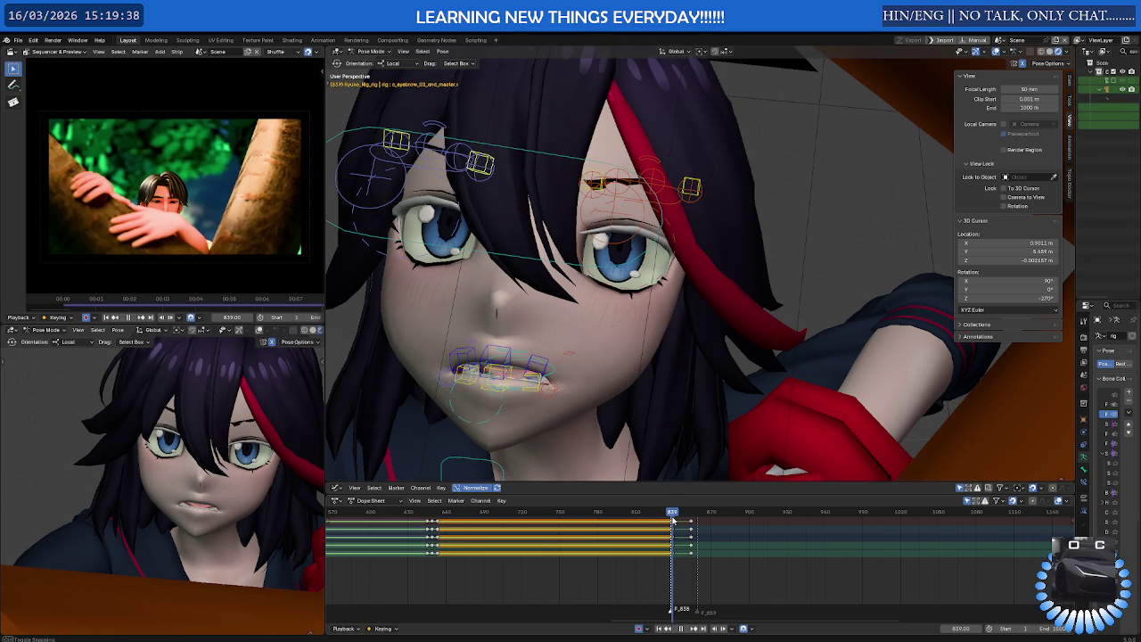
{"action": "key", "text": "g"}
{"action": "left_click", "coordinate": [672, 517]}
{"action": "left_click_drag", "start_coordinate": [672, 517], "coordinate": [691, 515]}
{"action": "key", "text": "r"}
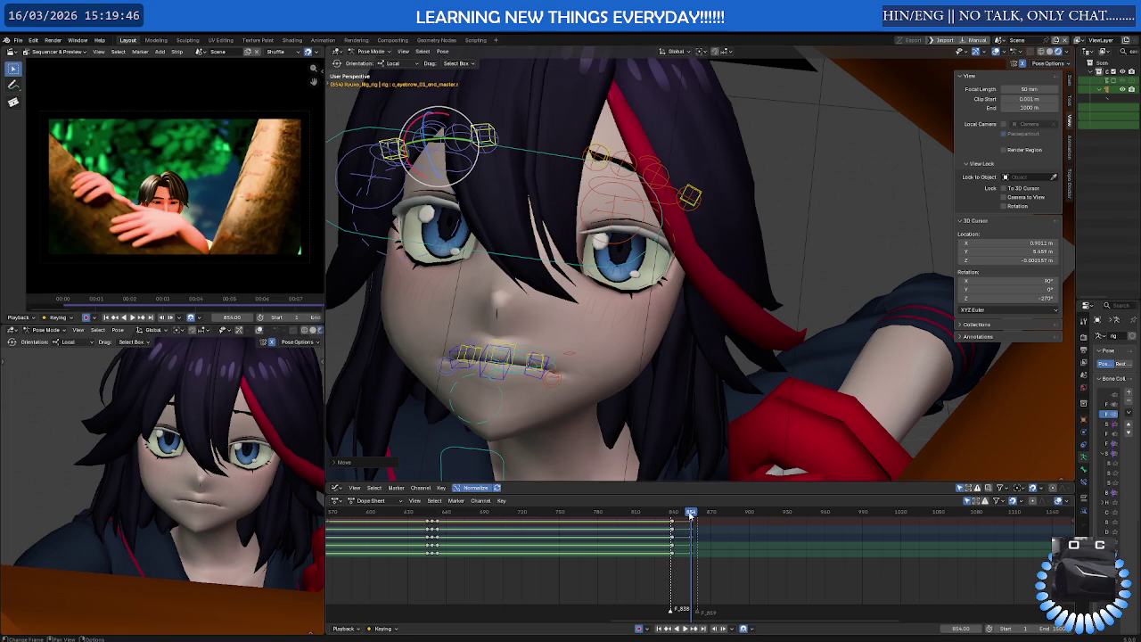
{"action": "mouse_move", "coordinate": [690, 516]}
{"action": "left_mouse_down"}
{"action": "mouse_move", "coordinate": [774, 514]}
{"action": "mouse_move", "coordinate": [673, 515]}
{"action": "mouse_move", "coordinate": [727, 515]}
{"action": "left_mouse_up"}
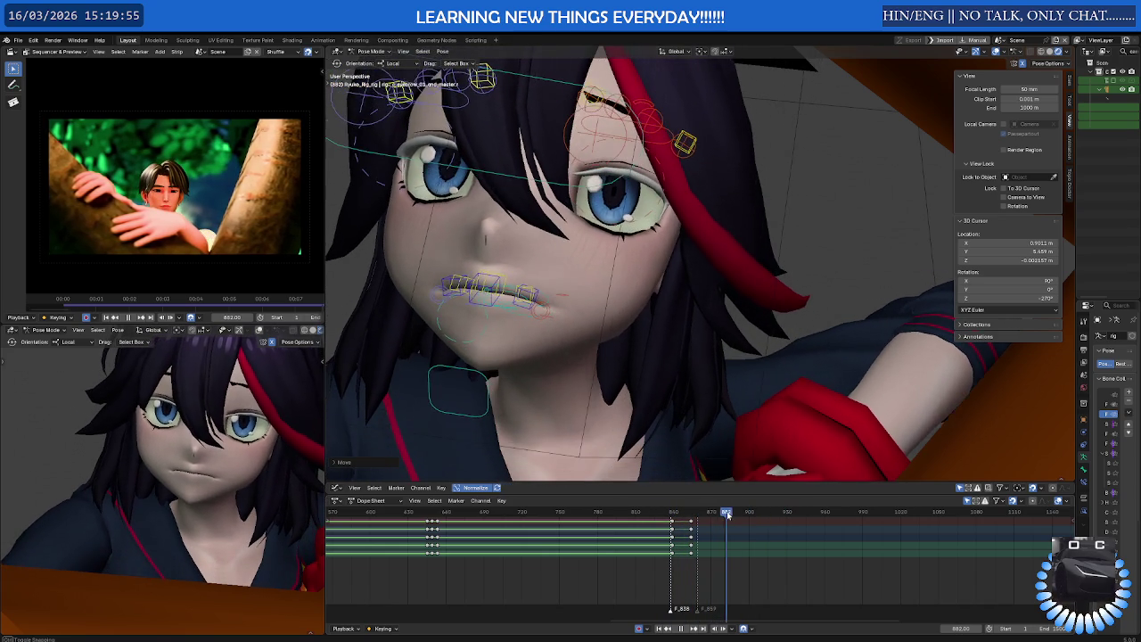
Shift a lip control bone along its local Y and Z axes
{"action": "left_click", "coordinate": [542, 302]}
{"action": "right_click", "coordinate": [540, 306]}
{"action": "key", "text": "Escape"}
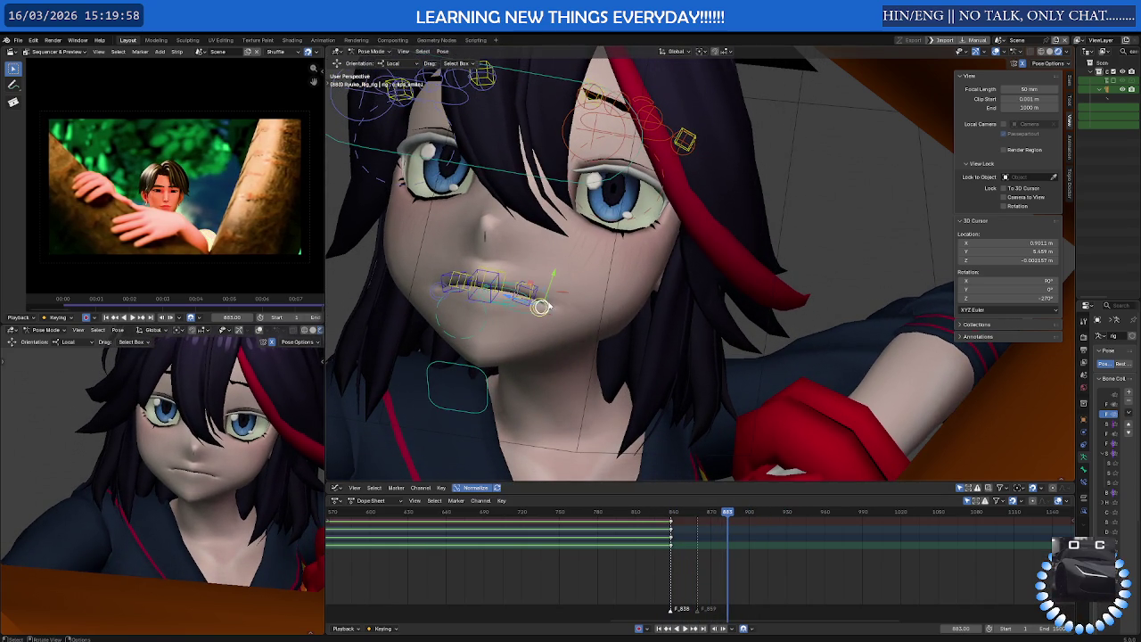
{"action": "middle_click_drag", "start_coordinate": [533, 300], "coordinate": [532, 291]}
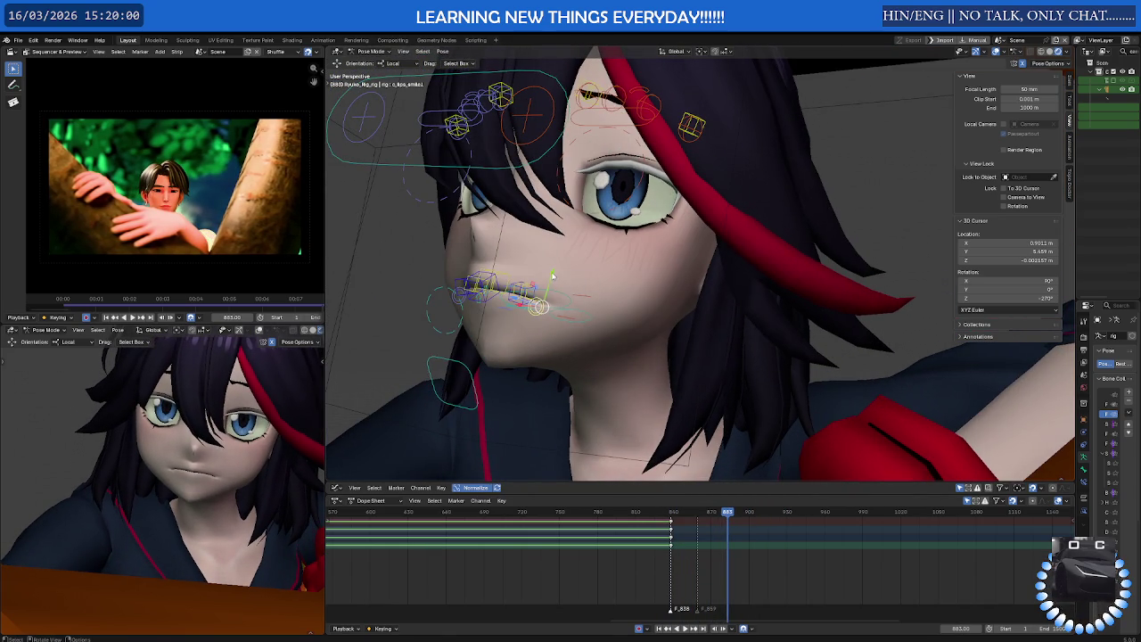
{"action": "key", "text": "g"}
{"action": "key", "text": "y"}
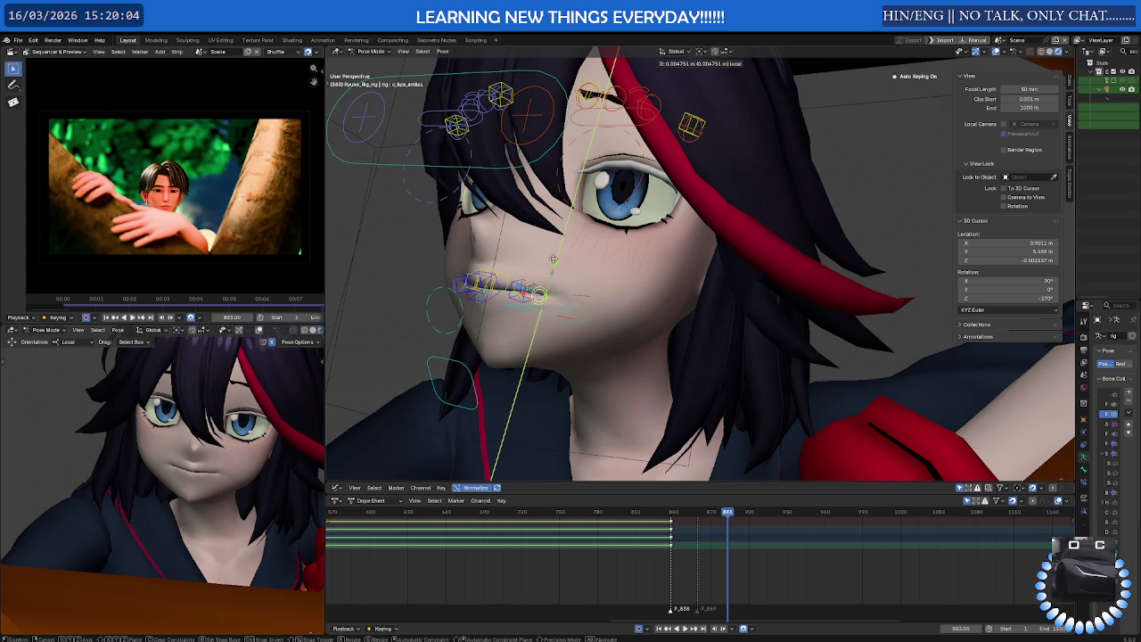
{"action": "left_click", "coordinate": [540, 285]}
{"action": "key", "text": "g"}
{"action": "key", "text": "z"}
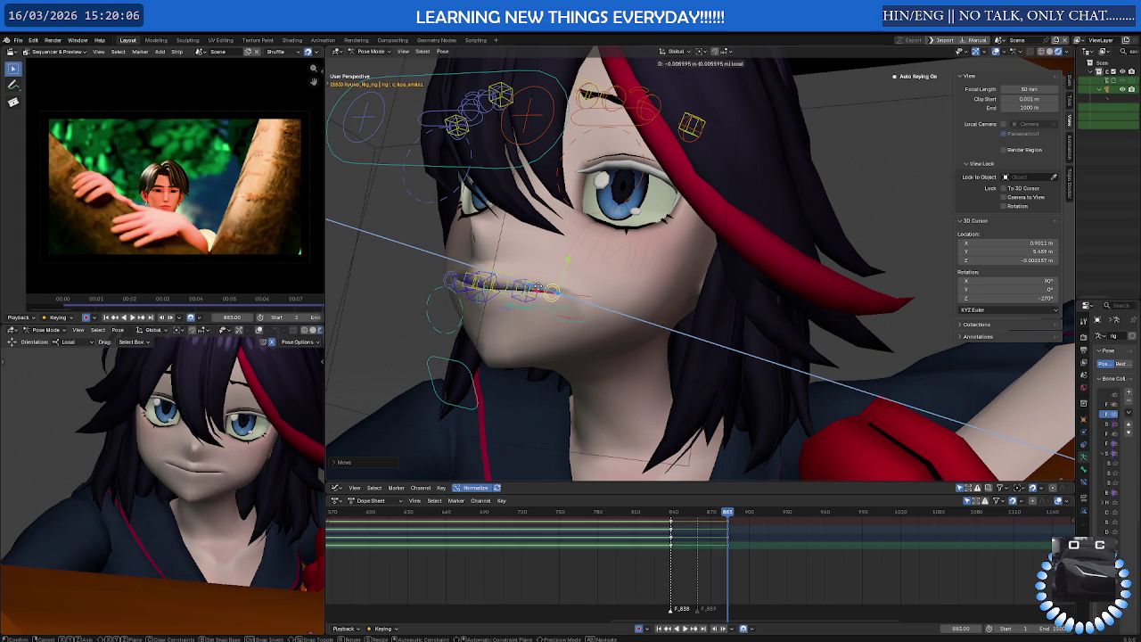
{"action": "left_click", "coordinate": [539, 290]}
Move the lip bones sideways along X to widen the smile
{"action": "middle_click_drag", "start_coordinate": [540, 290], "coordinate": [538, 303]}
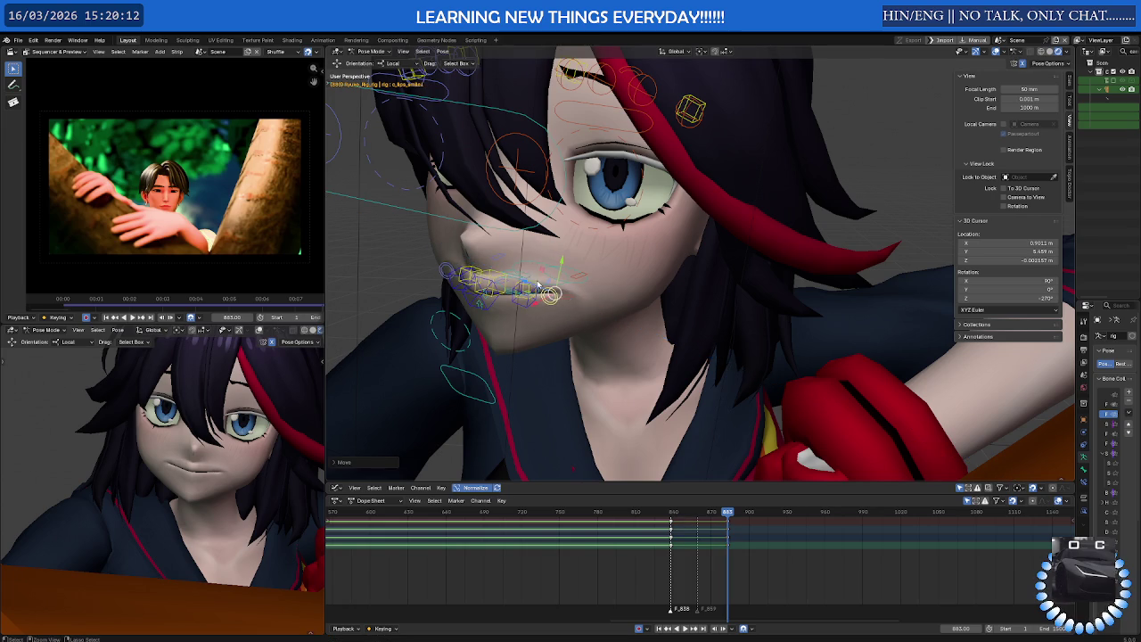
{"action": "middle_click_drag", "start_coordinate": [519, 280], "coordinate": [538, 287]}
{"action": "key", "text": "g"}
{"action": "key", "text": "x"}
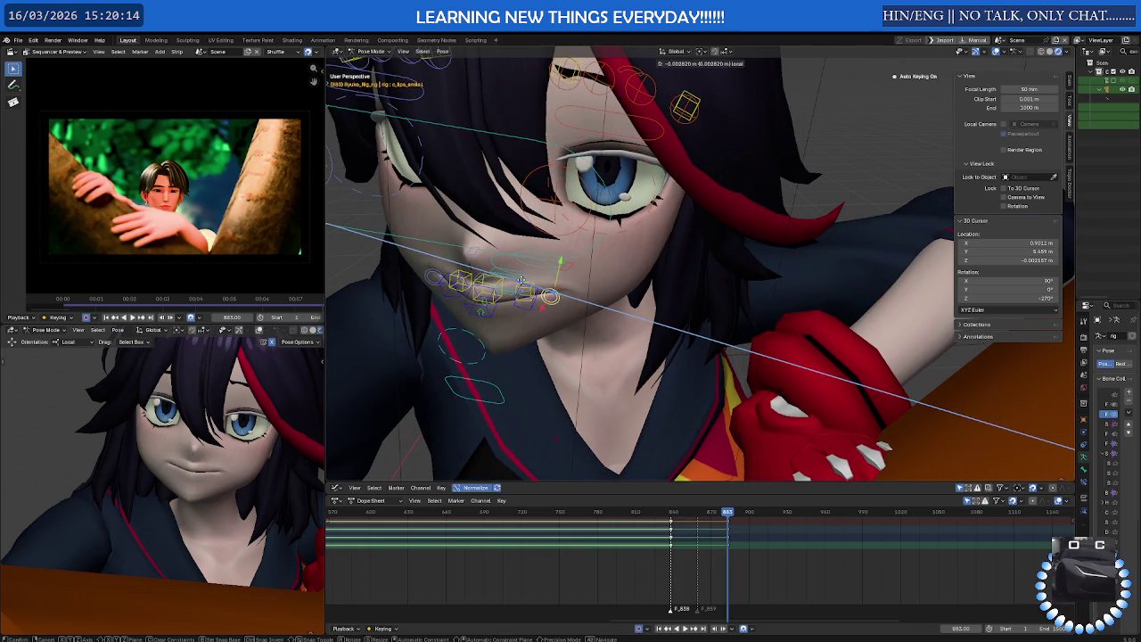
{"action": "mouse_move", "coordinate": [528, 280]}
{"action": "middle_mouse_down"}
{"action": "mouse_move", "coordinate": [571, 263]}
{"action": "mouse_move", "coordinate": [552, 266]}
{"action": "mouse_move", "coordinate": [535, 292]}
{"action": "middle_mouse_up"}
{"action": "left_click", "coordinate": [571, 263]}
{"action": "mouse_move", "coordinate": [522, 292]}
{"action": "left_mouse_down"}
{"action": "mouse_move", "coordinate": [556, 291]}
{"action": "mouse_move", "coordinate": [538, 290]}
{"action": "left_mouse_up"}
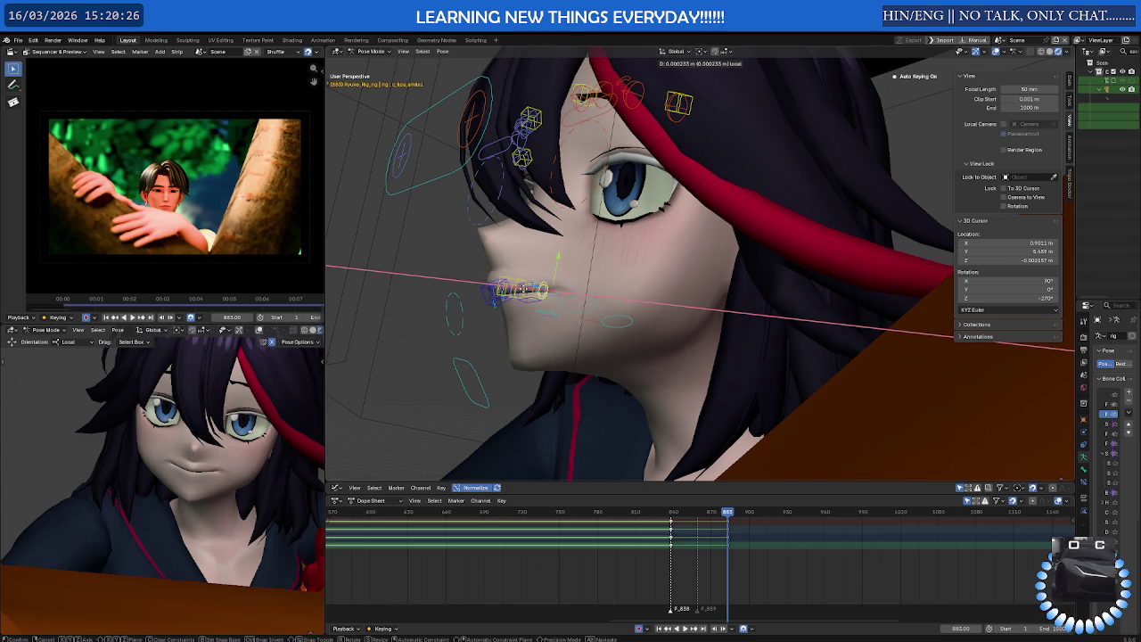
{"action": "left_click_drag", "start_coordinate": [538, 290], "coordinate": [522, 306]}
Lower the jaw bone along local Z and scrub back to preview the smile
{"action": "left_click", "coordinate": [464, 367]}
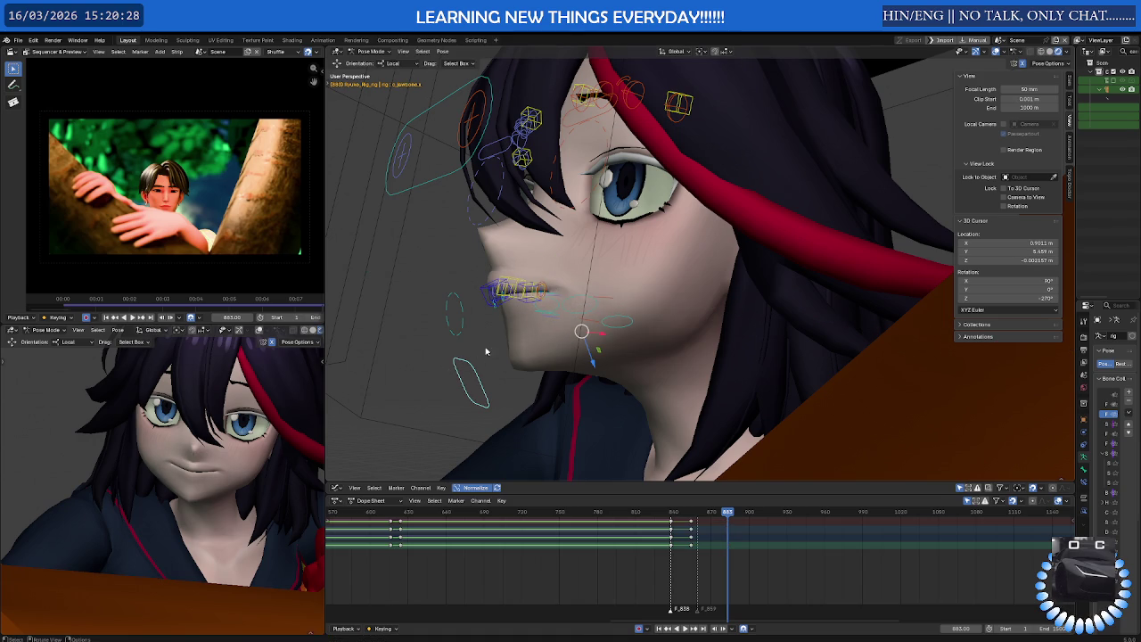
{"action": "left_click_drag", "start_coordinate": [590, 355], "coordinate": [595, 361]}
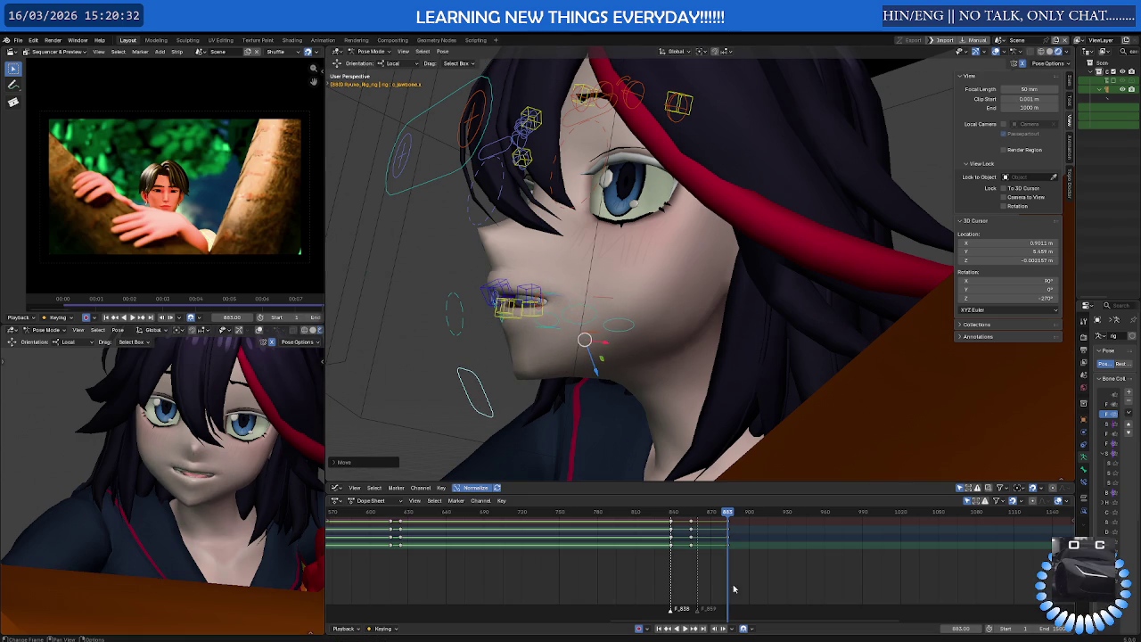
{"action": "mouse_move", "coordinate": [727, 515]}
{"action": "left_mouse_down"}
{"action": "mouse_move", "coordinate": [592, 517]}
{"action": "mouse_move", "coordinate": [790, 514]}
{"action": "mouse_move", "coordinate": [382, 516]}
{"action": "mouse_move", "coordinate": [811, 517]}
{"action": "mouse_move", "coordinate": [678, 520]}
{"action": "mouse_move", "coordinate": [777, 515]}
{"action": "left_mouse_up"}
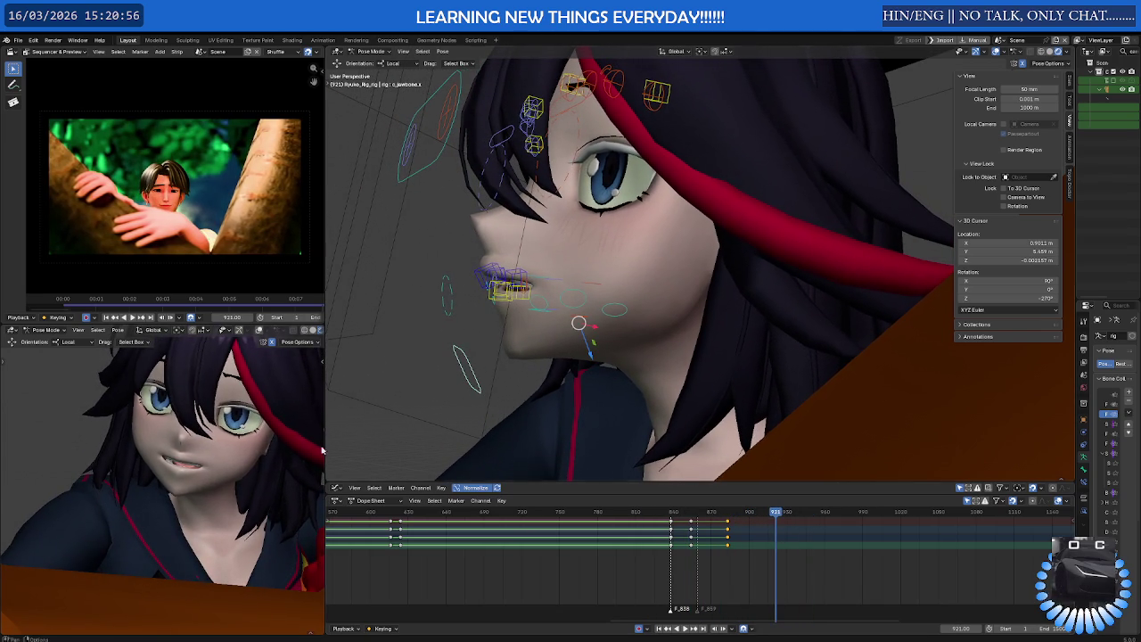
Set the playhead to frame 1205 and select all keyframes before it
{"action": "scroll", "coordinate": [267, 446], "scroll_direction": "down", "scroll_amount": 5}
{"action": "scroll", "coordinate": [290, 452], "scroll_direction": "up", "scroll_amount": 2}
{"action": "scroll", "coordinate": [290, 452], "scroll_direction": "up", "scroll_amount": 4}
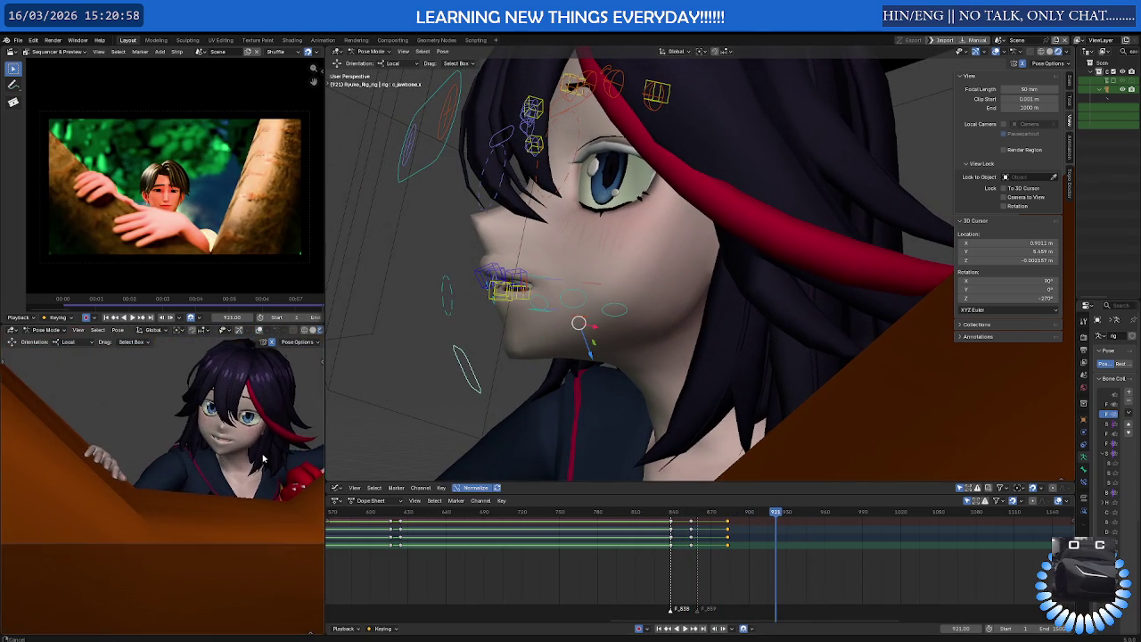
{"action": "middle_click_drag", "start_coordinate": [290, 452], "coordinate": [267, 428]}
{"action": "scroll", "coordinate": [789, 562], "scroll_direction": "down", "scroll_amount": 2}
{"action": "scroll", "coordinate": [749, 533], "scroll_direction": "down", "scroll_amount": 2}
{"action": "left_click_drag", "start_coordinate": [746, 516], "coordinate": [989, 515]}
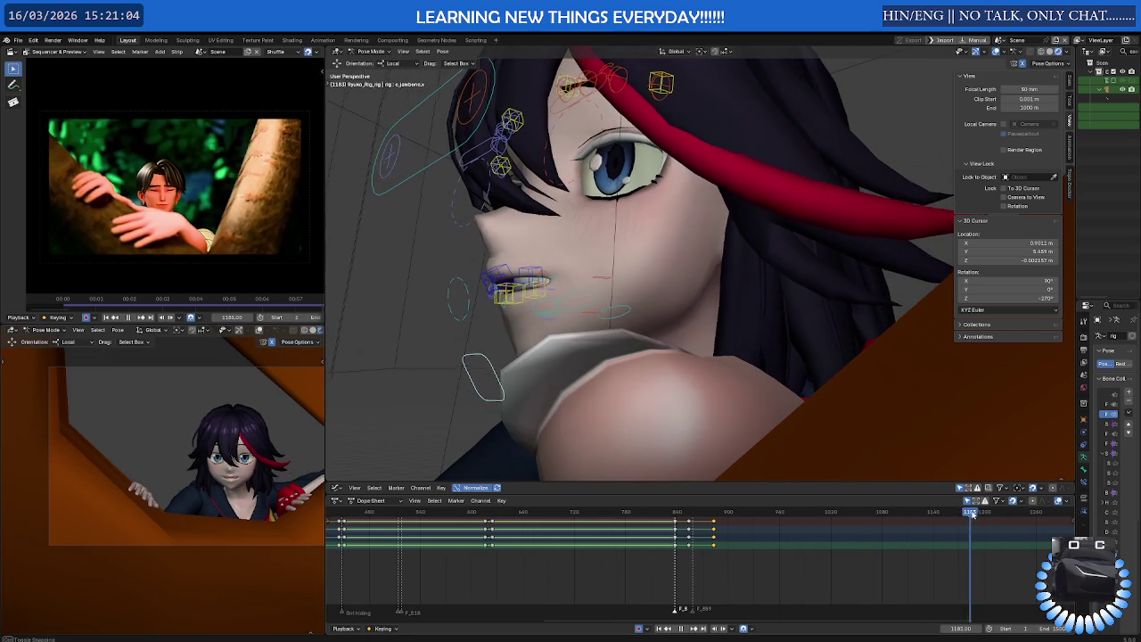
{"action": "middle_click_drag", "start_coordinate": [939, 549], "coordinate": [669, 557]}
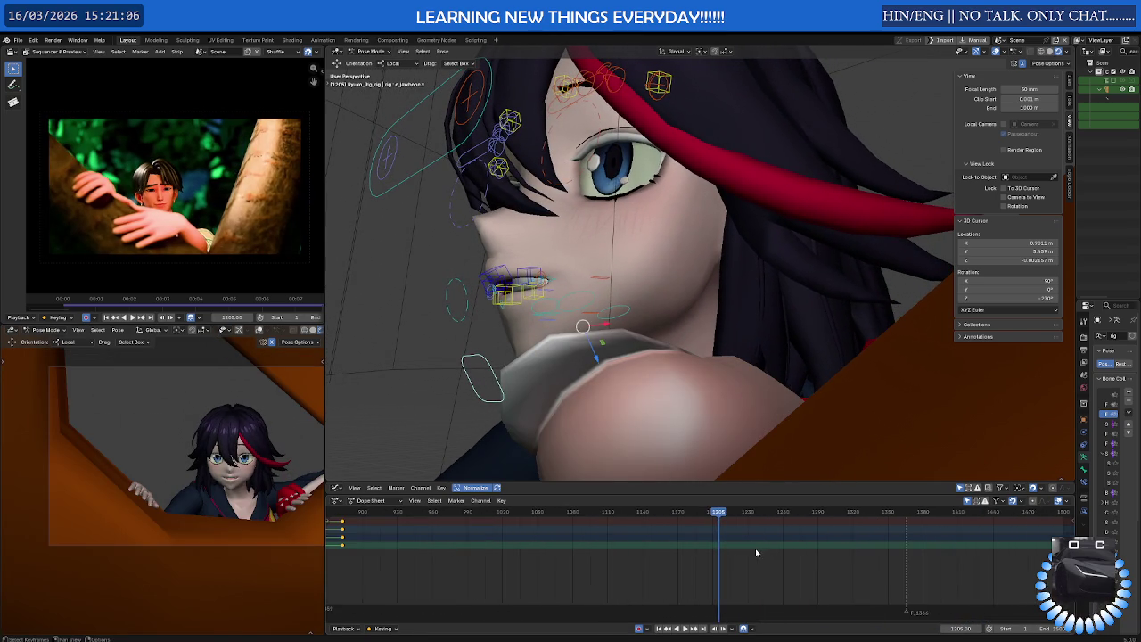
{"action": "scroll", "coordinate": [638, 572], "scroll_direction": "up", "scroll_amount": 3}
{"action": "scroll", "coordinate": [645, 566], "scroll_direction": "up", "scroll_amount": 1}
{"action": "scroll", "coordinate": [629, 531], "scroll_direction": "up", "scroll_amount": 1}
{"action": "mouse_move", "coordinate": [597, 294]}
{"action": "middle_mouse_down"}
{"action": "mouse_move", "coordinate": [589, 279]}
{"action": "mouse_move", "coordinate": [602, 296]}
{"action": "middle_mouse_up"}
{"action": "key", "text": "bracketleft"}
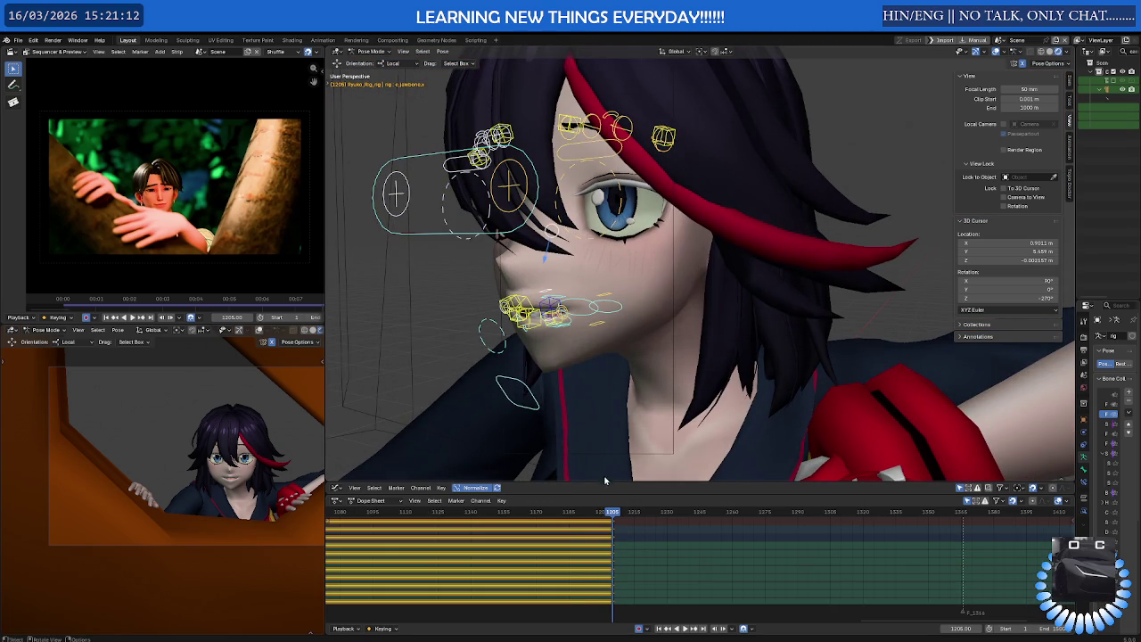
Slide the selected keyframes 28 frames earlier and view the face frontally
{"action": "key", "text": "space"}
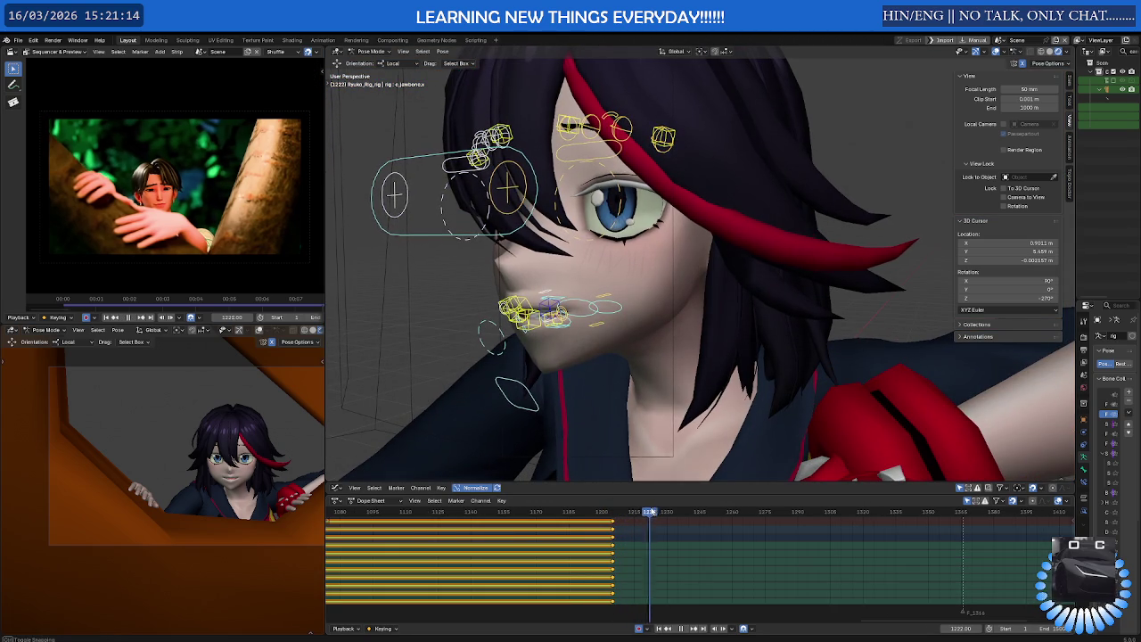
{"action": "left_click_drag", "start_coordinate": [465, 518], "coordinate": [560, 517]}
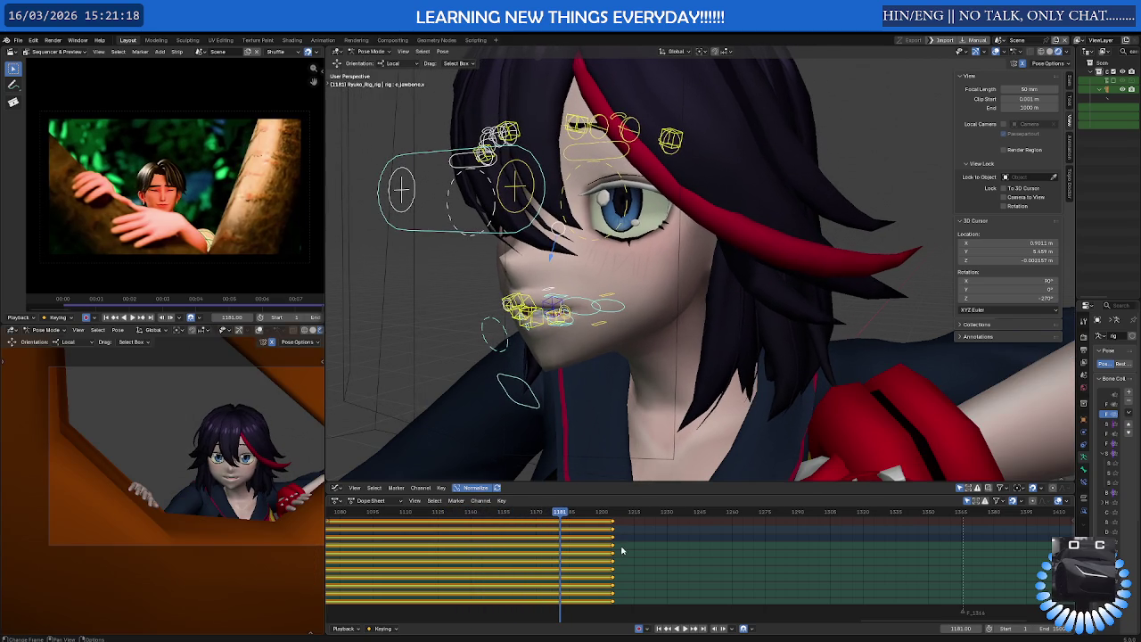
{"action": "key", "text": "g"}
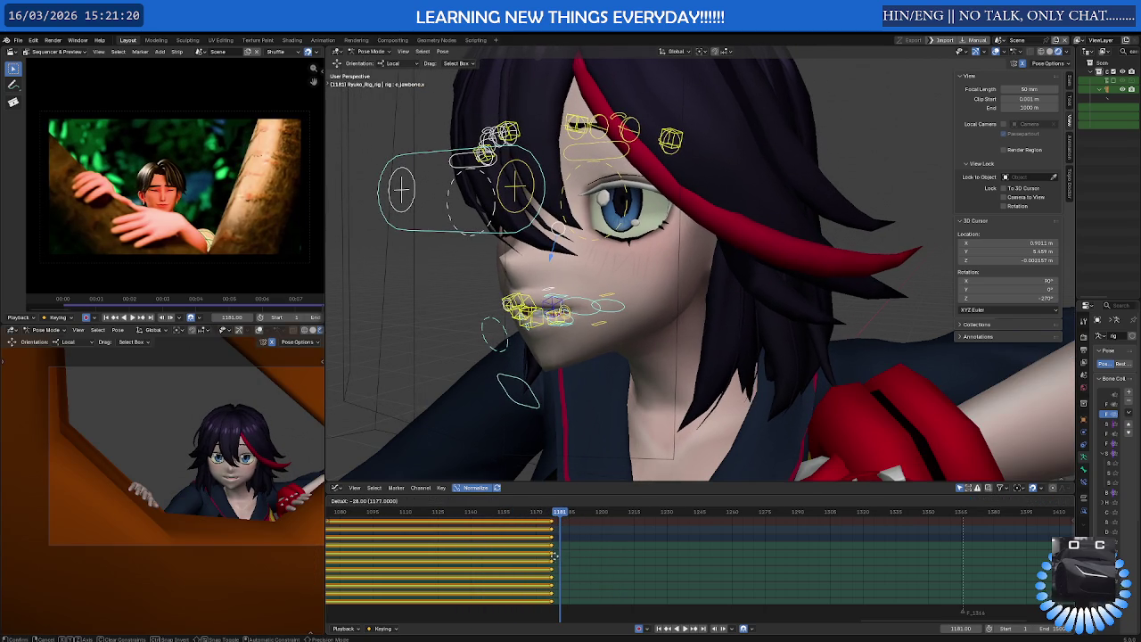
{"action": "left_click", "coordinate": [551, 557]}
{"action": "middle_click_drag", "start_coordinate": [636, 285], "coordinate": [623, 262]}
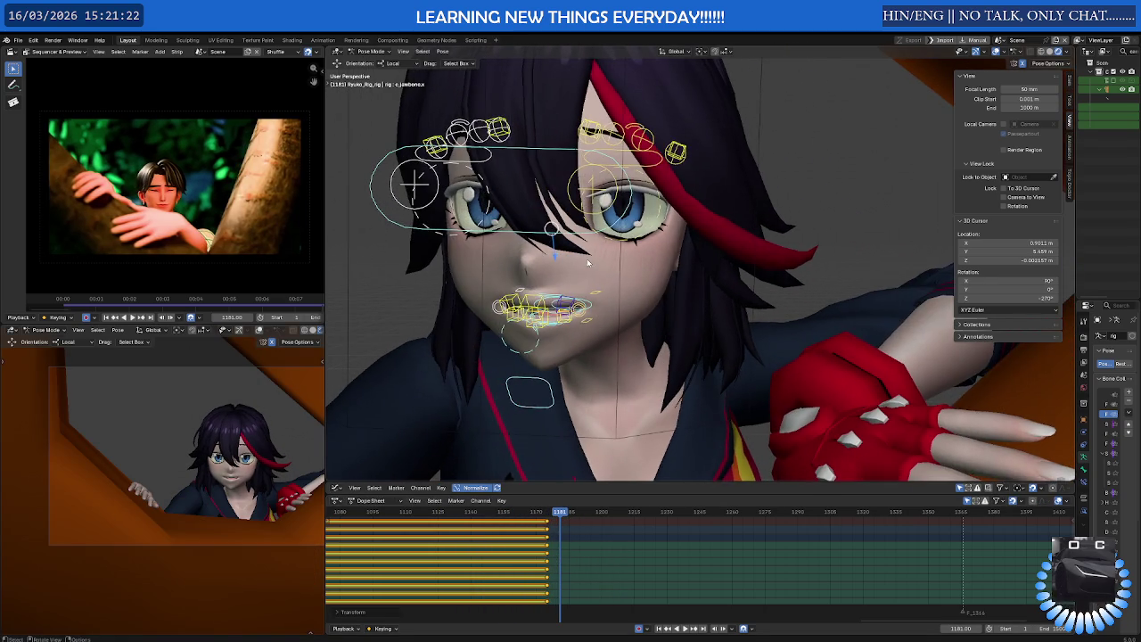
{"action": "scroll", "coordinate": [623, 261], "scroll_direction": "up", "scroll_amount": 1}
{"action": "scroll", "coordinate": [607, 285], "scroll_direction": "up", "scroll_amount": 1}
{"action": "scroll", "coordinate": [579, 321], "scroll_direction": "up", "scroll_amount": 1}
{"action": "scroll", "coordinate": [548, 370], "scroll_direction": "up", "scroll_amount": 1}
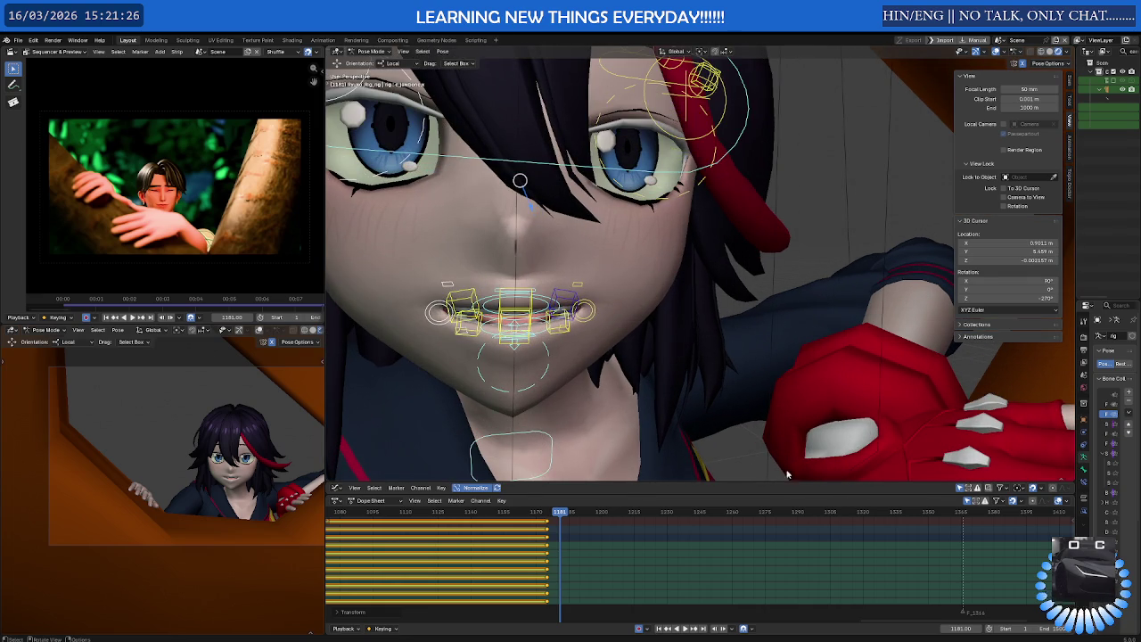